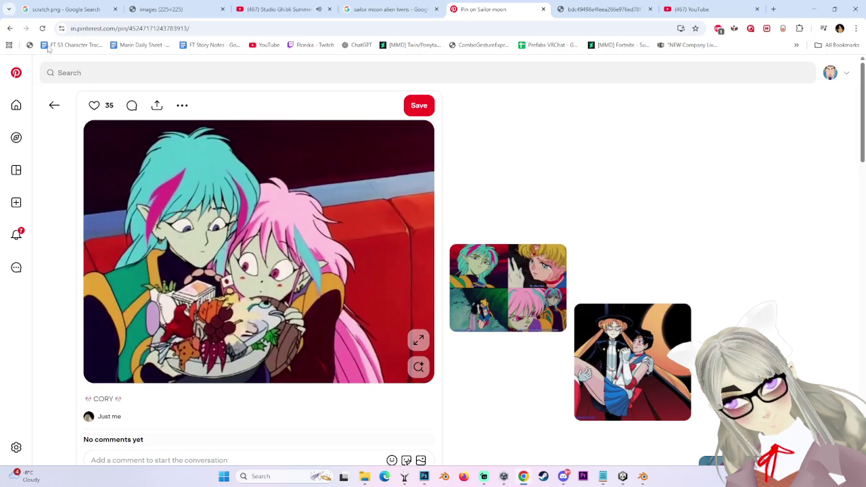
- Go back one pin and save the Ail and An couch pin to the profile
left_click(10, 27)
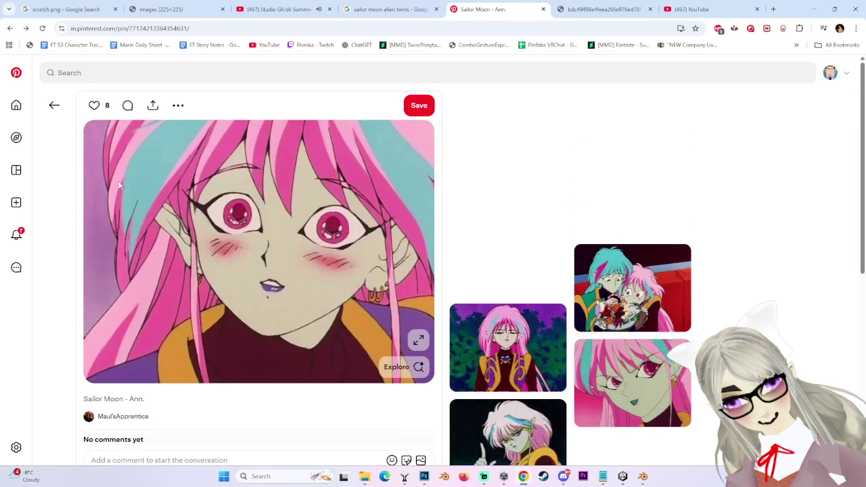
scroll(179, 353, "down", 4)
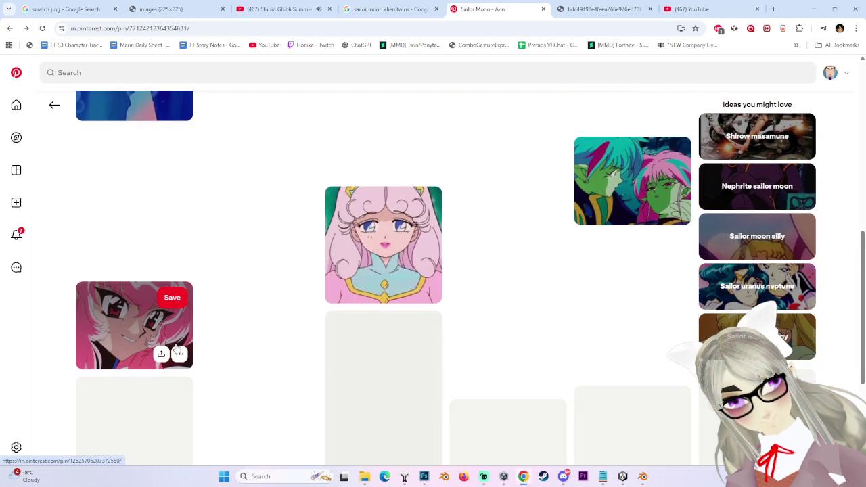
scroll(177, 350, "up", 3)
scroll(504, 269, "up", 3)
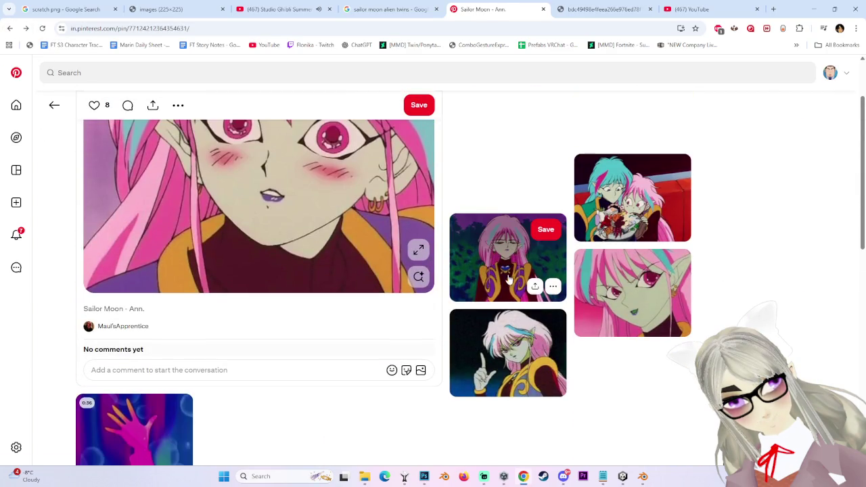
left_click(628, 194)
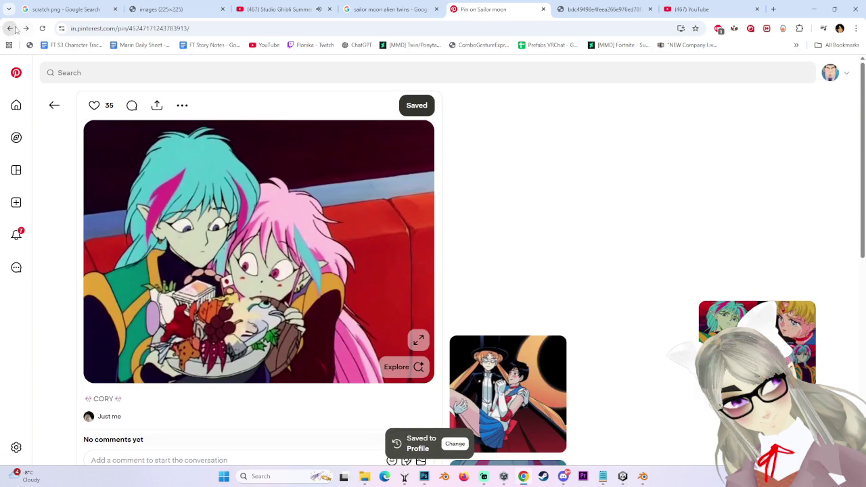
- Step back through earlier pins to the 'Sailor Moon R episode 59 - Ail and An' pin
left_click(11, 29)
left_click(11, 28)
left_click(10, 28)
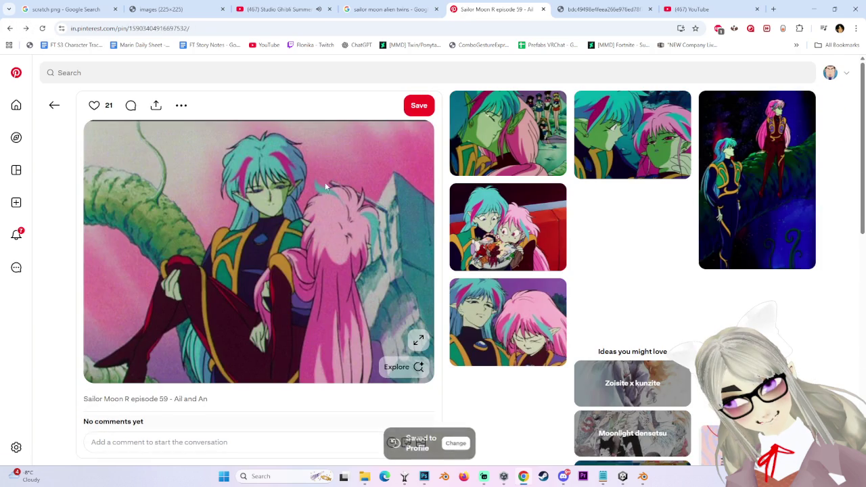
scroll(270, 193, "down", 2)
scroll(271, 230, "up", 2)
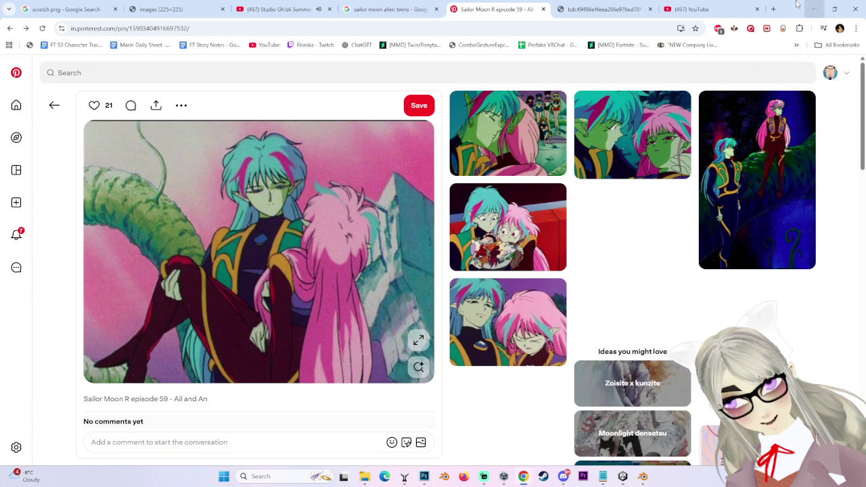
left_click(696, 9)
- Search YouTube for 'sailor moon alien twins'
type("s")
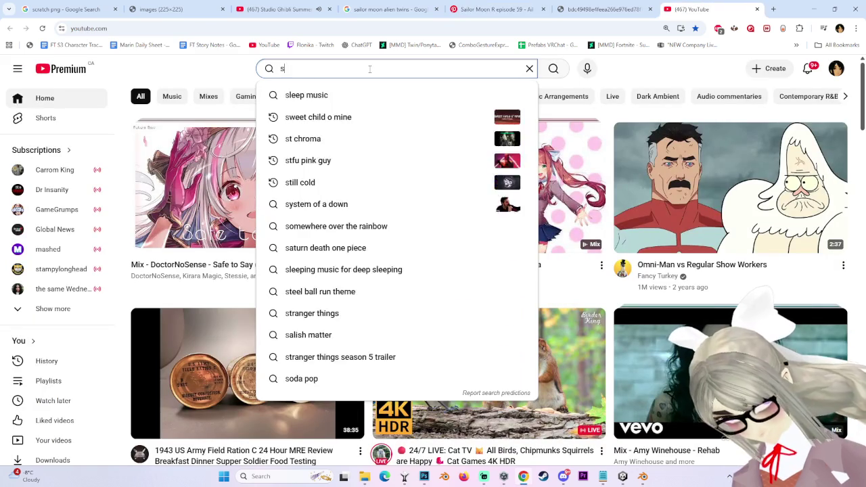
type("ail")
key("BackSpace")
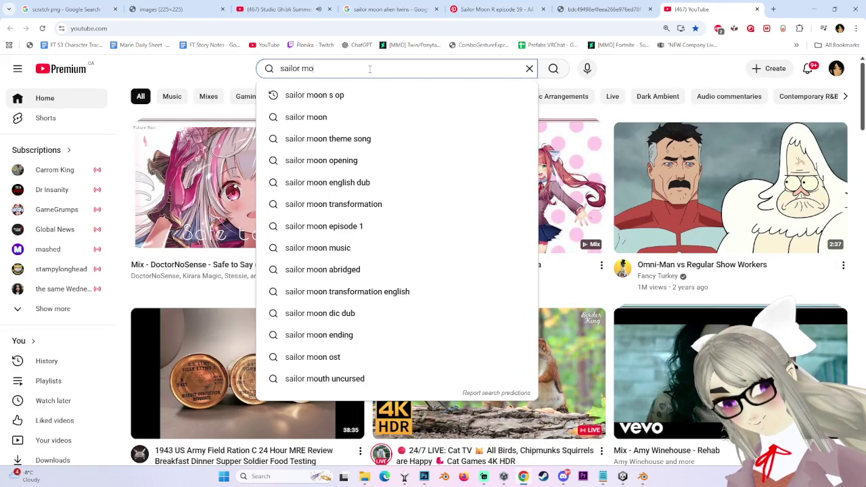
type("on alien twins")
key("Return")
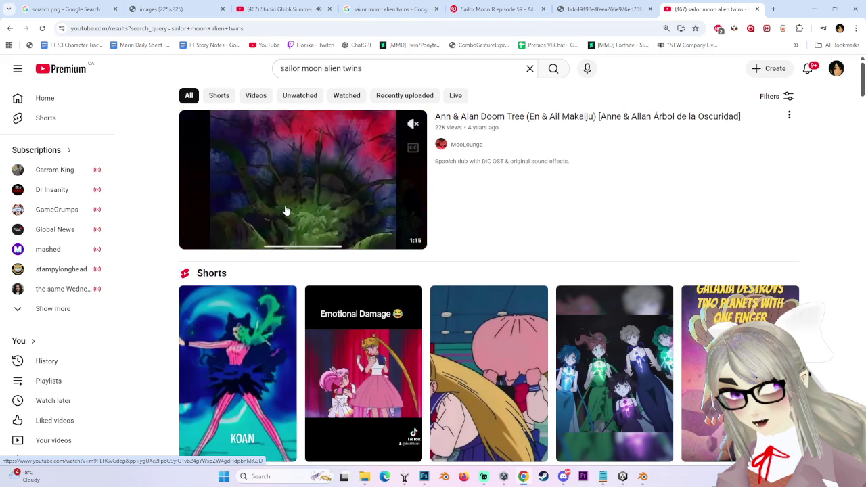
- Browse the search results and open the 'Ann & Alan Doom Tree' video
scroll(314, 203, "down", 3)
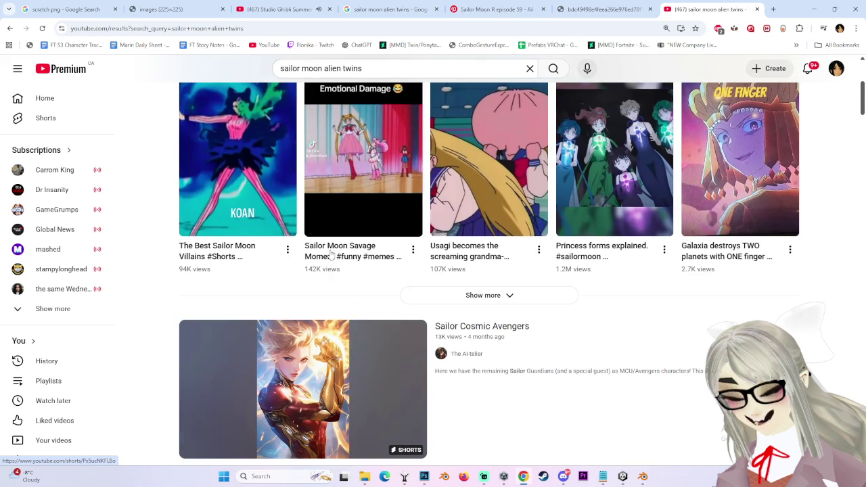
scroll(331, 253, "up", 1)
scroll(325, 247, "up", 2)
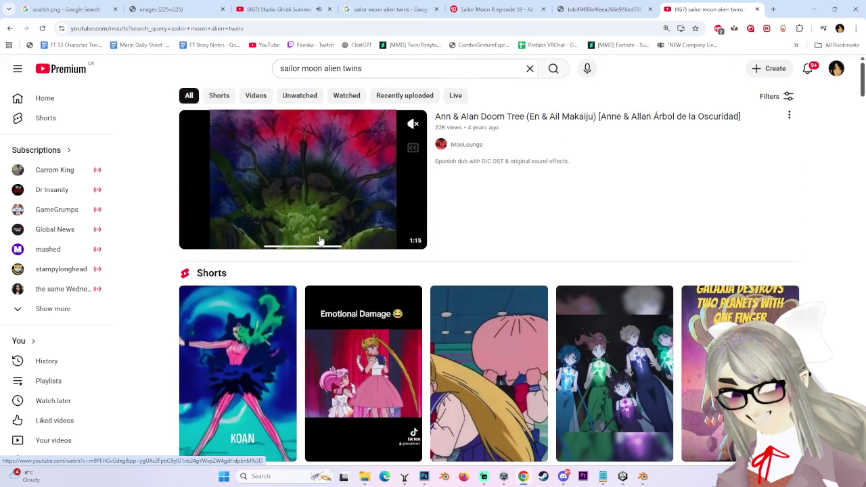
scroll(321, 242, "down", 3)
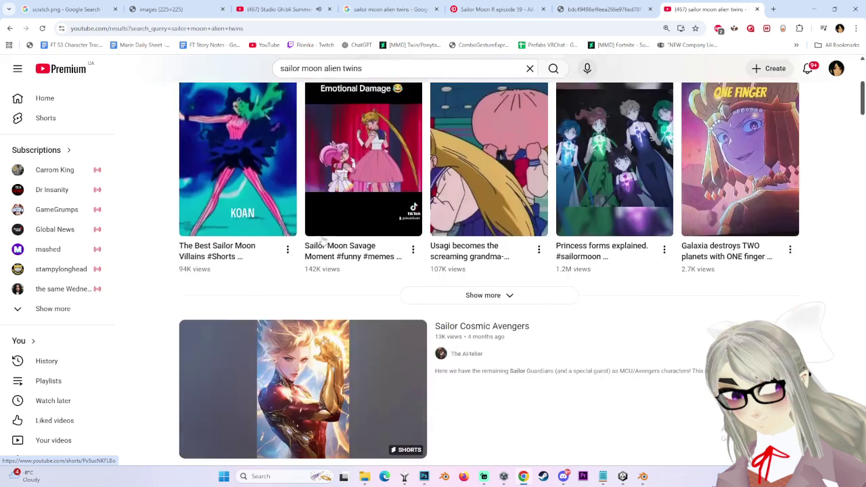
scroll(322, 243, "down", 3)
scroll(322, 241, "down", 3)
scroll(329, 248, "up", 1)
scroll(332, 243, "down", 2)
scroll(332, 239, "up", 2)
mouse_move(363, 267)
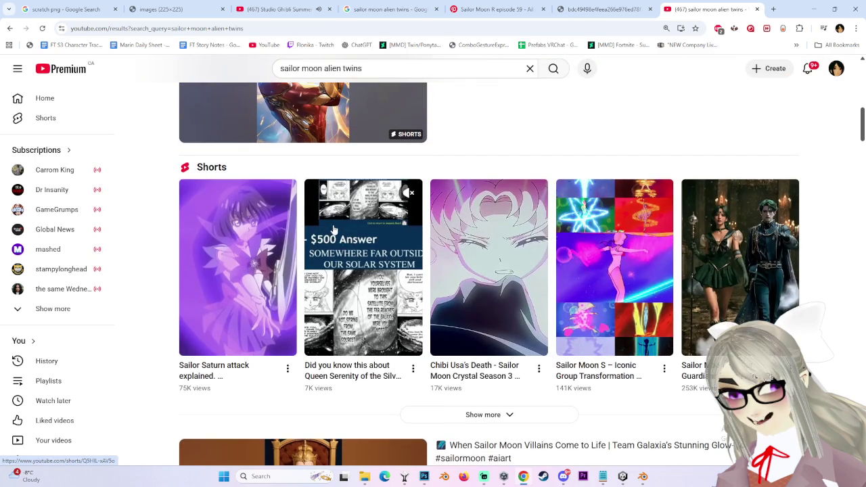
scroll(333, 227, "down", 2)
scroll(332, 234, "down", 5)
scroll(332, 233, "down", 6)
scroll(334, 233, "down", 1)
scroll(338, 233, "down", 3)
scroll(342, 232, "down", 3)
scroll(342, 232, "up", 2)
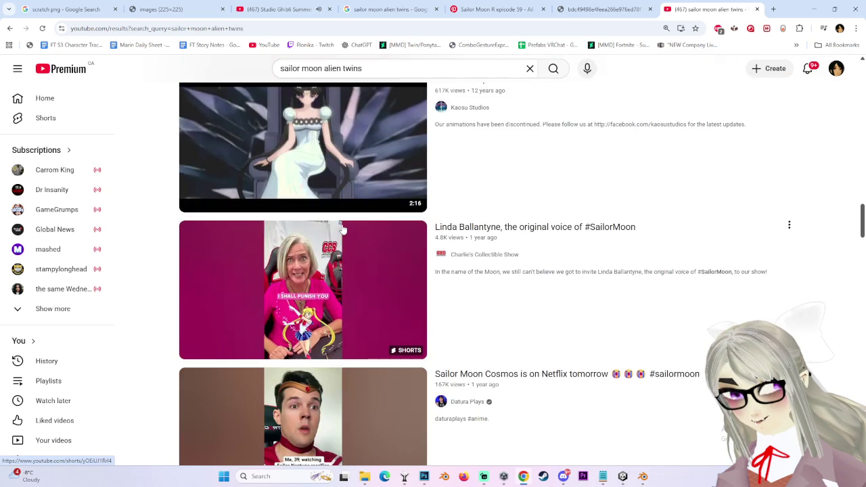
scroll(341, 232, "down", 2)
scroll(342, 234, "down", 3)
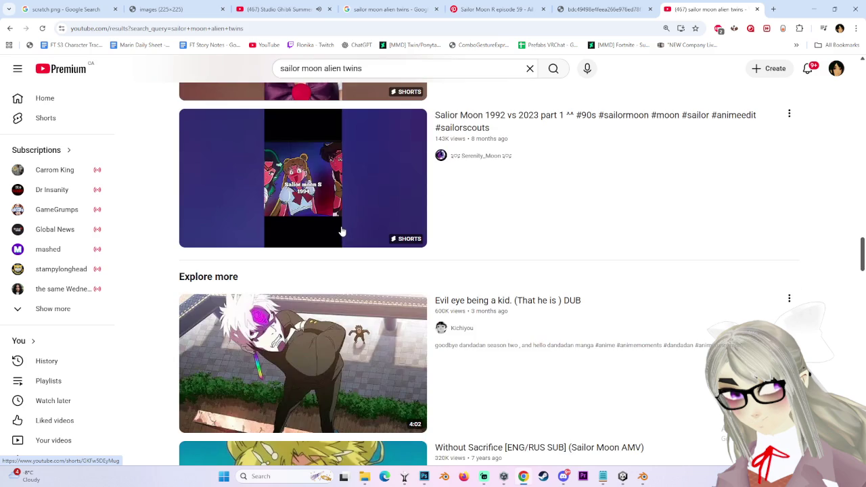
scroll(342, 232, "down", 3)
scroll(224, 337, "up", 2)
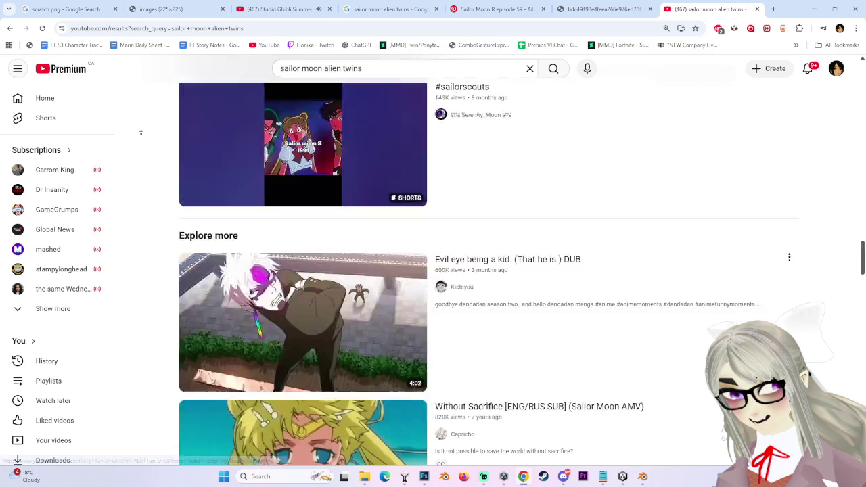
scroll(257, 170, "up", 10)
left_click(390, 173)
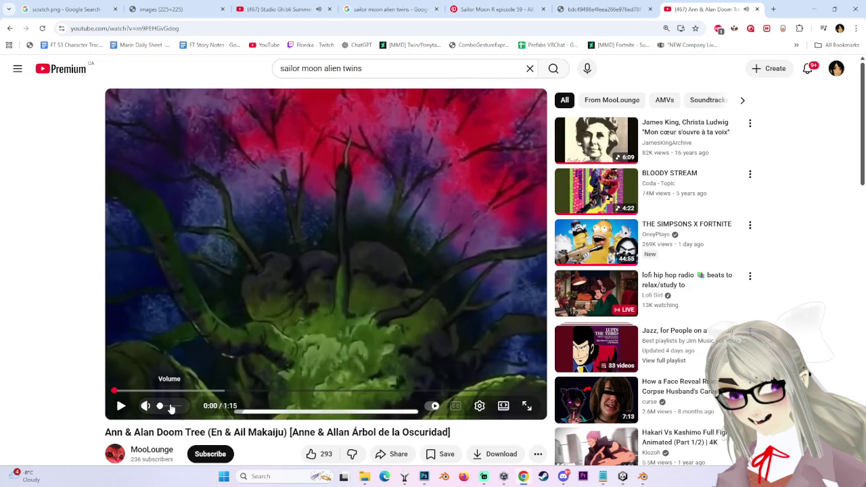
left_click(260, 305)
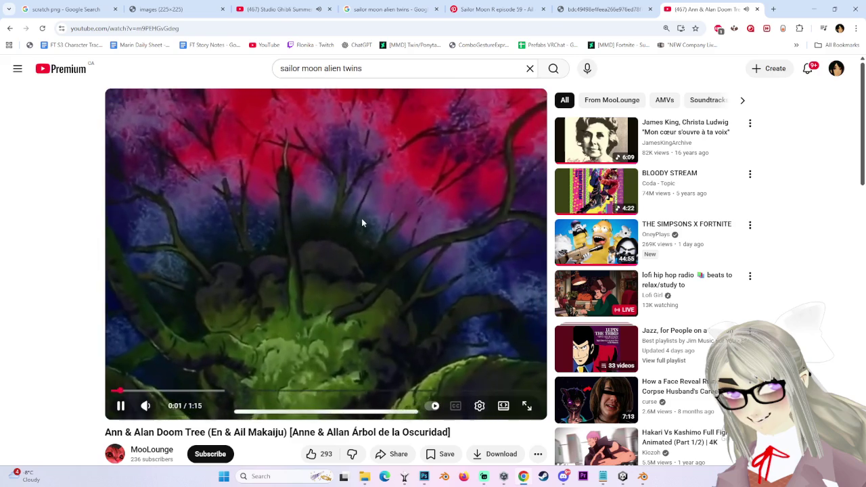
left_click(270, 9)
left_click(704, 9)
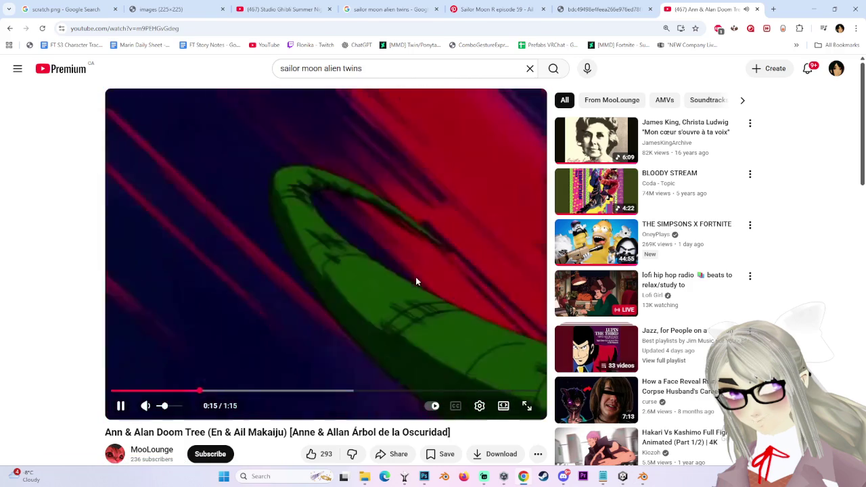
left_click(416, 277)
left_click(263, 335)
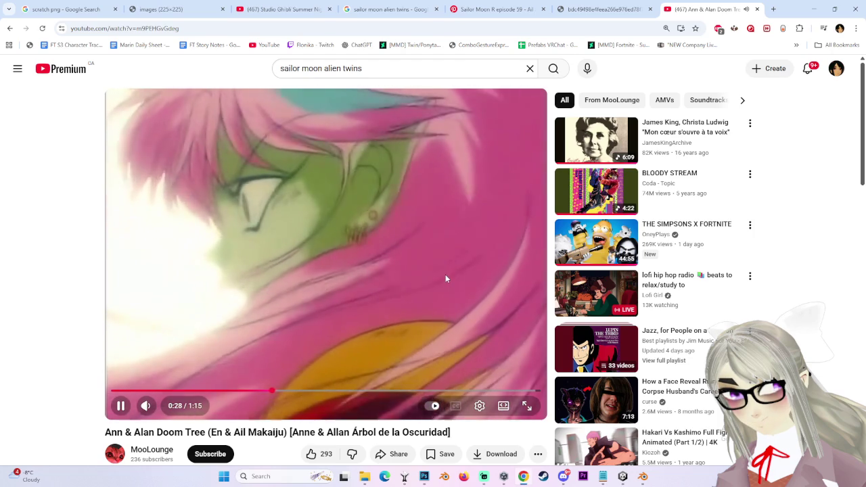
left_click(410, 391)
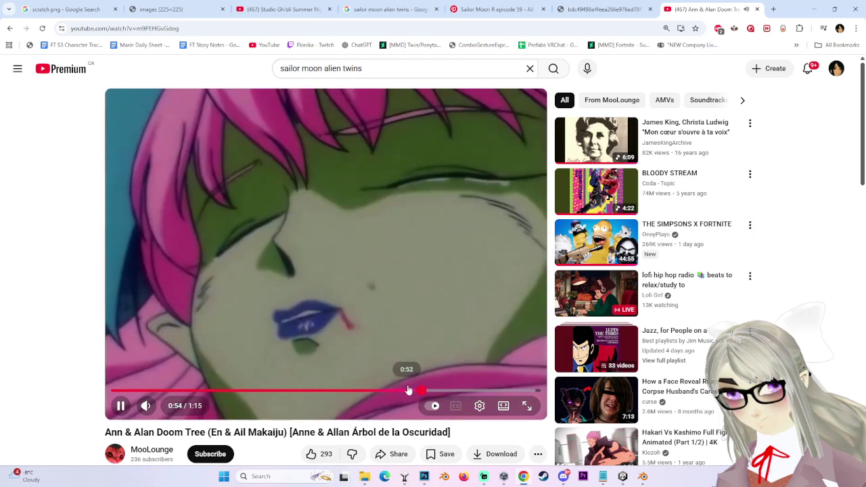
left_click(467, 391)
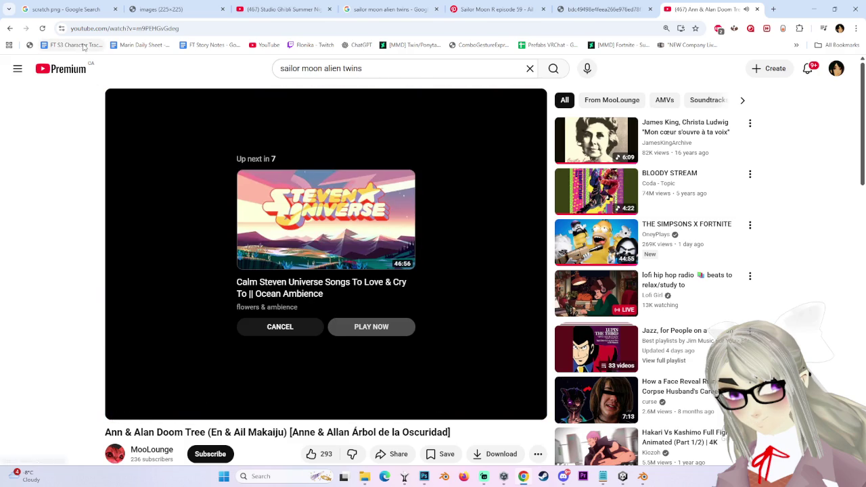
key("alt+Left")
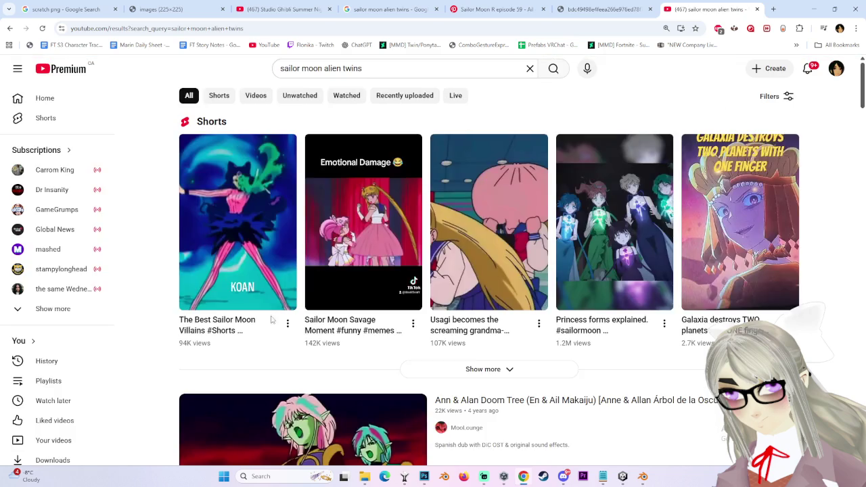
- Replace the search with 'sailor moon sad moments allan the alien' and run it
scroll(235, 348, "down", 3)
scroll(234, 349, "down", 4)
scroll(234, 348, "down", 4)
scroll(235, 348, "down", 5)
scroll(203, 325, "down", 5)
scroll(135, 290, "down", 3)
scroll(164, 306, "down", 5)
scroll(164, 307, "down", 5)
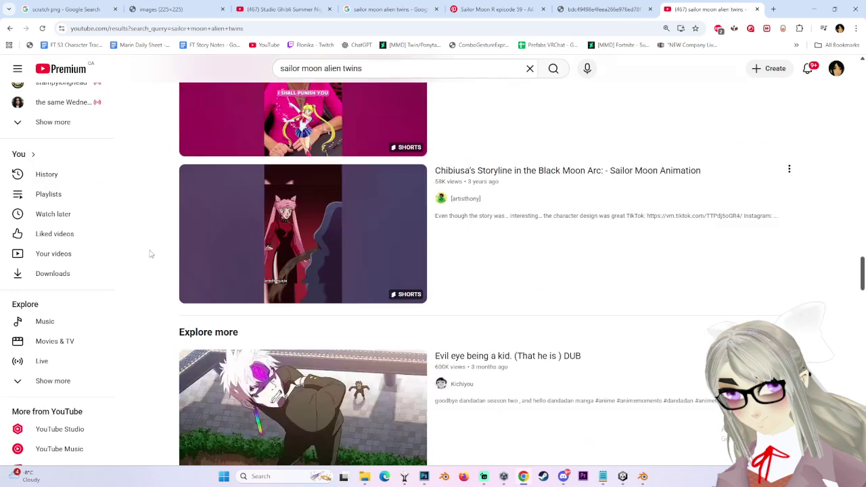
scroll(149, 251, "down", 3)
scroll(131, 256, "down", 3)
scroll(156, 358, "down", 4)
scroll(156, 364, "down", 3)
scroll(156, 364, "down", 5)
left_click_drag(362, 68, 324, 68)
type("sail")
key("BackSpace")
key("BackSpace")
type("ddes")
key("BackSpace")
key("BackSpace")
key("BackSpace")
type("mo")
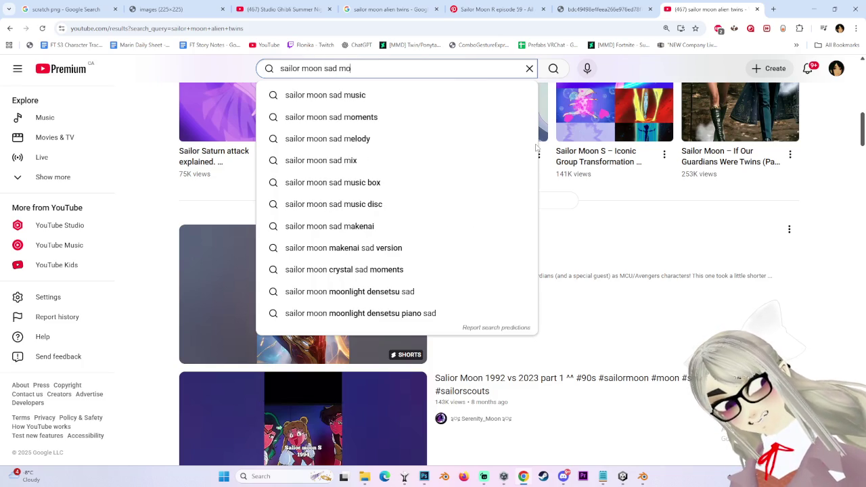
type("ments allan the alien")
key("Return")
- Narrow the search to 'sailor moon sad moments' and open 'One Of My Favorite Saddest Scenes Of Sailor Moon'
scroll(357, 418, "down", 3)
scroll(356, 418, "down", 6)
scroll(356, 419, "down", 2)
scroll(323, 206, "up", 10)
scroll(323, 206, "down", 1)
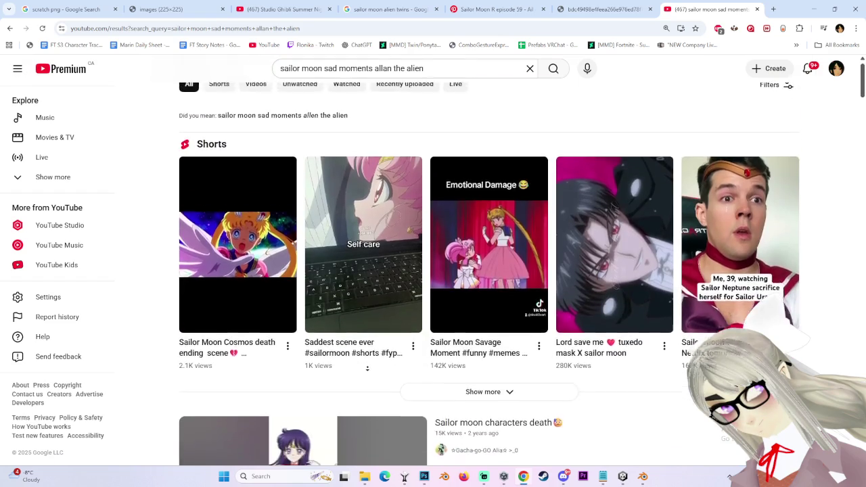
scroll(323, 206, "down", 6)
scroll(323, 206, "down", 4)
scroll(310, 376, "down", 2)
scroll(309, 377, "down", 5)
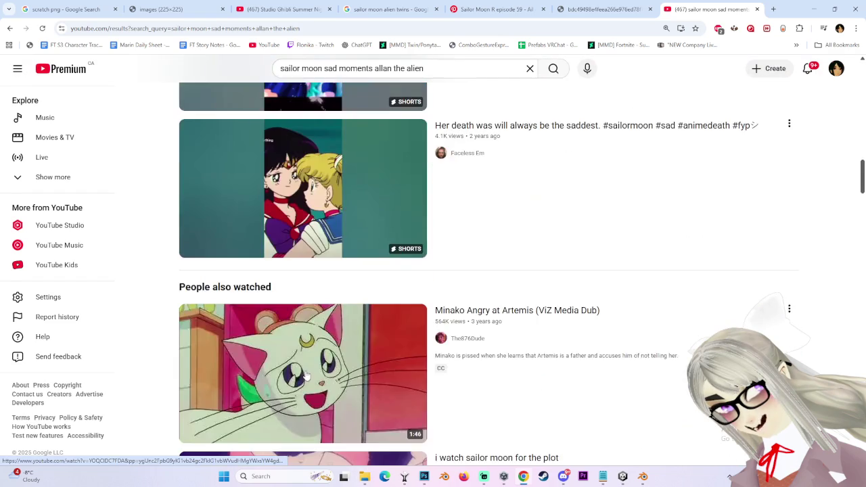
scroll(310, 377, "down", 4)
scroll(309, 370, "down", 3)
scroll(310, 363, "down", 4)
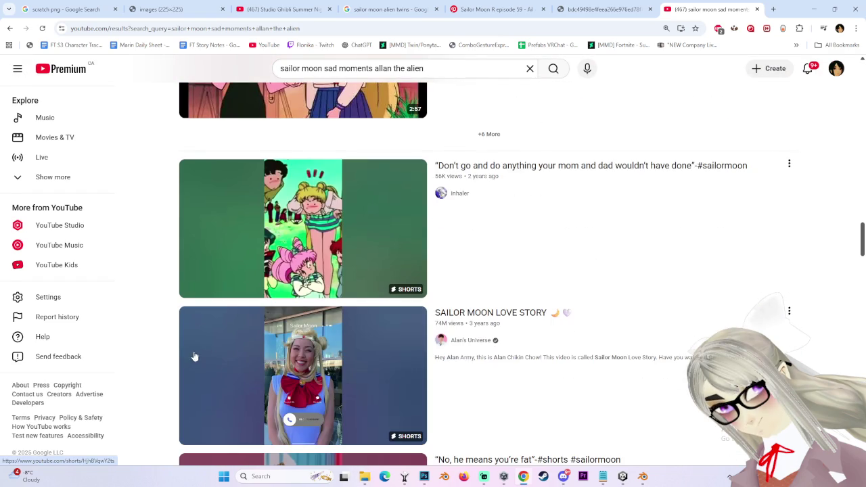
scroll(191, 361, "up", 1)
key("BackSpace")
key("Return")
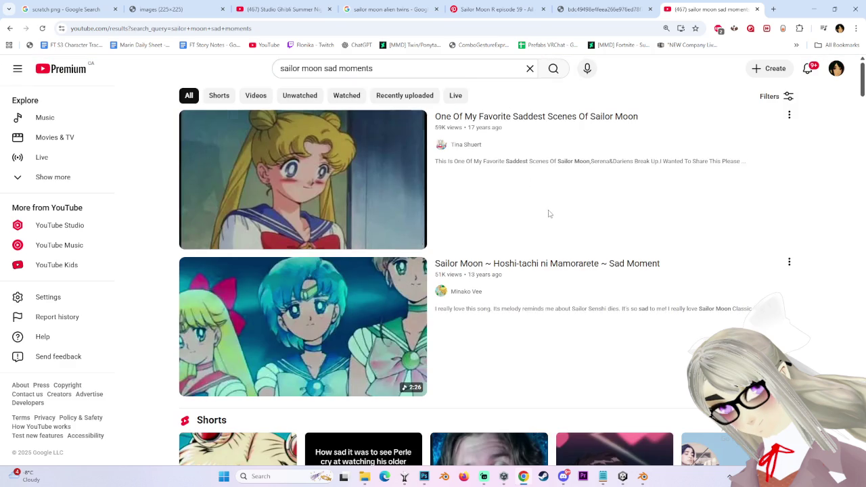
left_click(343, 179)
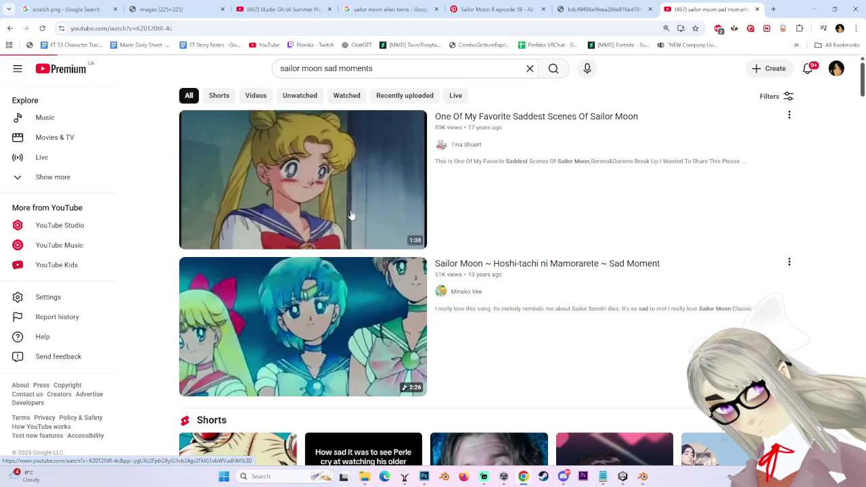
- Play the video, rewind to 0:03, pause on the roses scene, then resume
left_click(353, 344)
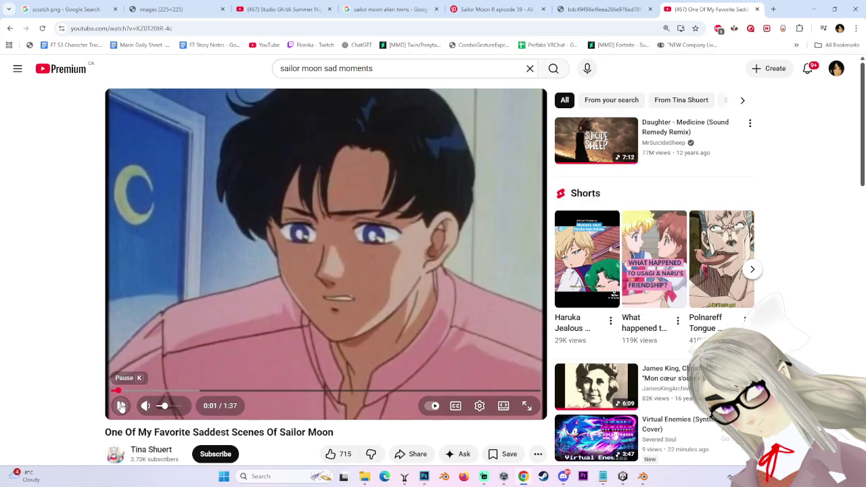
left_click(120, 405)
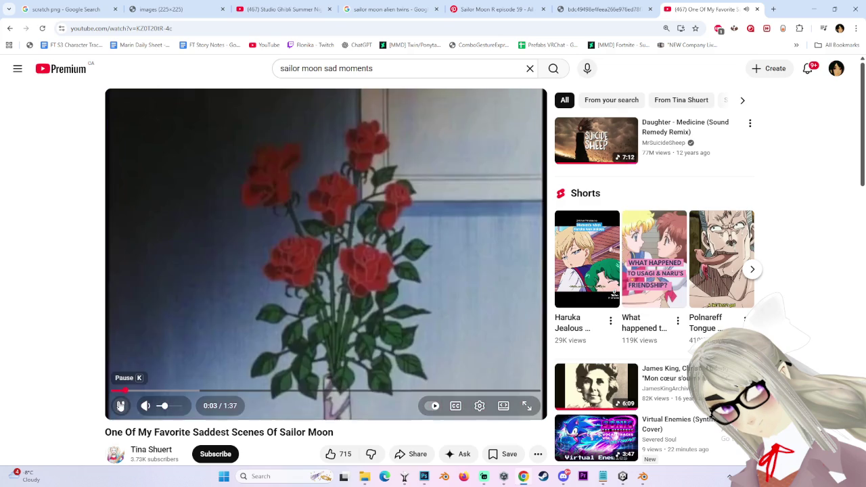
left_click_drag(129, 395, 125, 394)
left_click(121, 389)
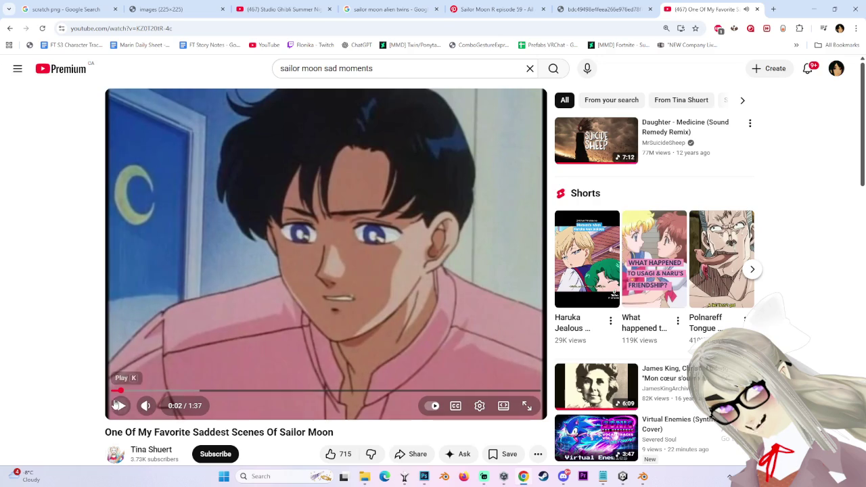
left_click(121, 406)
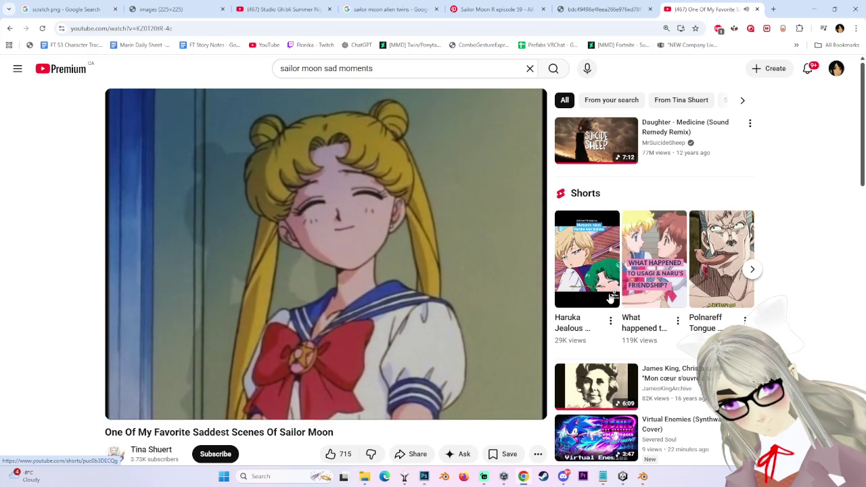
- Resume from 0:27, lower the volume slightly, then pause and seek back to 0:38
left_click(429, 69)
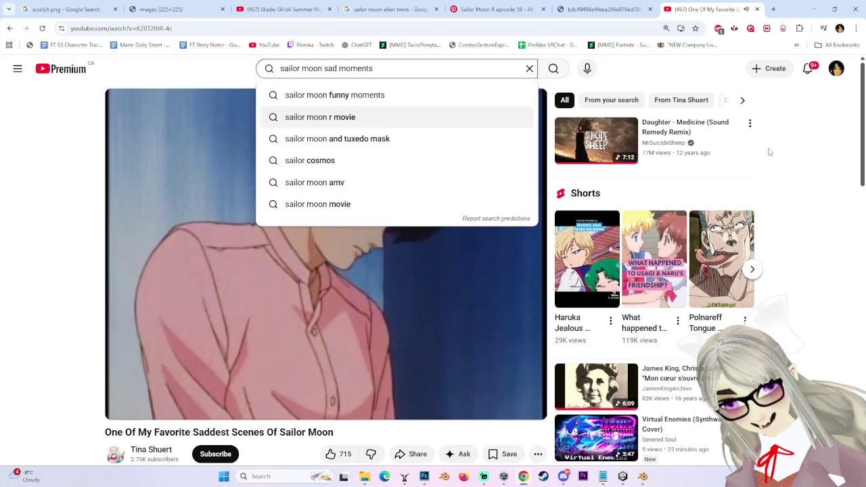
left_click(766, 151)
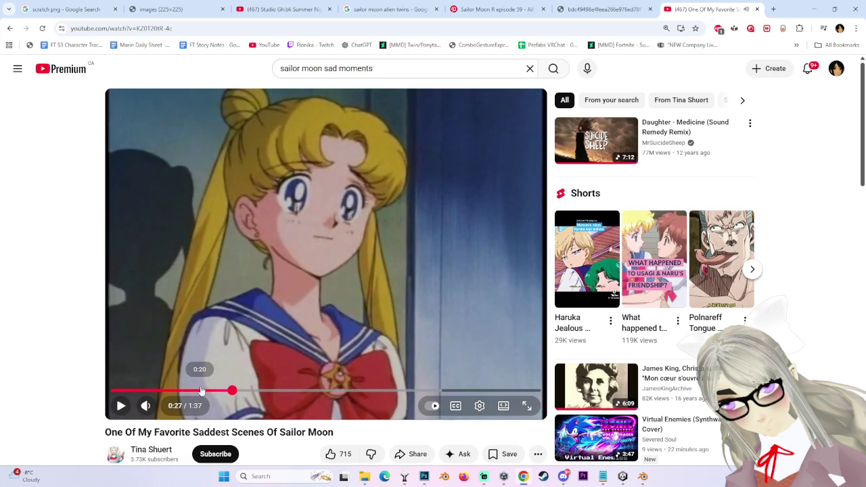
left_click(316, 315)
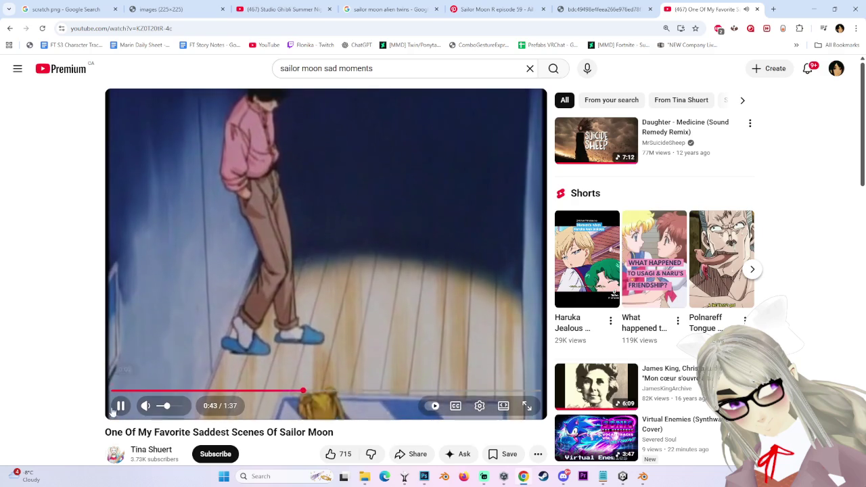
left_click_drag(167, 406, 163, 405)
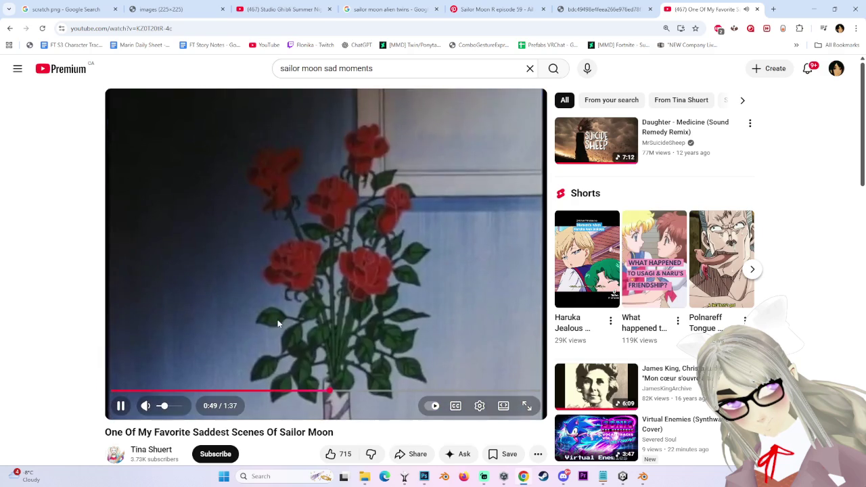
key("space")
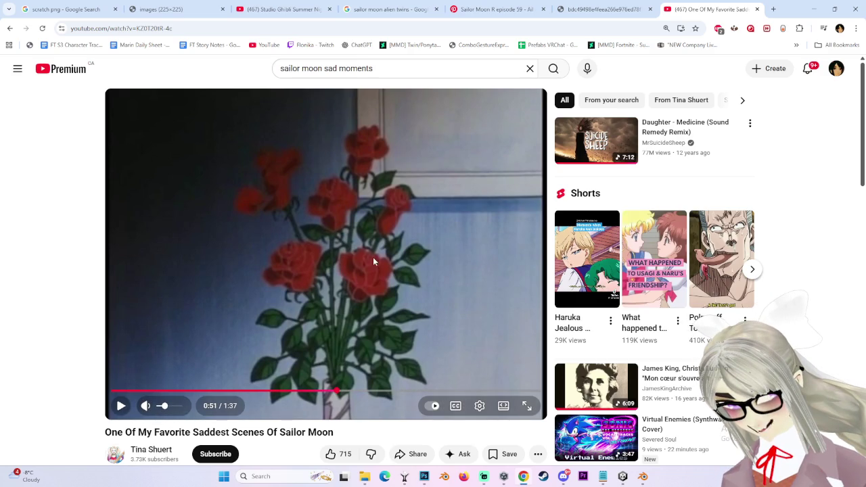
left_click_drag(284, 394, 159, 393)
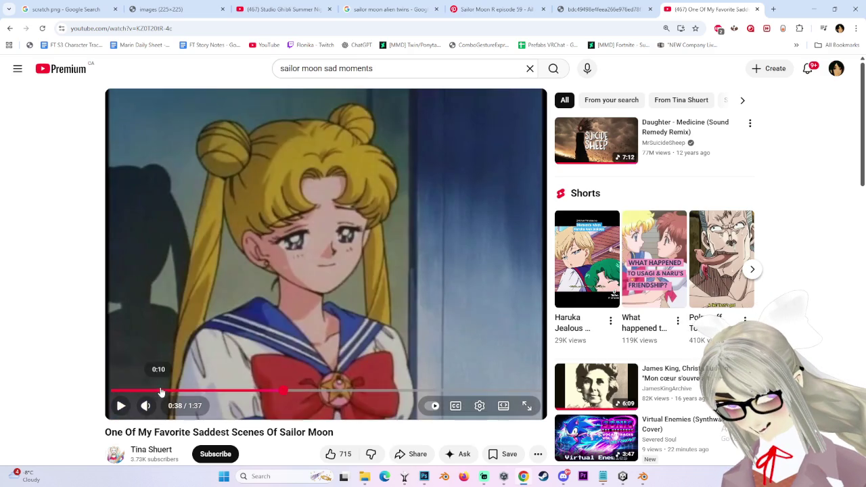
- Resume playback from 0:38, turn the volume up, and pause near the end
left_click(253, 311)
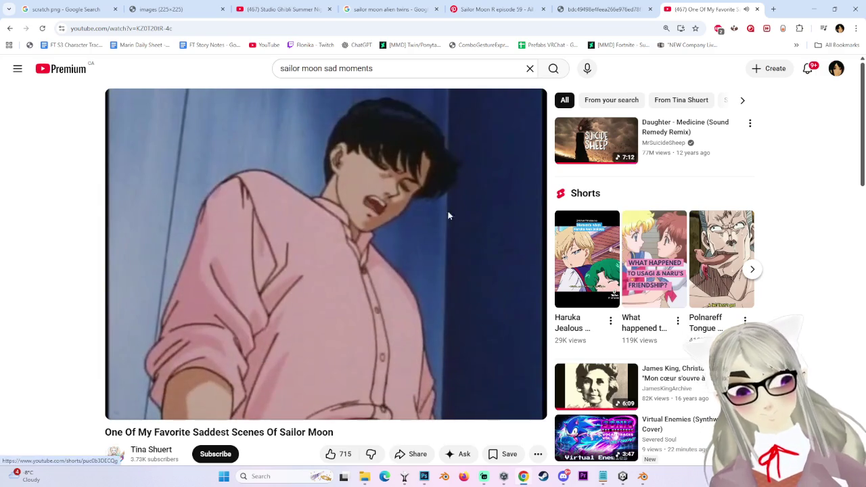
mouse_move(145, 406)
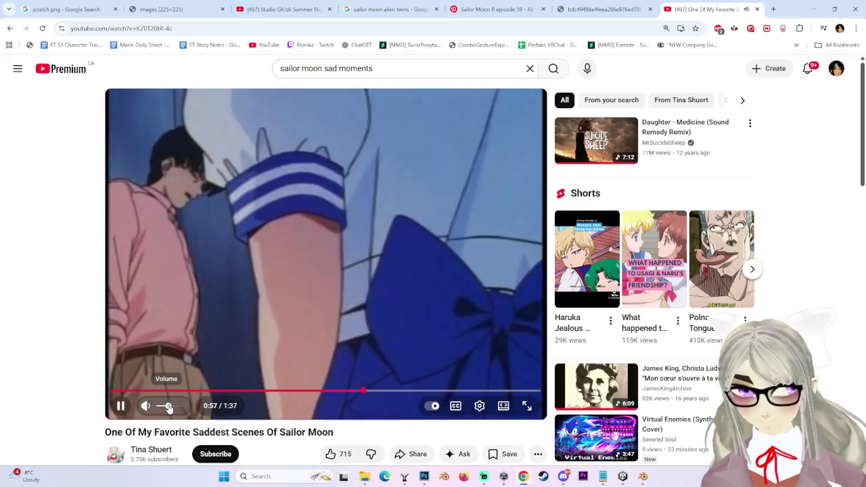
left_click_drag(165, 408, 173, 408)
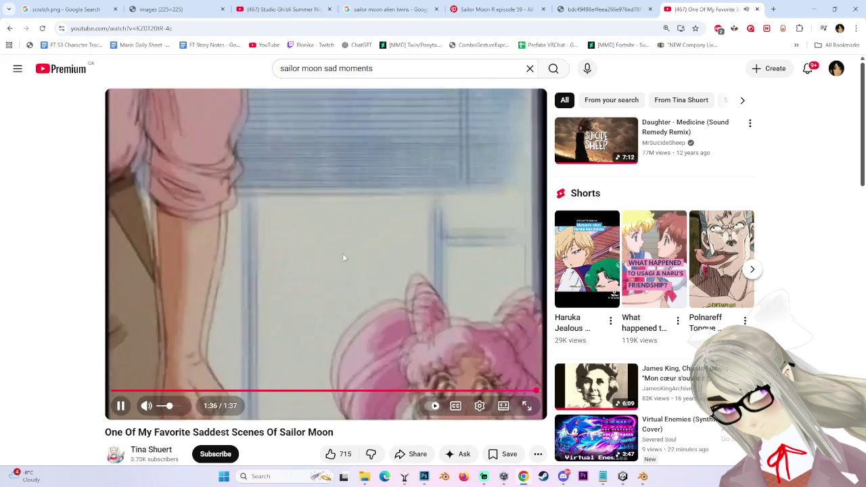
left_click(344, 248)
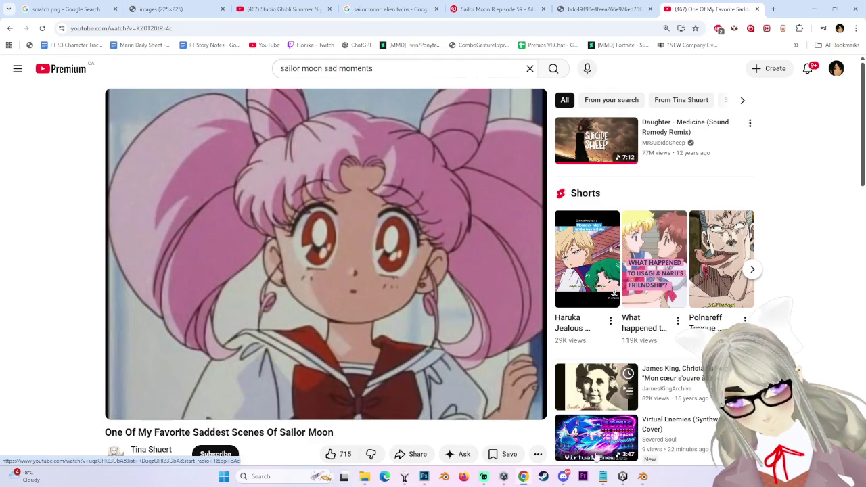
left_click(623, 477)
left_click(622, 477)
- Replay the video, jump to 1:05, pause at 1:06, then scrub back to about 0:39
left_click(366, 290)
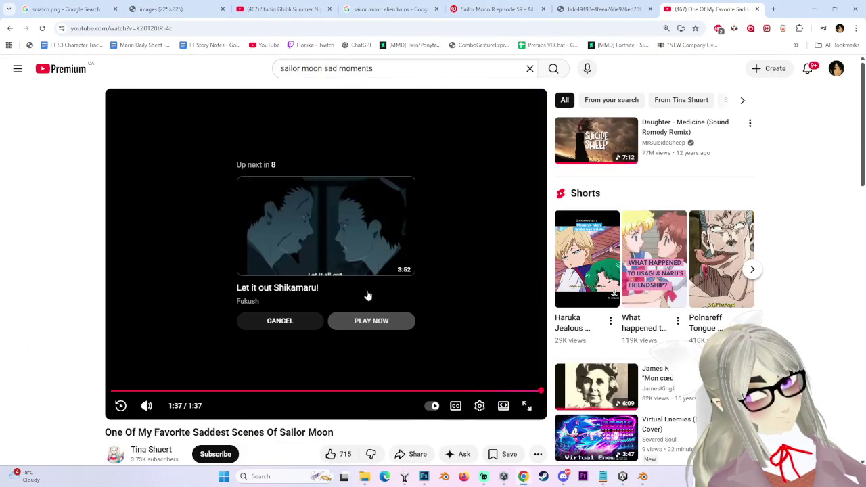
left_click(121, 405)
left_click(402, 391)
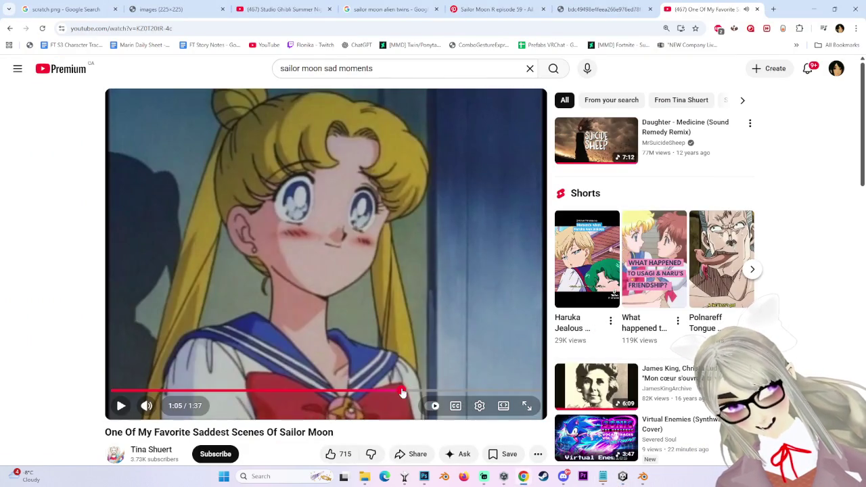
left_click(351, 385)
scroll(406, 236, "down", 3)
scroll(443, 176, "up", 2)
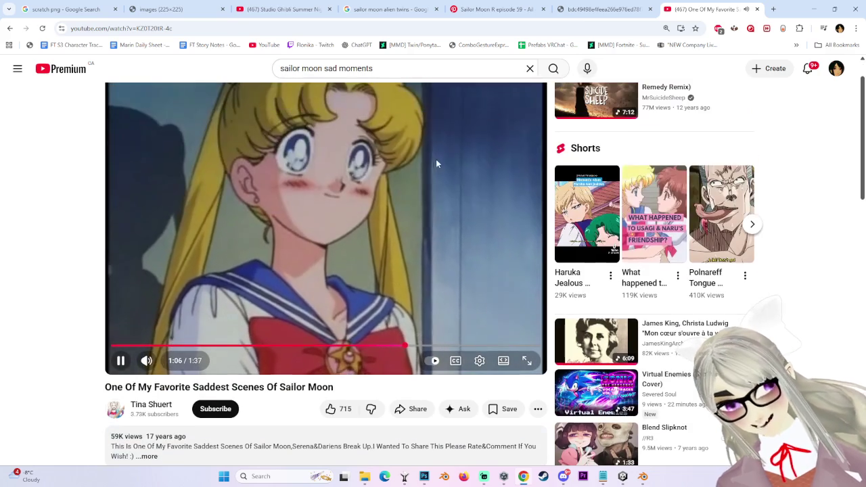
left_click(467, 175)
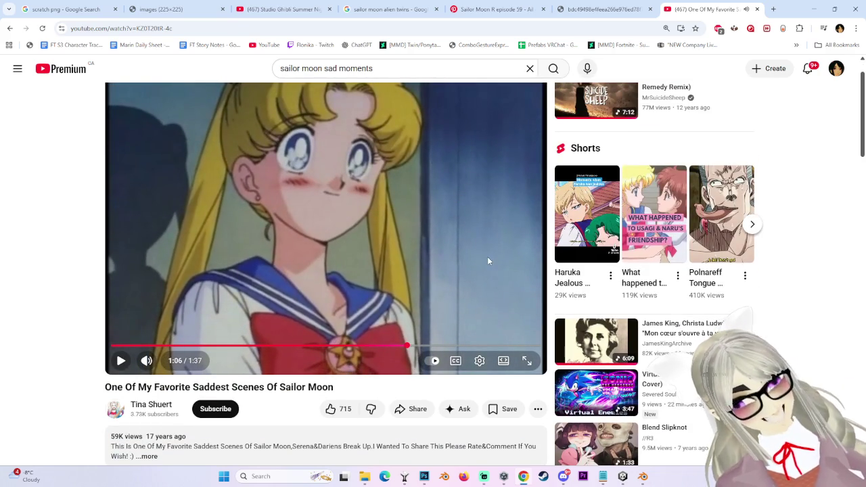
scroll(376, 334, "down", 2)
scroll(324, 324, "up", 1)
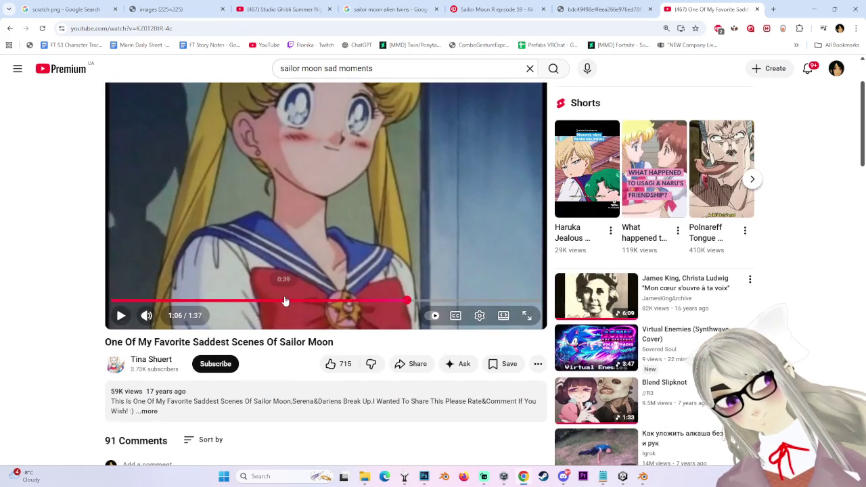
left_click(285, 301)
scroll(294, 322, "up", 2)
left_click_drag(315, 394, 288, 393)
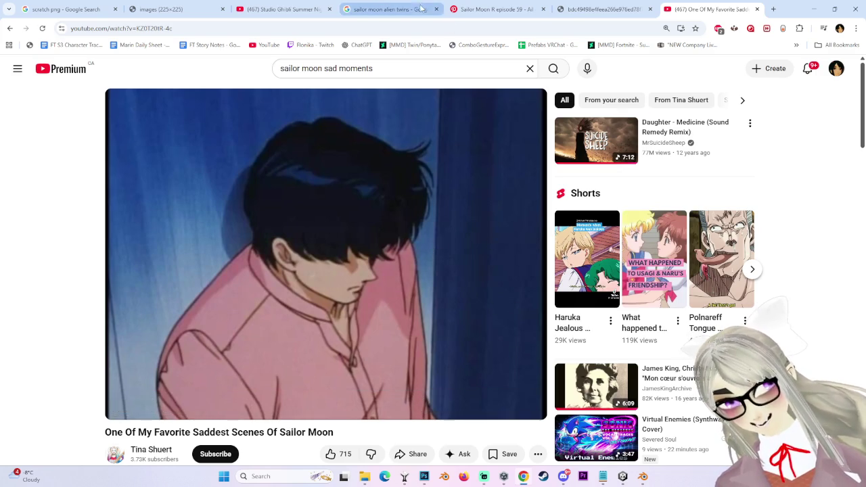
- Flip between the Pinterest, reference image and YouTube tabs, ending on the YouTube video
left_click(493, 9)
left_click(599, 9)
left_click(707, 9)
left_click(598, 9)
left_click(671, 9)
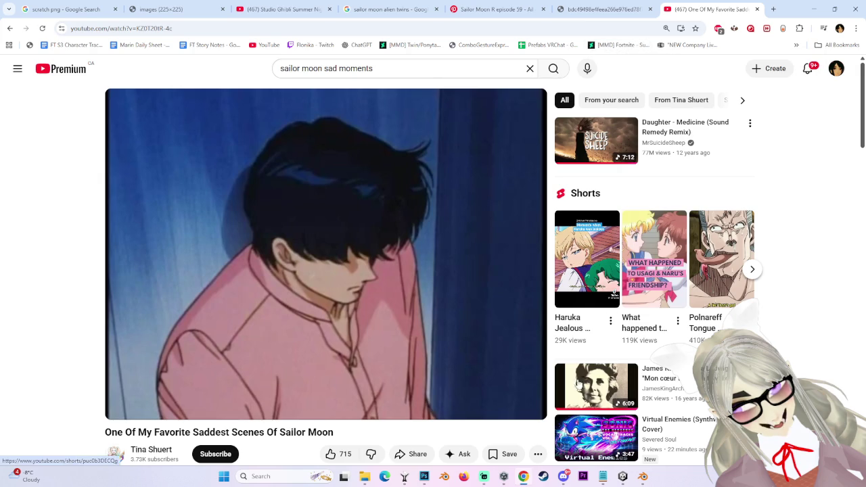
mouse_move(325, 271)
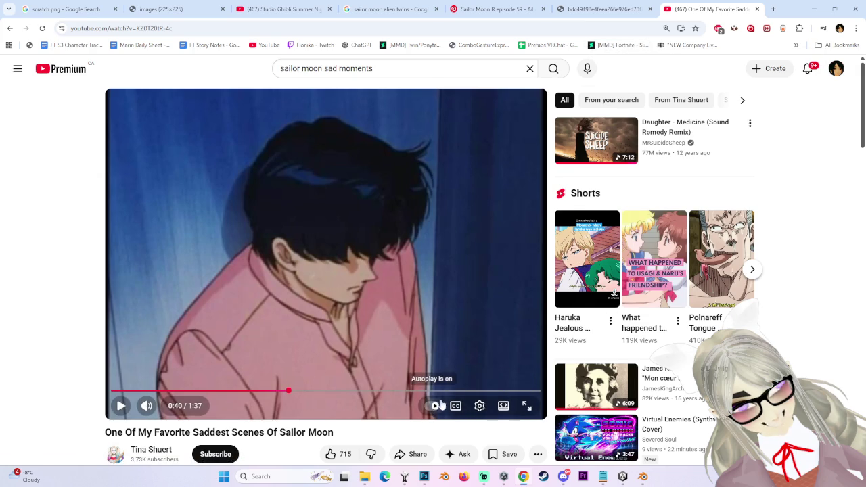
- Skim the comments, scrub the video from 0:40 to 1:03, and open a new browser tab
scroll(467, 391, "down", 3)
scroll(463, 390, "down", 2)
scroll(463, 391, "down", 2)
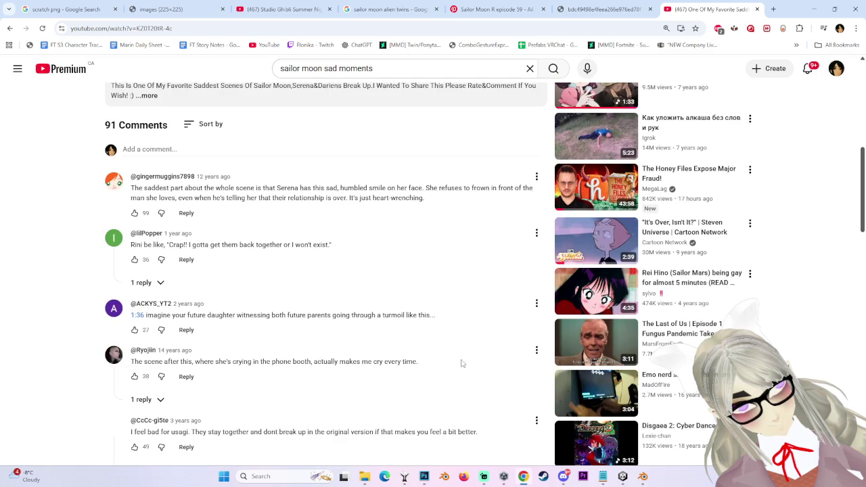
scroll(446, 353, "down", 2)
scroll(443, 352, "up", 2)
scroll(445, 353, "up", 3)
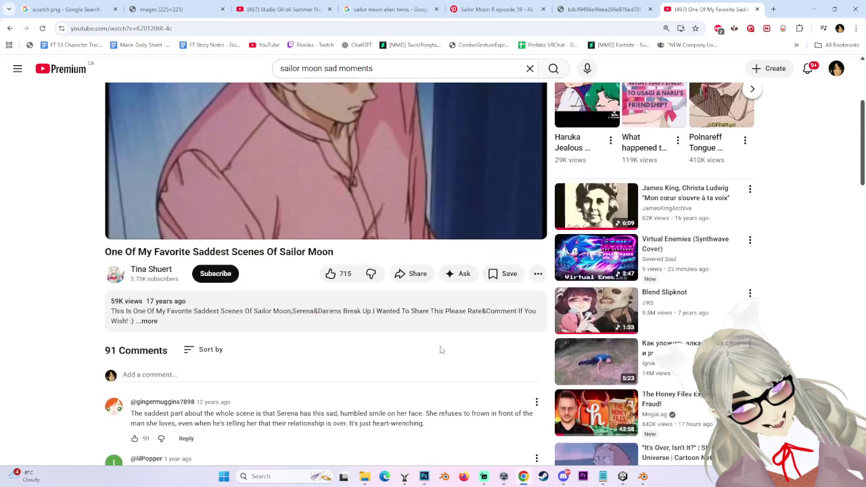
scroll(429, 255, "up", 3)
left_click_drag(339, 394, 395, 393)
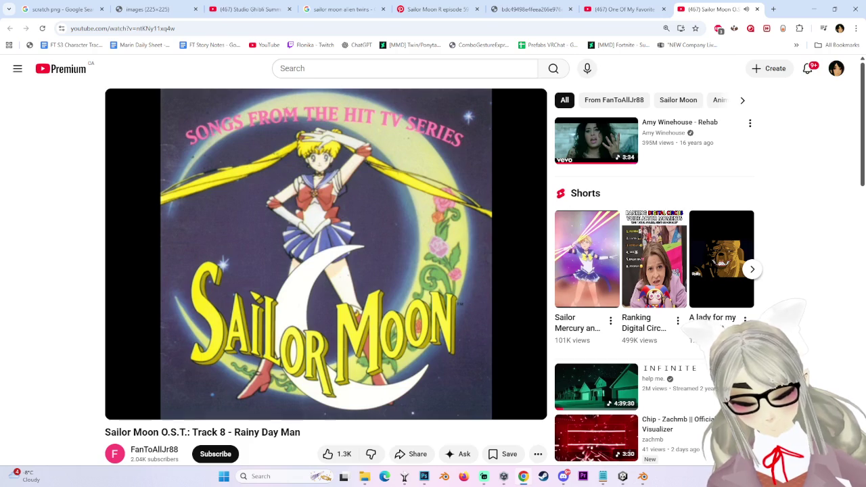
mouse_move(146, 406)
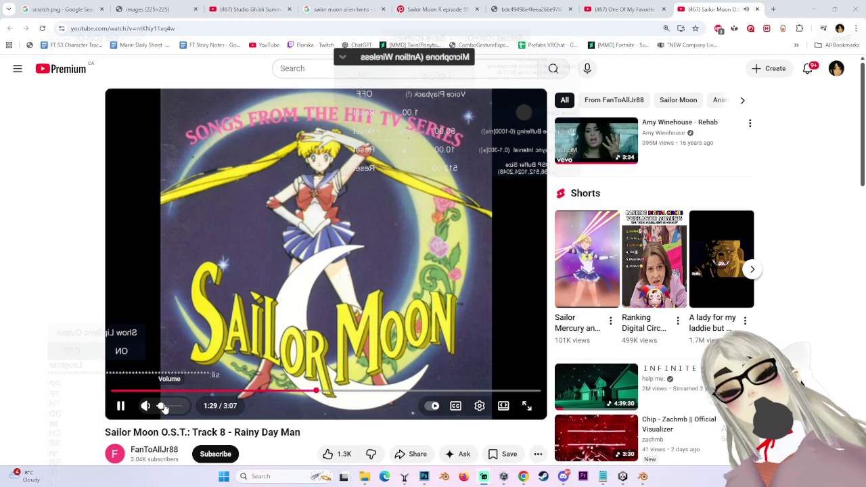
left_click(773, 9)
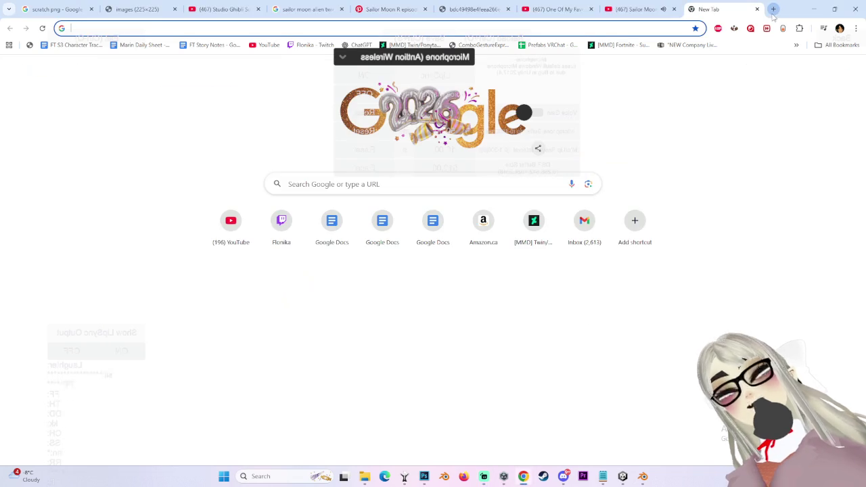
- Search Google for 'sailor moon character' and show image results
type("sailor")
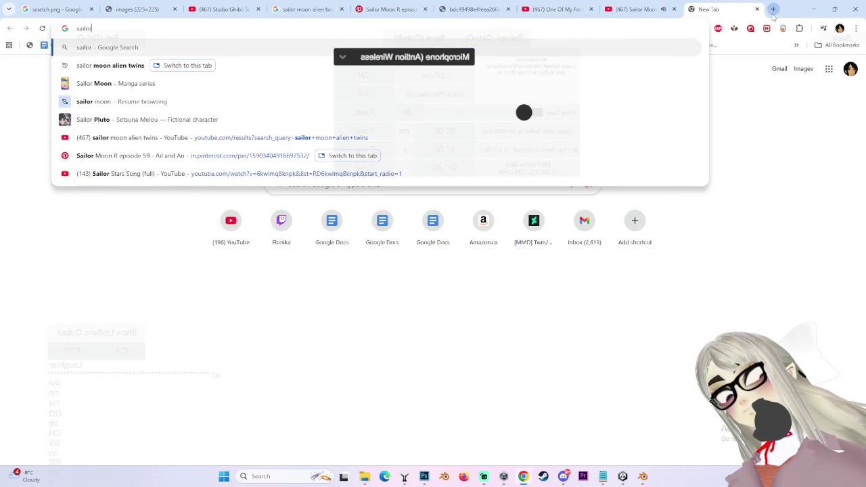
type(" moon character")
key("Return")
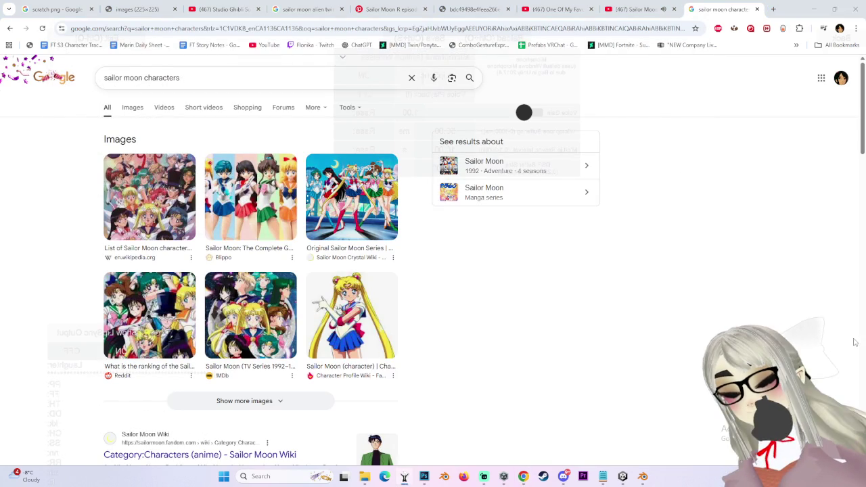
left_click(137, 108)
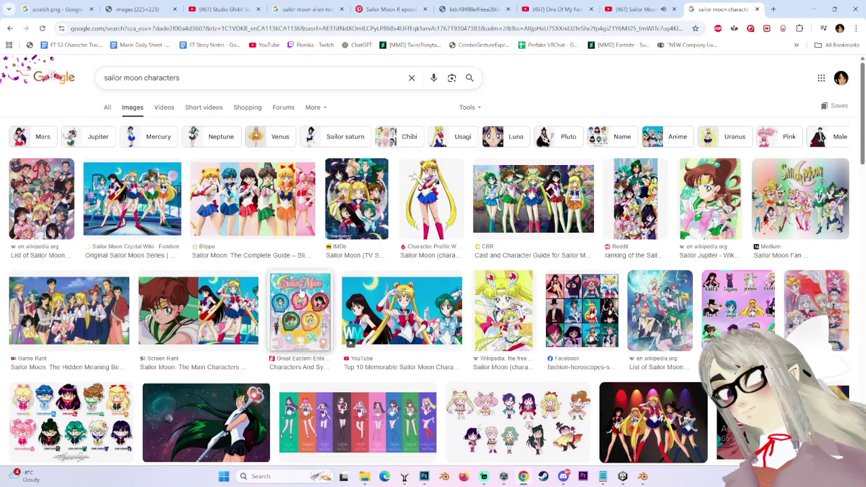
- Open the Game Rant Sailor Moon cast image full-size in a new tab
left_click(90, 318)
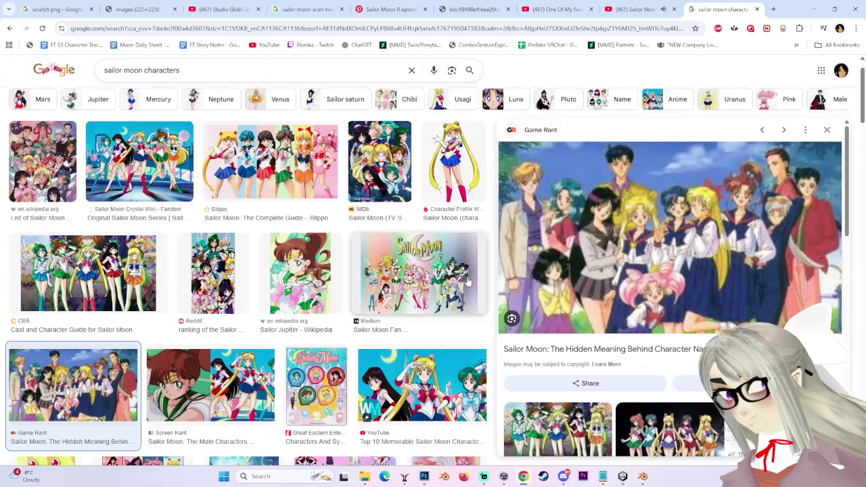
right_click(804, 271)
left_click(744, 166)
left_click(728, 7)
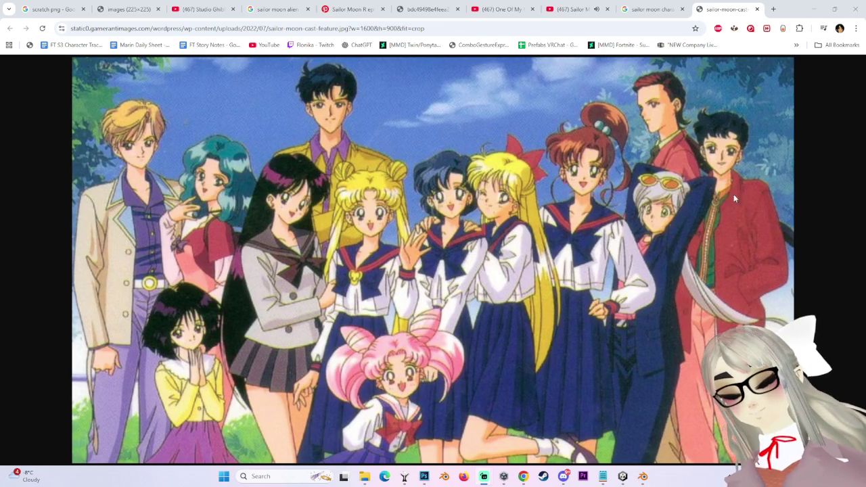
- Ctrl+scroll into the Sailor Moon cast image up to 500% and pan across its close-up details
scroll(719, 139, "up", 3, "ctrl")
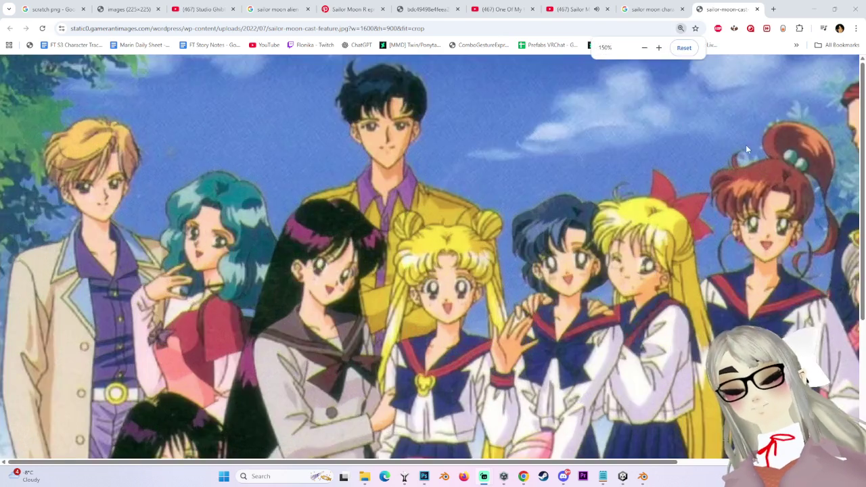
scroll(720, 140, "up", 2, "ctrl")
scroll(758, 149, "up", 1, "ctrl")
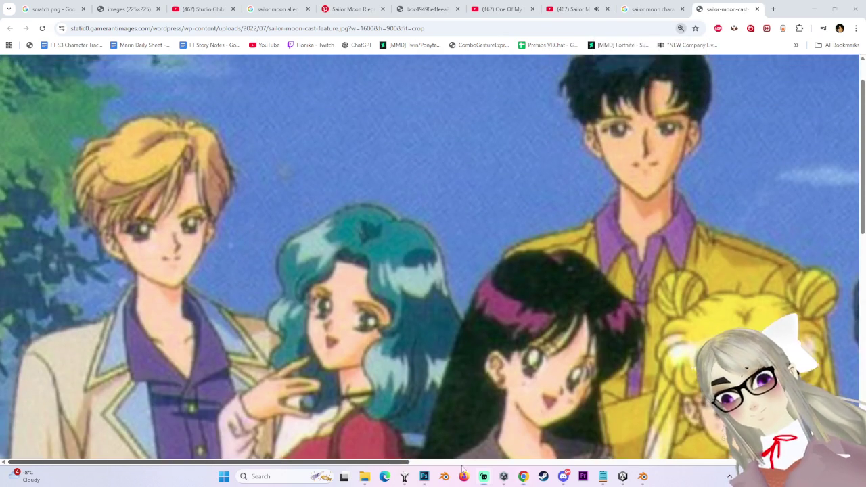
left_click(416, 464)
scroll(631, 117, "up", 3, "ctrl")
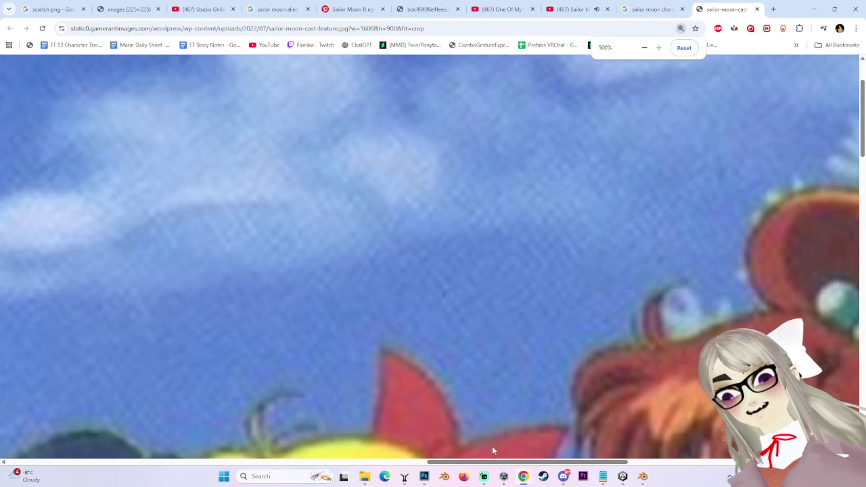
left_click_drag(576, 461, 691, 453)
scroll(487, 236, "down", 1, "ctrl")
scroll(495, 126, "down", 1, "ctrl")
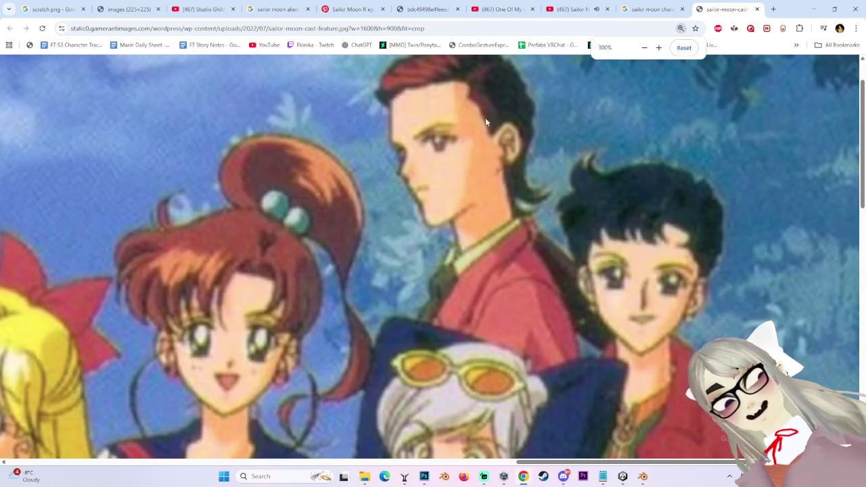
scroll(522, 140, "up", 2, "ctrl")
scroll(705, 125, "down", 1, "ctrl")
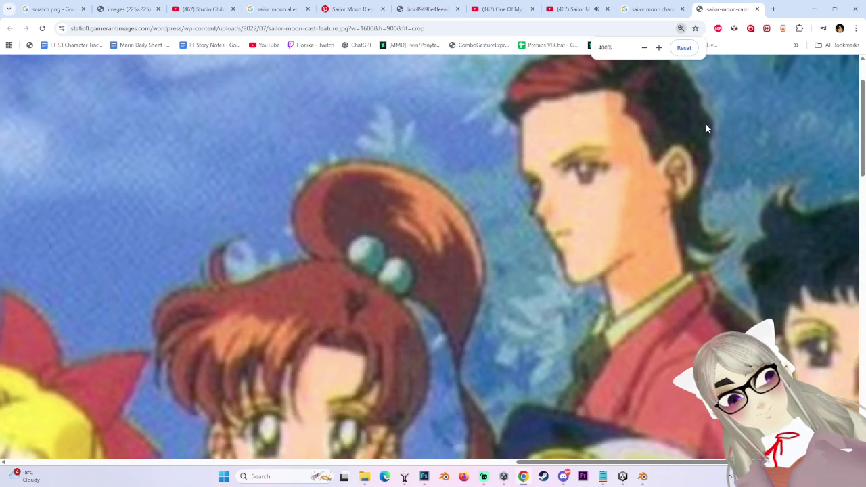
scroll(593, 153, "down", 1, "ctrl")
scroll(602, 186, "down", 4, "ctrl")
scroll(612, 226, "down", 1, "ctrl")
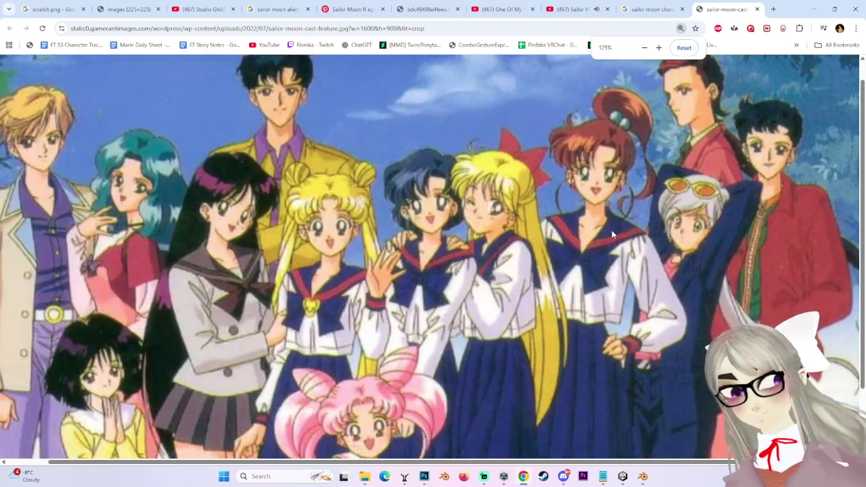
scroll(611, 230, "up", 4, "ctrl")
- Pan across the cast image once more, then zoom back out to 90%
left_click_drag(438, 460, 771, 460)
scroll(595, 395, "up", 1, "ctrl")
scroll(596, 395, "up", 2, "ctrl")
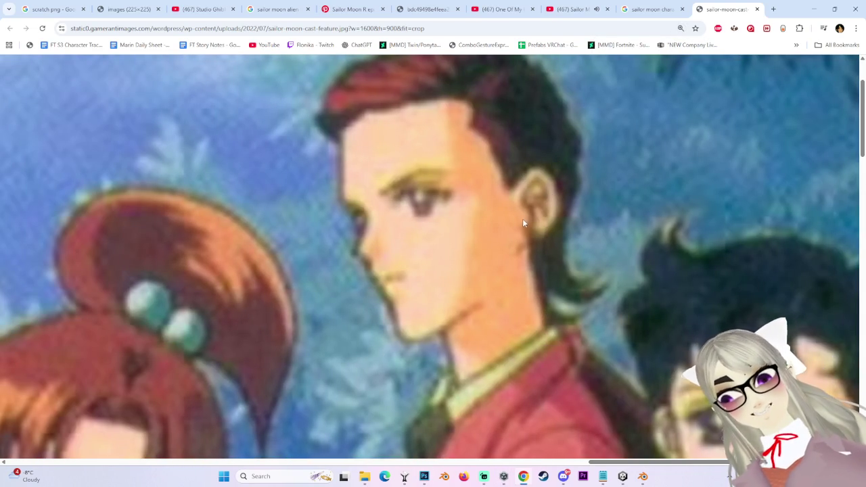
scroll(491, 246, "down", 5, "ctrl")
scroll(450, 272, "down", 2, "ctrl")
scroll(366, 297, "down", 3, "ctrl")
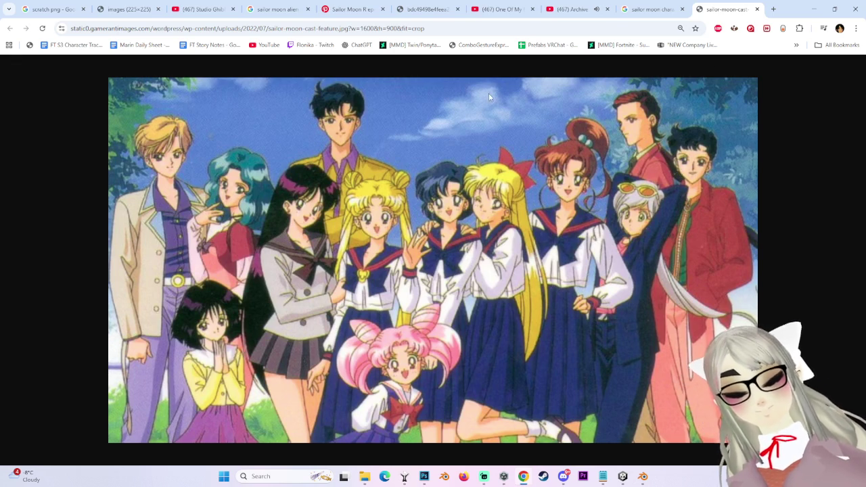
left_click(671, 12)
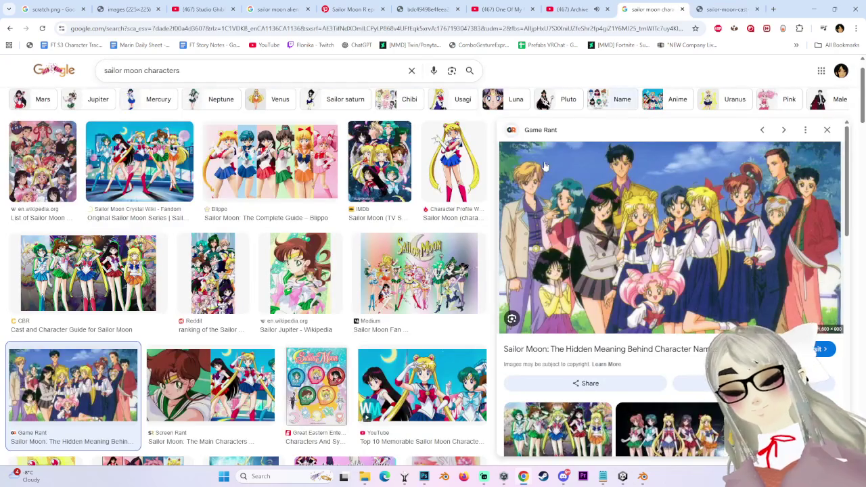
scroll(670, 270, "down", 2)
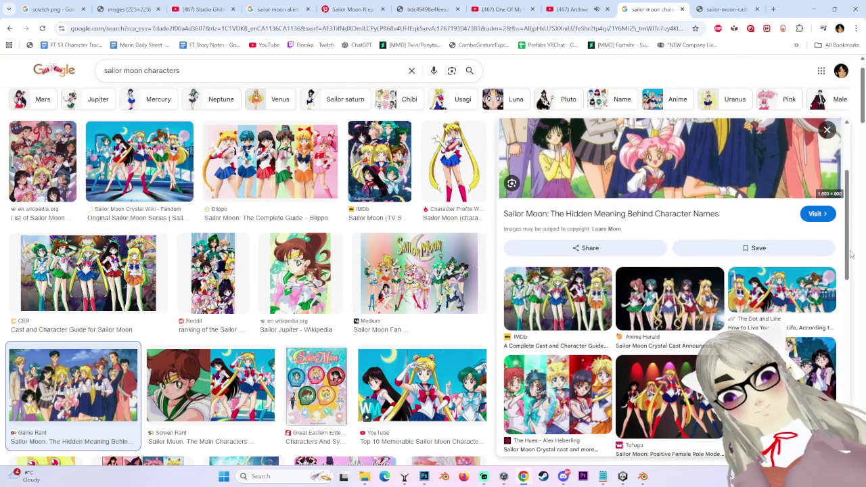
scroll(669, 287, "down", 3)
scroll(669, 287, "down", 2)
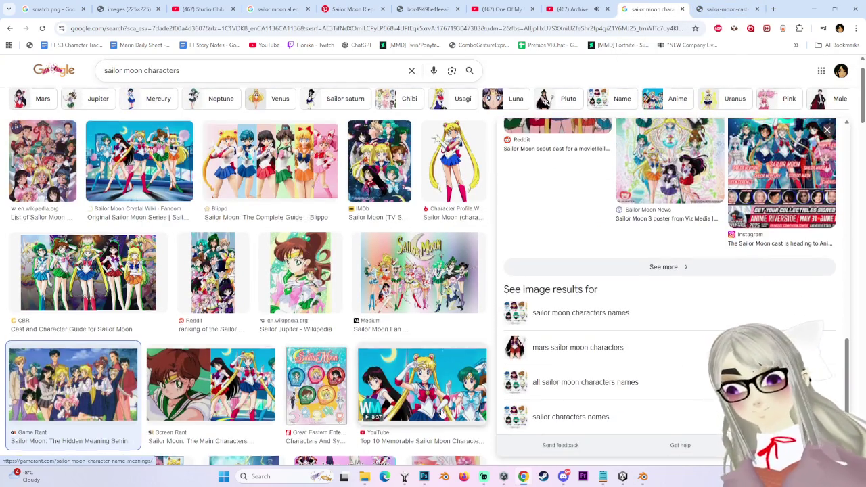
scroll(406, 399, "down", 4)
scroll(406, 399, "down", 1)
scroll(405, 404, "down", 3)
scroll(404, 404, "down", 3)
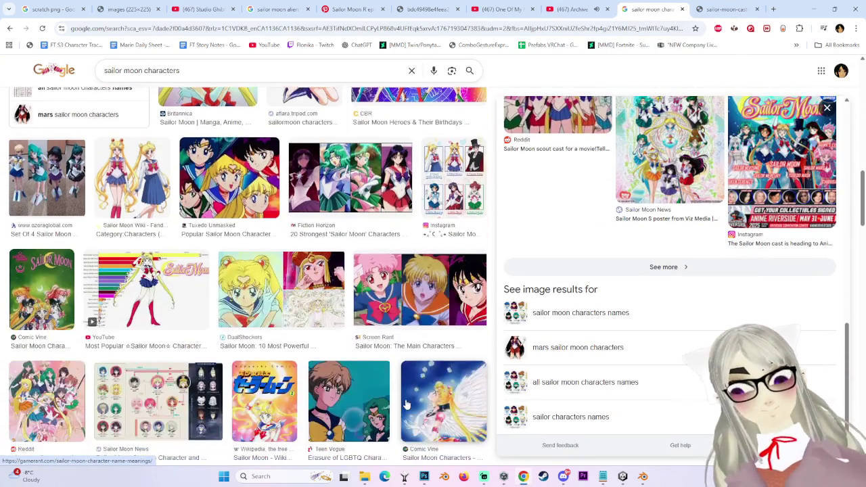
left_click(724, 9)
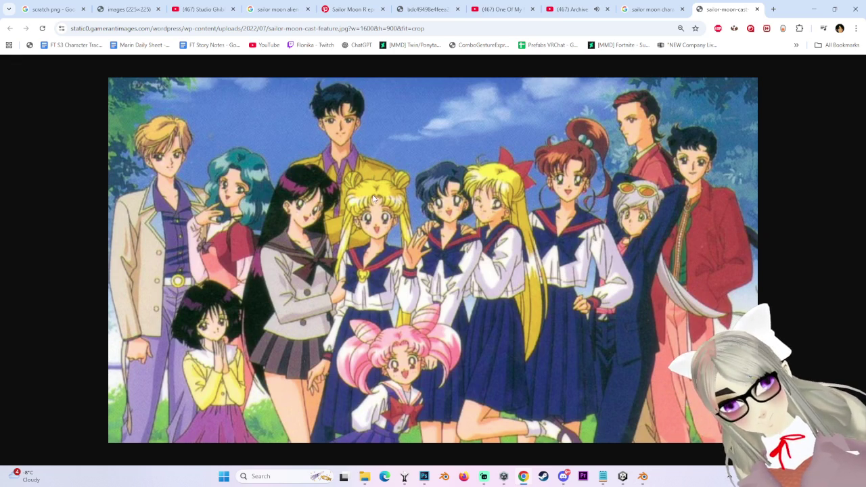
left_click(568, 9)
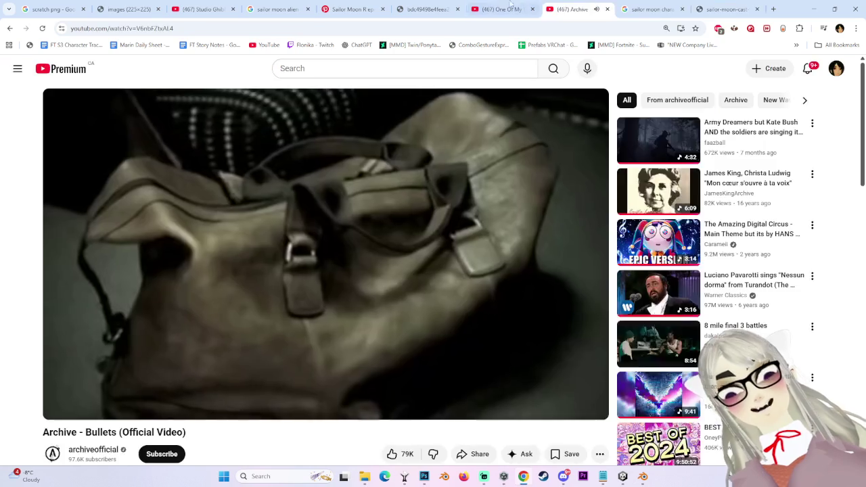
- Read the comments on the sad Sailor Moon scenes video, then return to the sailor moon characters image results
left_click(501, 9)
mouse_move(330, 228)
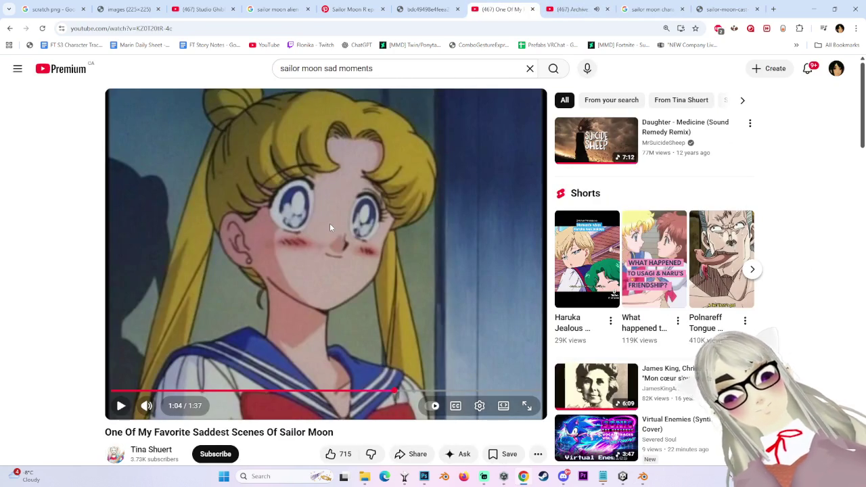
scroll(632, 336, "down", 3)
scroll(612, 369, "down", 4)
scroll(612, 371, "down", 4)
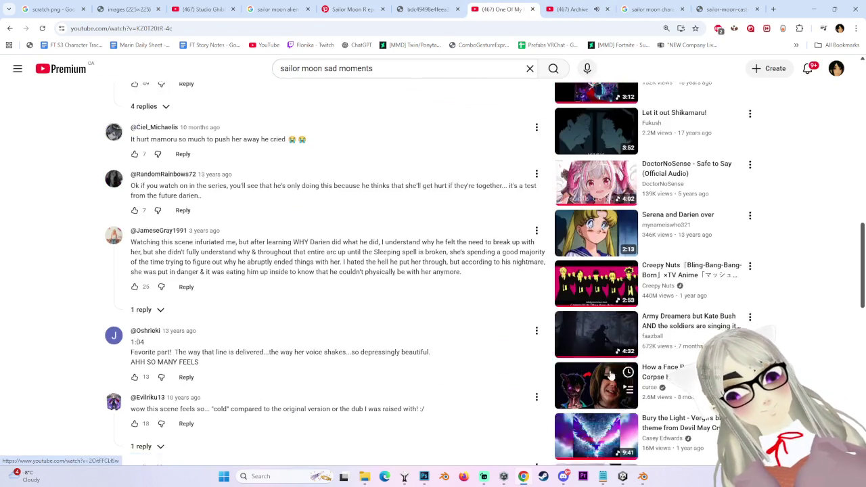
scroll(611, 373, "down", 4)
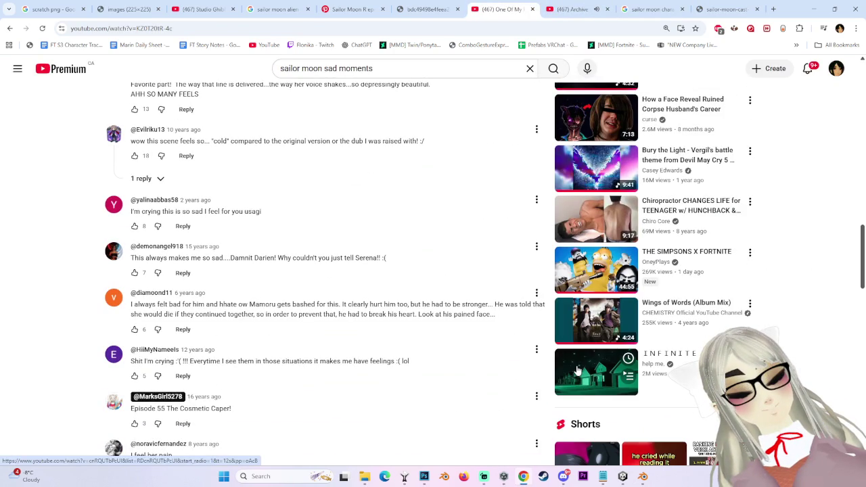
scroll(575, 372, "down", 4)
scroll(568, 374, "down", 1)
scroll(561, 377, "down", 2)
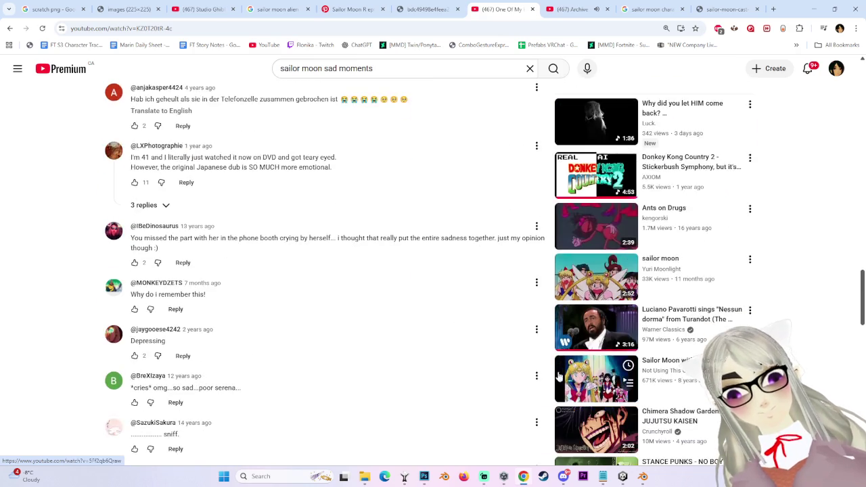
scroll(559, 377, "down", 2)
scroll(522, 348, "down", 1)
scroll(522, 350, "down", 2)
left_click(653, 8)
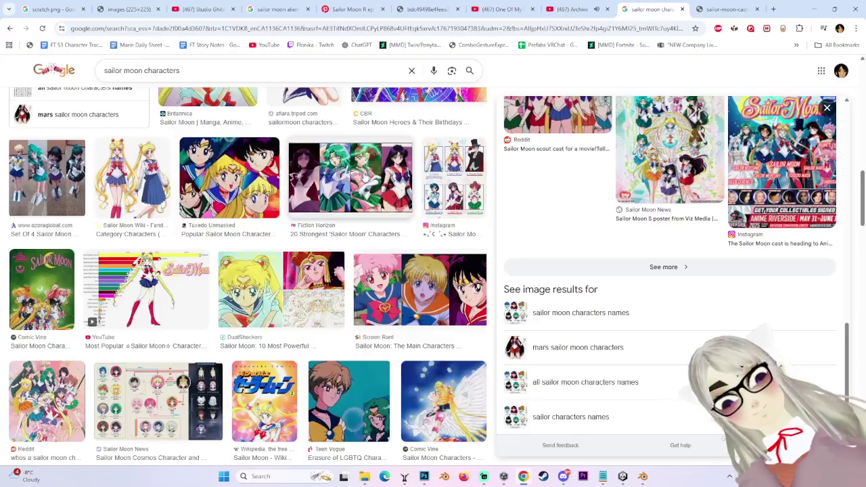
- Preview Screen Rant's bravery ranking image and scroll through the sailor moon characters results
left_click(431, 273)
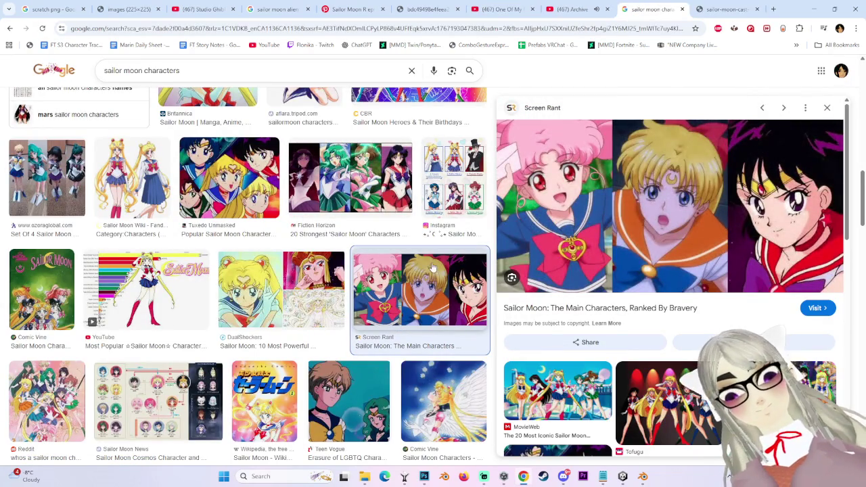
scroll(443, 270, "down", 5)
scroll(515, 329, "down", 4)
scroll(515, 329, "down", 4)
scroll(515, 329, "down", 2)
scroll(400, 385, "down", 3)
scroll(400, 385, "down", 3)
scroll(401, 385, "down", 3)
scroll(400, 384, "down", 3)
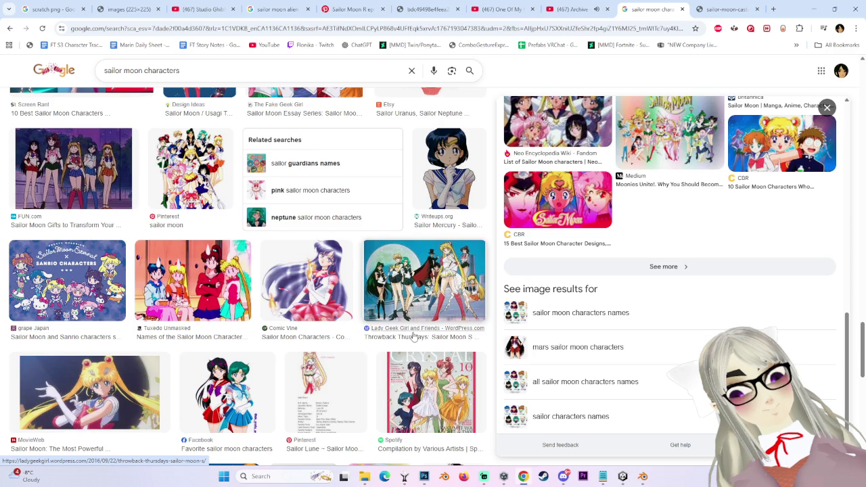
scroll(479, 345, "up", 3)
scroll(478, 348, "up", 3)
scroll(477, 359, "up", 1)
scroll(478, 358, "up", 3)
- Preview the CBR character designs image, open its article, then go back to the results
left_click(557, 230)
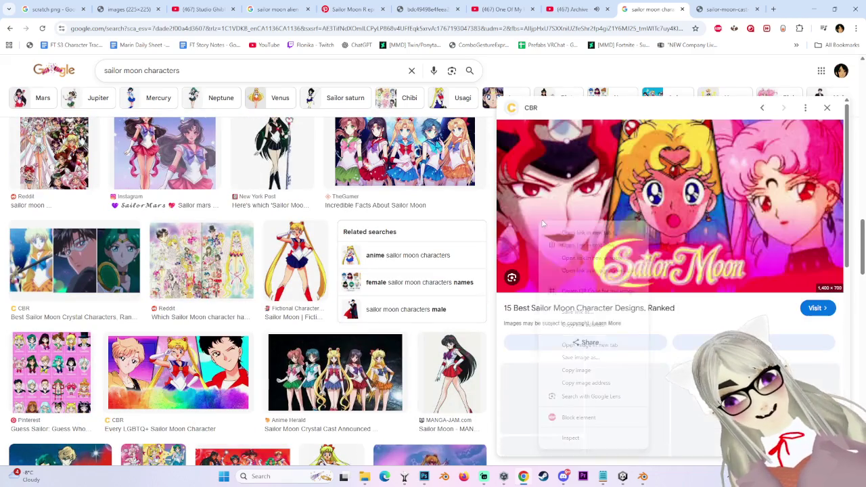
right_click(539, 223)
left_click(572, 200)
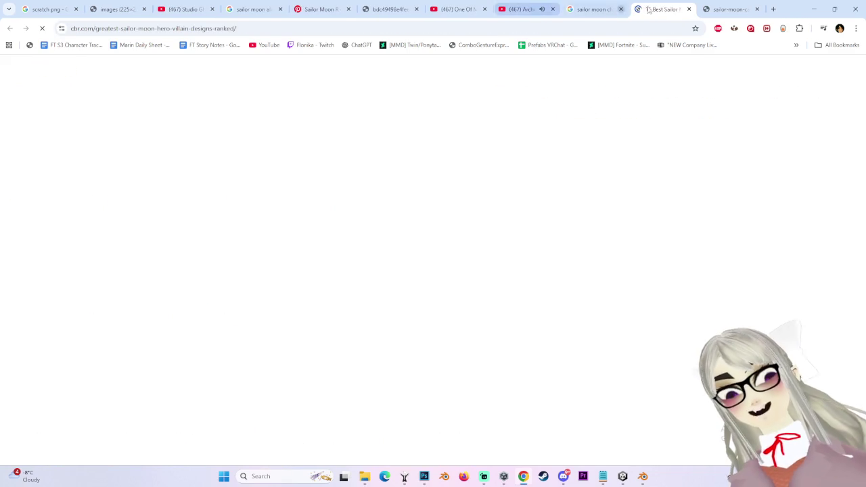
key("alt+Left")
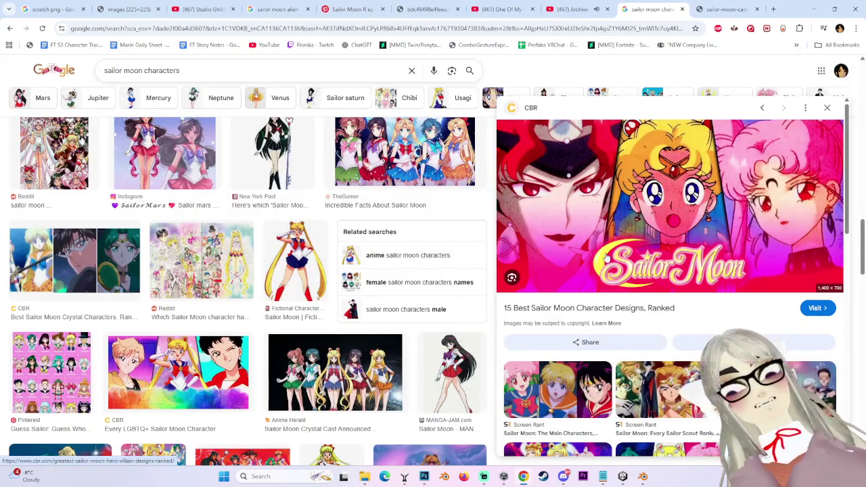
- Preview the Game Rant image, then Screen Rant's 'Sailor Moon Characters, Ranked By Intelligence' image
scroll(831, 273, "down", 2)
scroll(830, 272, "down", 3)
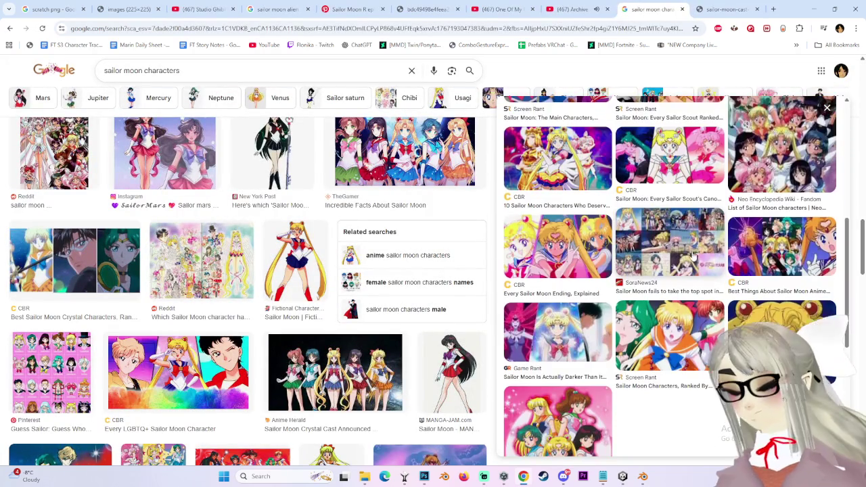
left_click(557, 333)
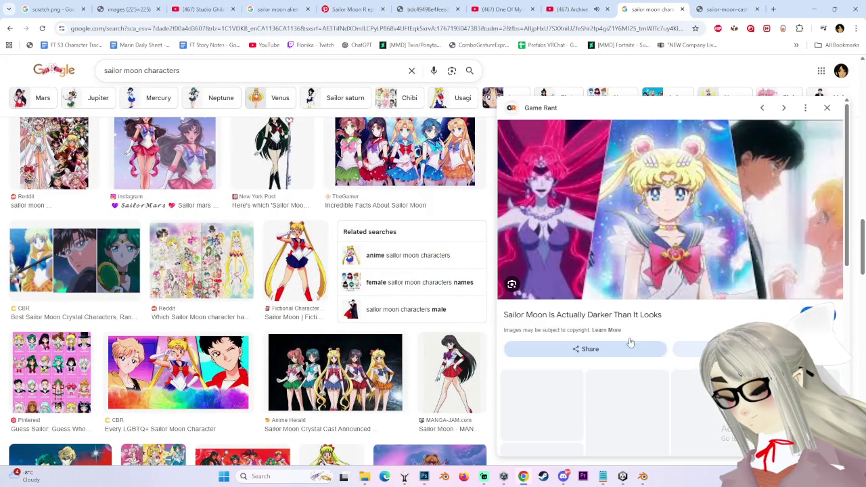
scroll(654, 344, "down", 3)
left_click(654, 345)
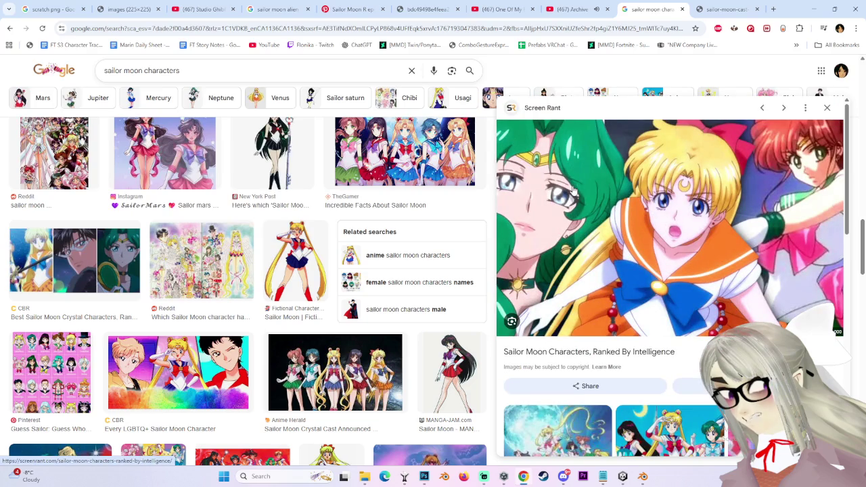
left_click(632, 353)
scroll(491, 324, "down", 5)
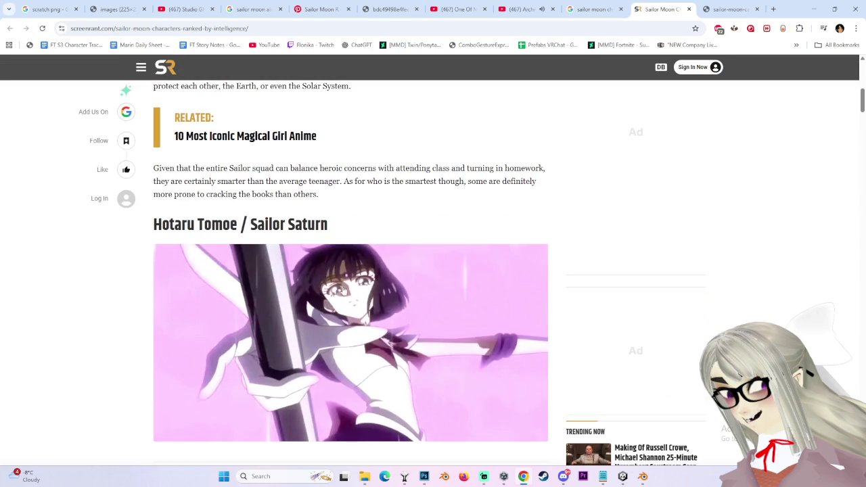
scroll(340, 292, "up", 1)
scroll(349, 314, "down", 5)
scroll(358, 335, "down", 3)
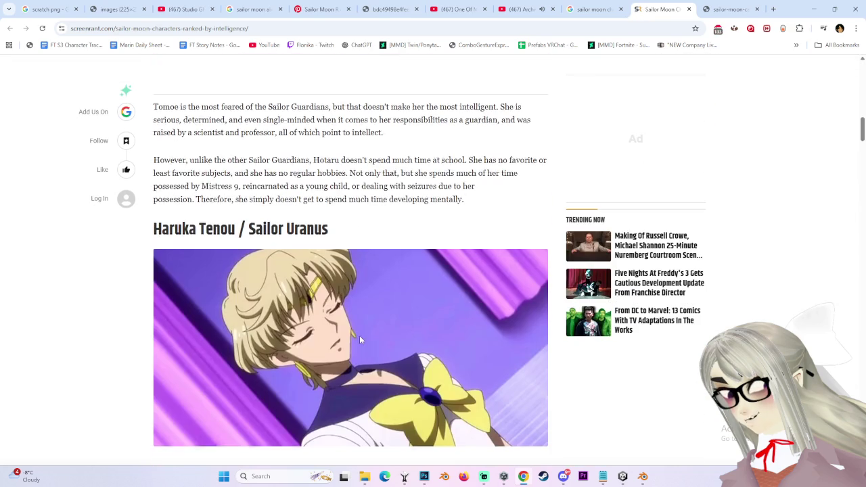
scroll(361, 340, "up", 1)
scroll(394, 369, "up", 4)
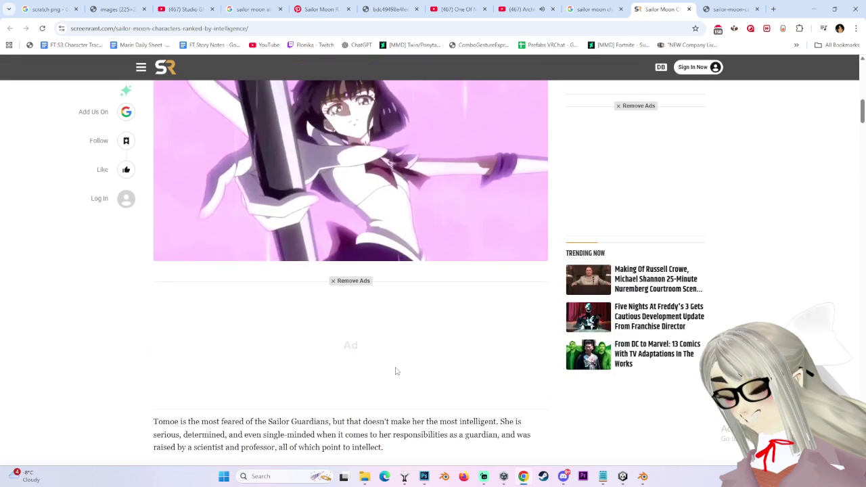
scroll(534, 295, "up", 1)
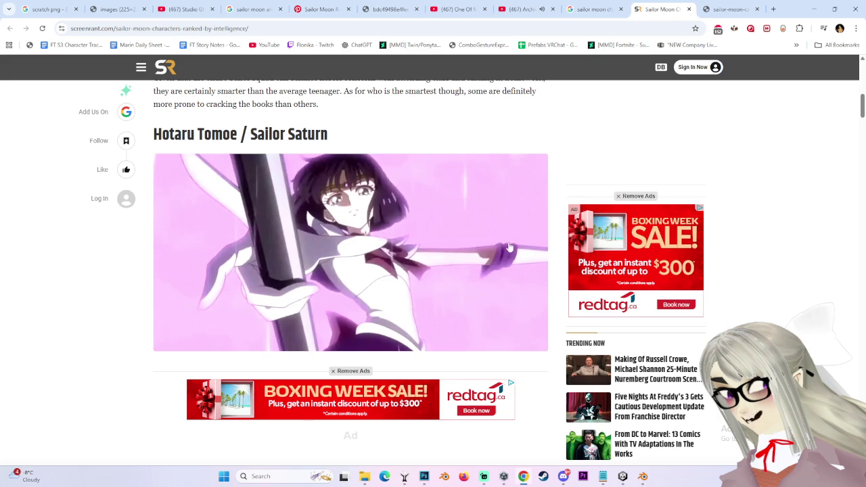
scroll(348, 166, "down", 5)
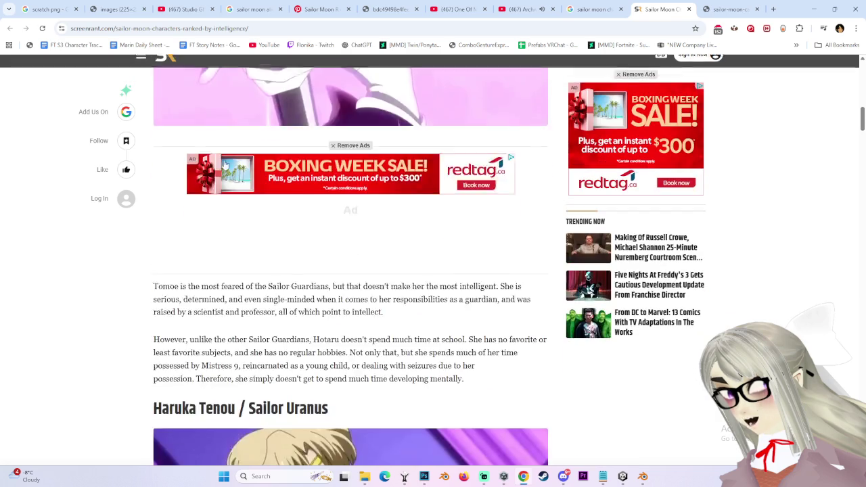
scroll(223, 271, "up", 4)
scroll(379, 291, "down", 5)
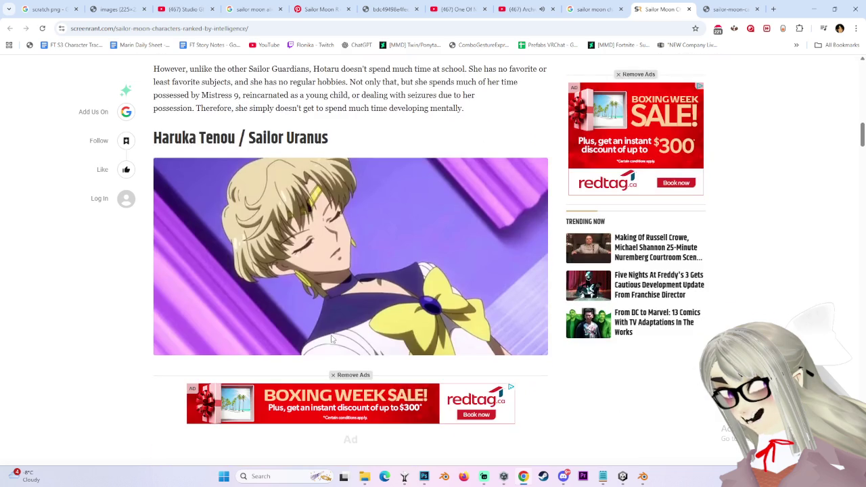
scroll(371, 309, "down", 3)
scroll(363, 325, "down", 2)
scroll(358, 329, "down", 6)
scroll(340, 340, "down", 4)
scroll(428, 409, "down", 3)
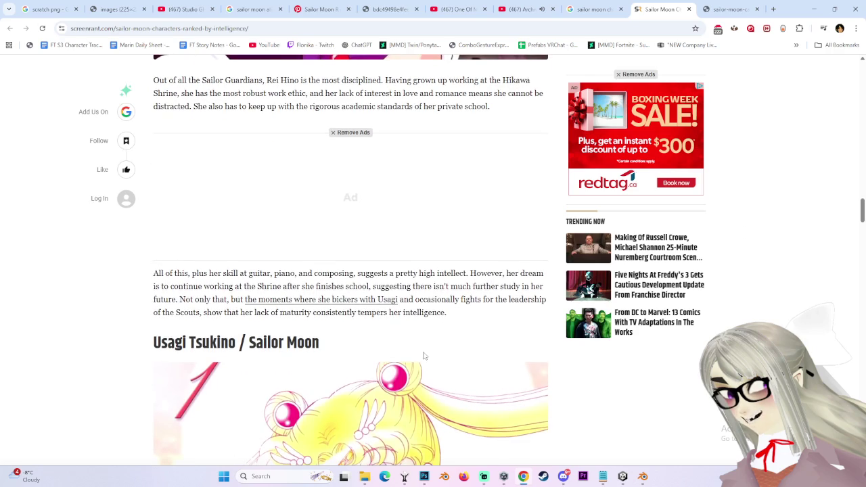
scroll(797, 288, "down", 4)
scroll(798, 288, "down", 4)
scroll(798, 288, "down", 4)
scroll(798, 289, "down", 5)
scroll(496, 332, "down", 2)
scroll(497, 332, "down", 2)
scroll(474, 338, "down", 6)
scroll(465, 343, "down", 5)
scroll(465, 343, "down", 5)
scroll(464, 331, "up", 3)
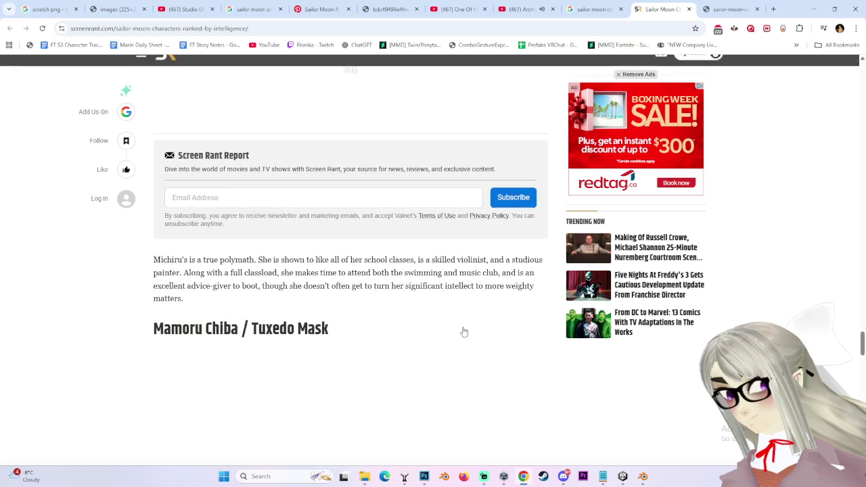
scroll(464, 331, "down", 4)
scroll(462, 331, "down", 1)
scroll(462, 331, "down", 4)
scroll(462, 332, "down", 3)
scroll(460, 332, "up", 2)
scroll(460, 332, "down", 5)
scroll(459, 332, "down", 3)
scroll(407, 309, "down", 1)
scroll(409, 306, "up", 4)
scroll(408, 306, "up", 3)
scroll(408, 307, "up", 4)
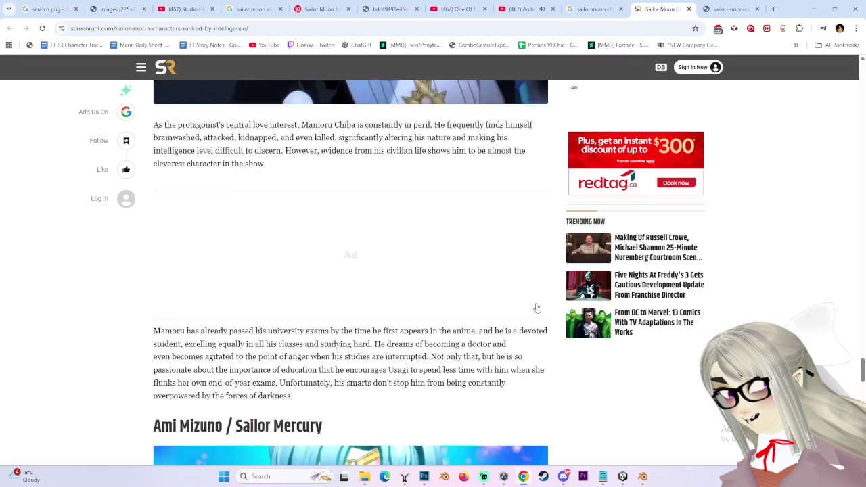
scroll(392, 332, "up", 4)
scroll(393, 341, "up", 3)
scroll(393, 341, "up", 3)
scroll(287, 324, "up", 5)
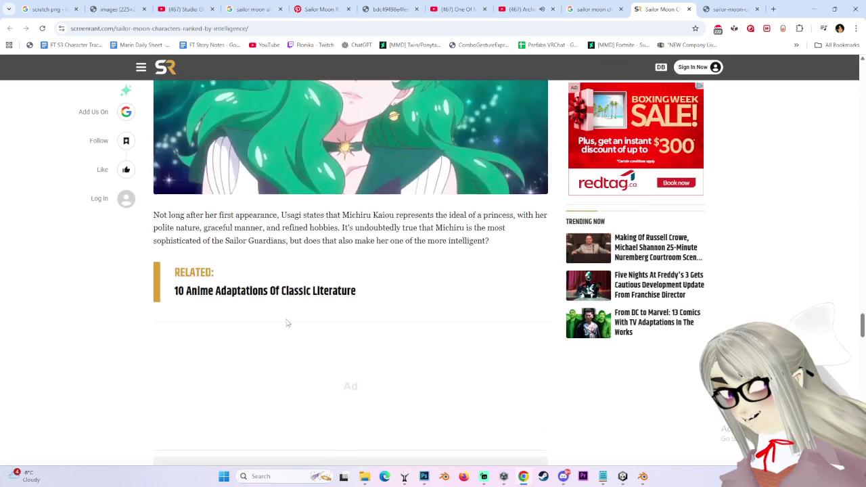
scroll(287, 324, "up", 3)
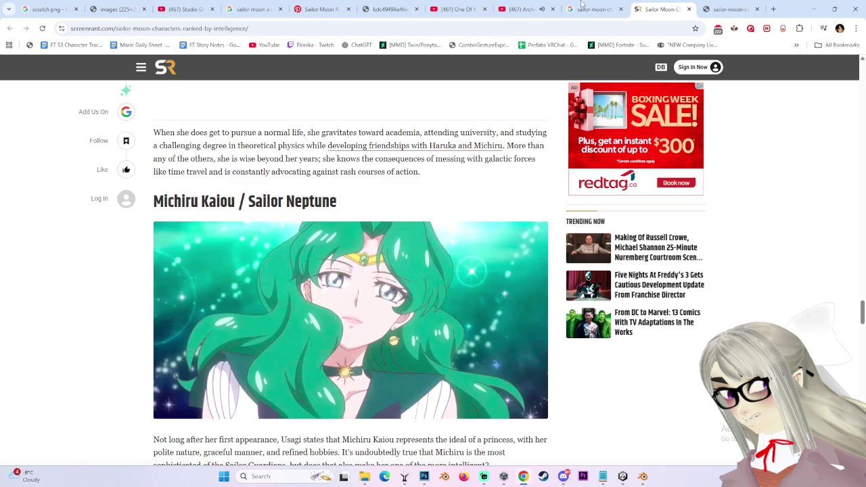
scroll(333, 264, "down", 2)
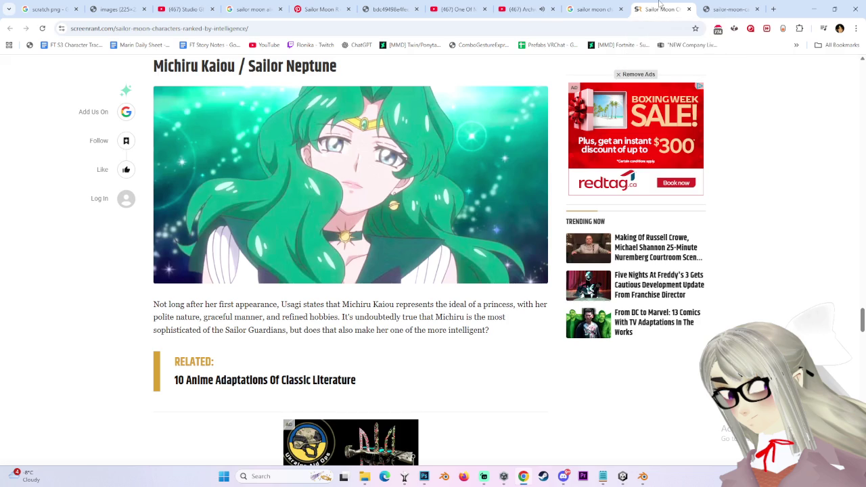
key("ctrl+w")
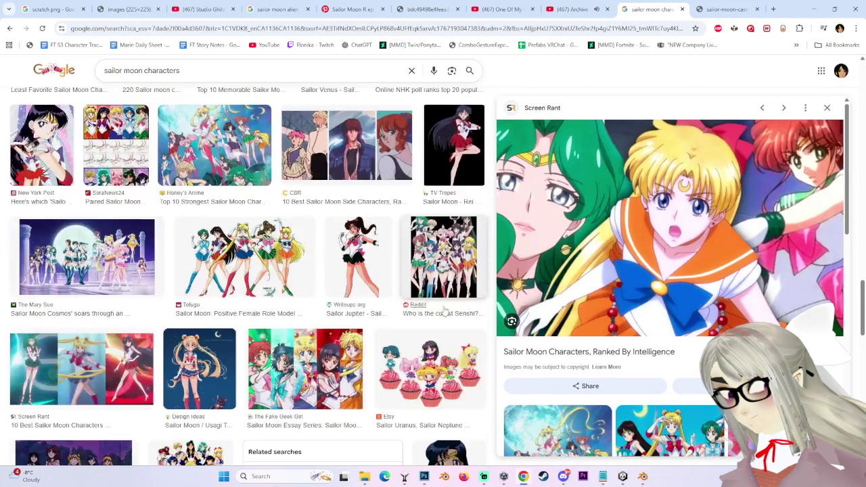
- Scroll through the sailor moon characters image results and briefly bring up the Unity window
scroll(563, 345, "down", 5)
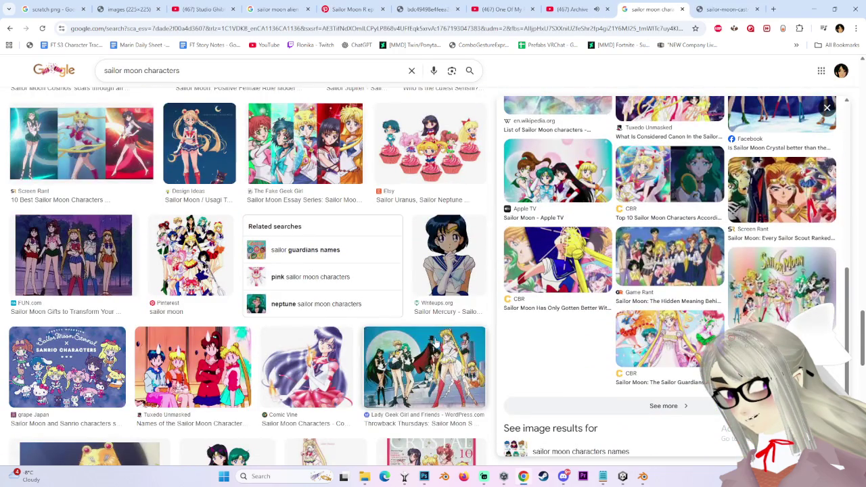
scroll(437, 345, "down", 3)
scroll(436, 345, "down", 3)
scroll(440, 342, "down", 3)
scroll(474, 338, "down", 2)
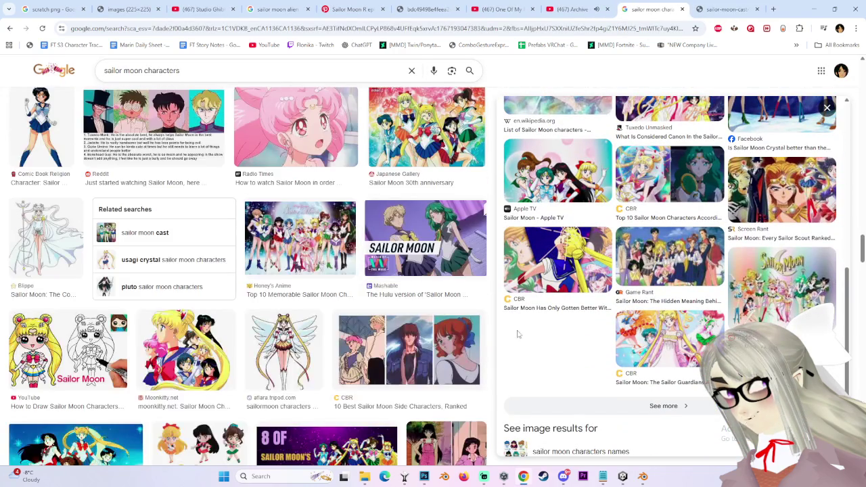
scroll(482, 312, "down", 3)
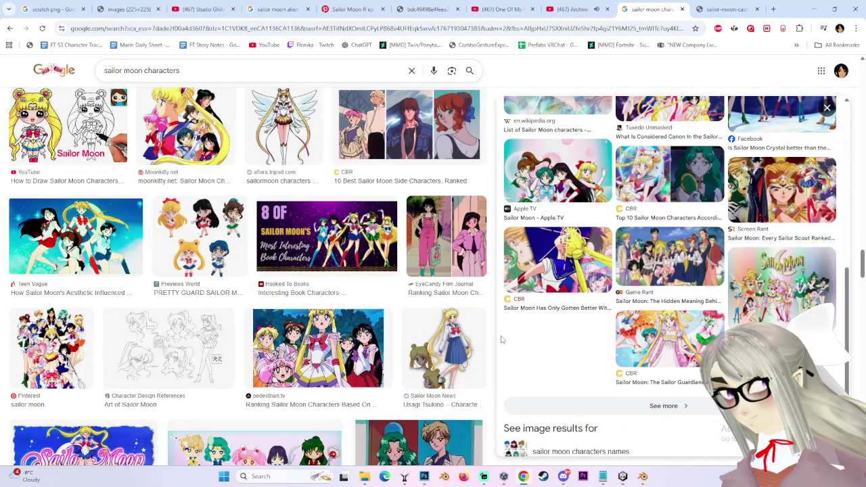
scroll(489, 311, "up", 15)
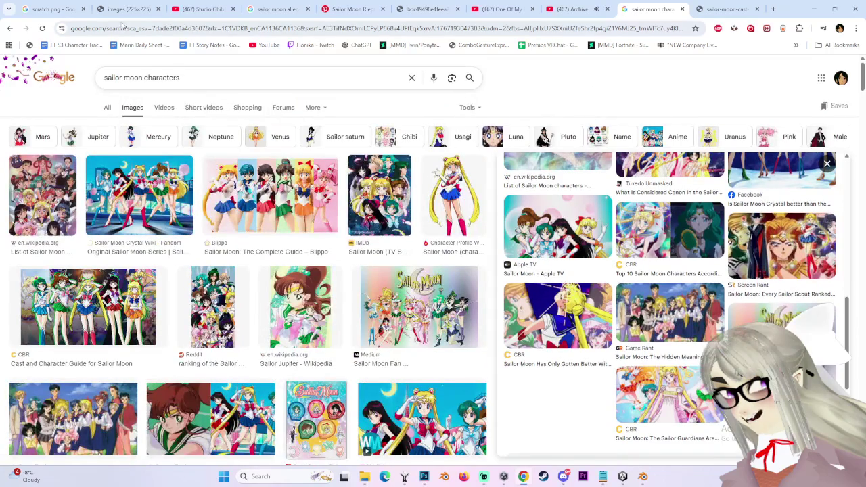
scroll(501, 223, "down", 5)
scroll(503, 221, "down", 4)
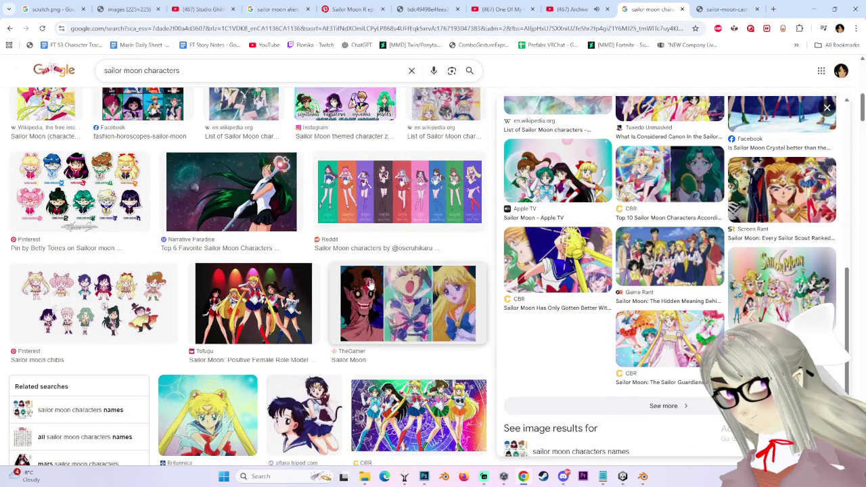
scroll(500, 234, "down", 3)
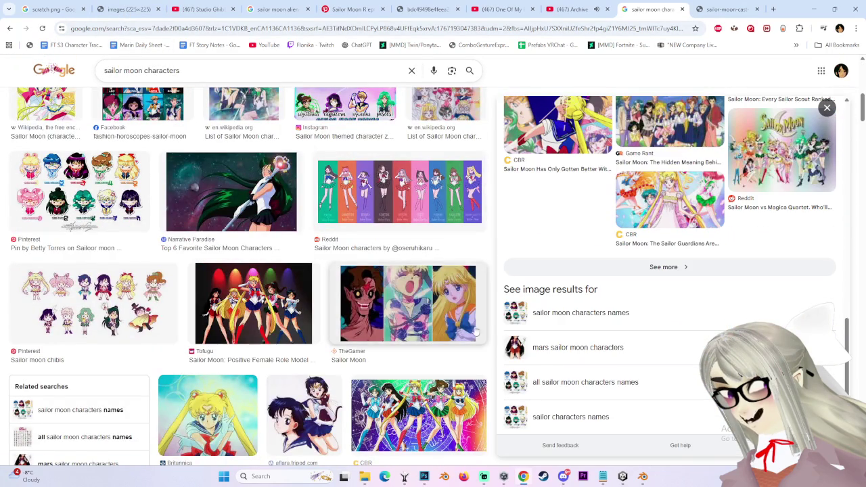
scroll(455, 330, "down", 3)
scroll(455, 329, "down", 4)
scroll(455, 329, "down", 2)
scroll(456, 326, "down", 2)
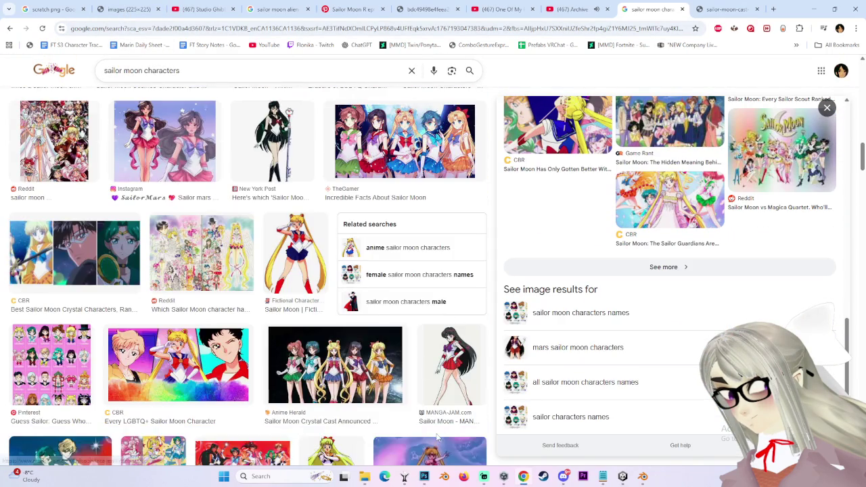
left_click(622, 476)
left_click(623, 477)
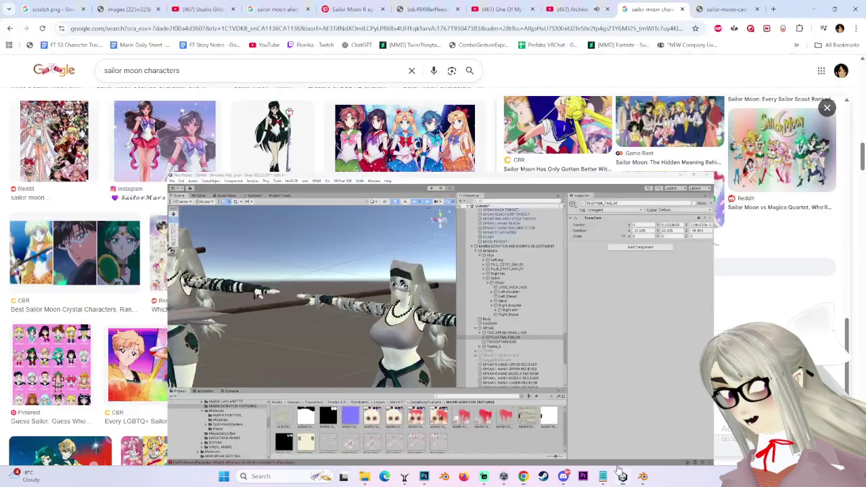
- Browse further down the results, then switch to the 'Archive - Bullets' YouTube tab
scroll(258, 354, "down", 3)
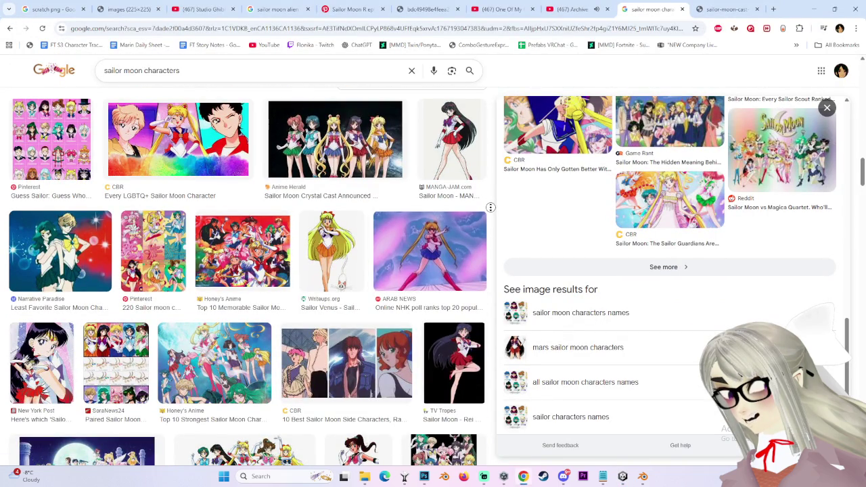
scroll(492, 212, "down", 1)
scroll(480, 244, "down", 1)
scroll(473, 270, "down", 1)
scroll(485, 304, "down", 2)
scroll(493, 331, "down", 2)
scroll(494, 337, "down", 2)
scroll(494, 311, "down", 2)
scroll(496, 284, "down", 2)
scroll(497, 242, "up", 10)
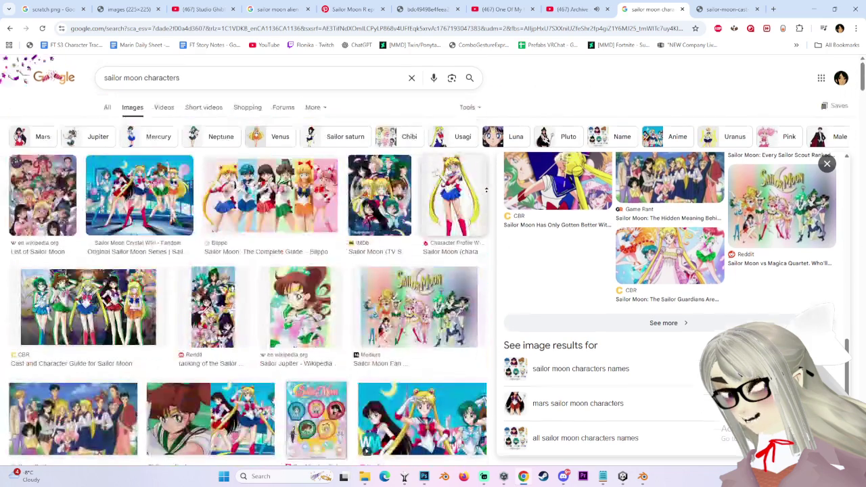
left_click(567, 7)
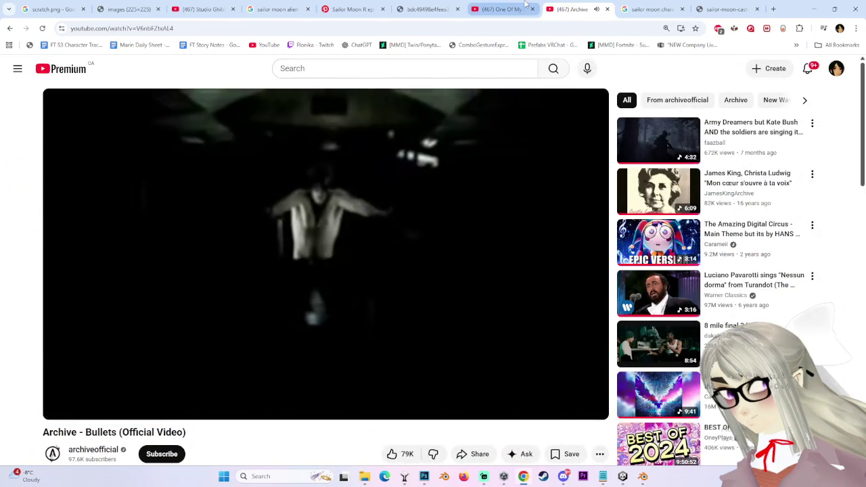
- In the other YouTube tab, change the search to 'sailor moon molly and nephrite' and run it
left_click(525, 6)
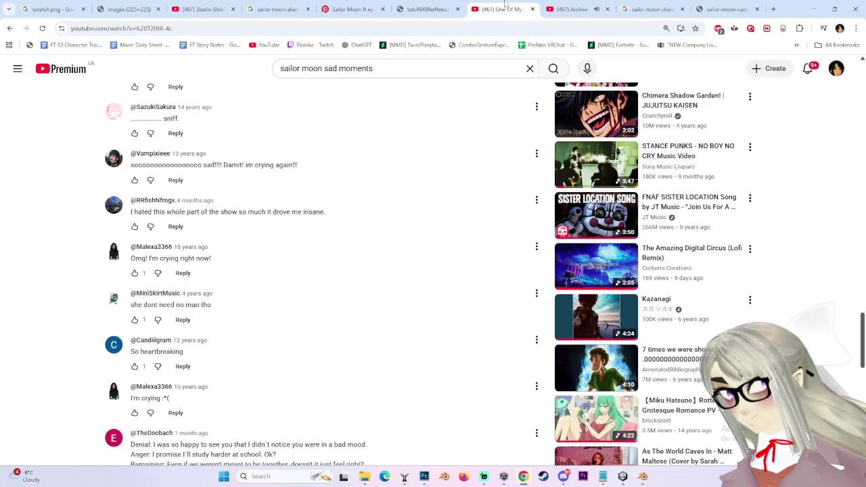
triple_click(361, 67)
key("End")
key("ctrl+shift+Left")
key("ctrl+shift+Left")
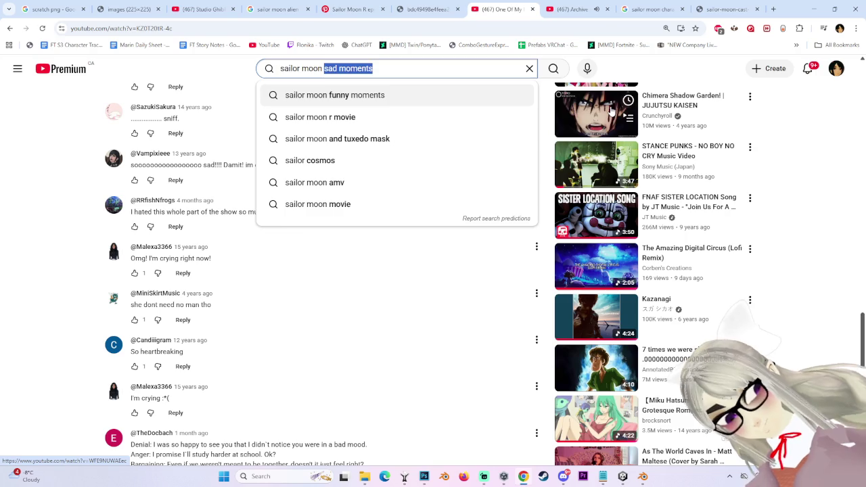
type("mollys")
key("BackSpace")
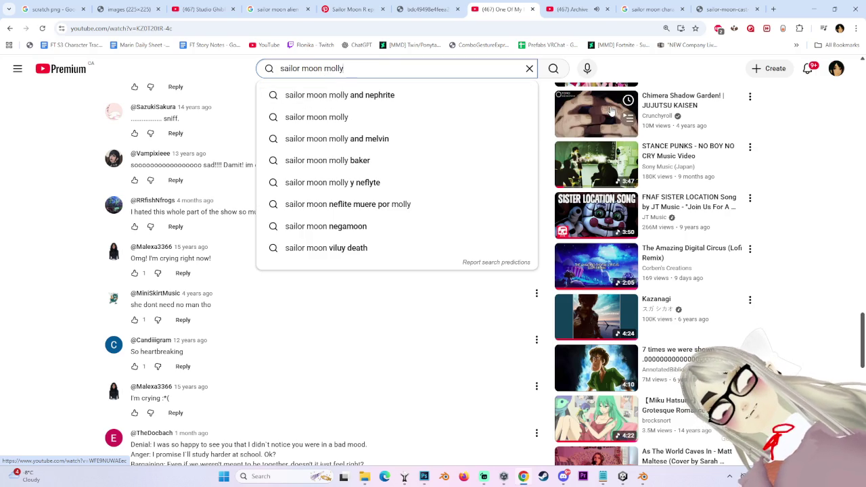
key("Down")
key("Return")
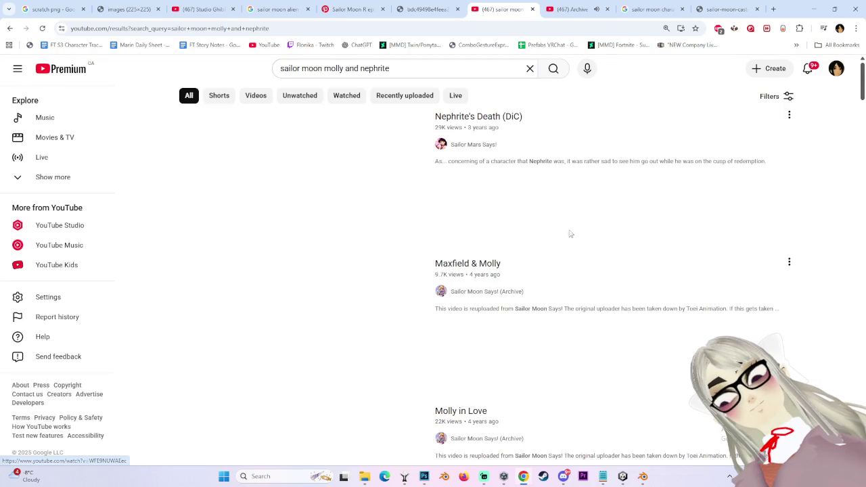
- Open the 'Nephrite's Death (DiC)' video from the search results
left_click(583, 9)
left_click(501, 9)
scroll(362, 336, "down", 3)
scroll(361, 336, "up", 3)
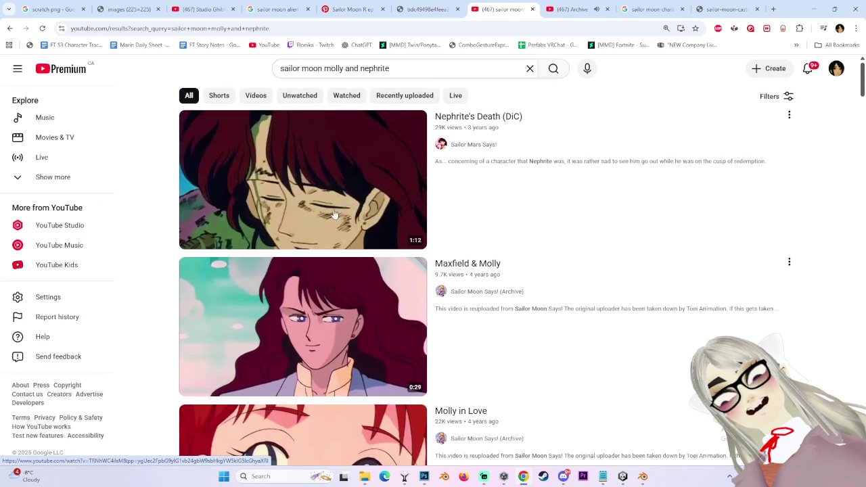
left_click(383, 201)
- Watch 'Nephrite's Death (DiC)' in theater view, pausing and resuming playback along the way
left_click(298, 197)
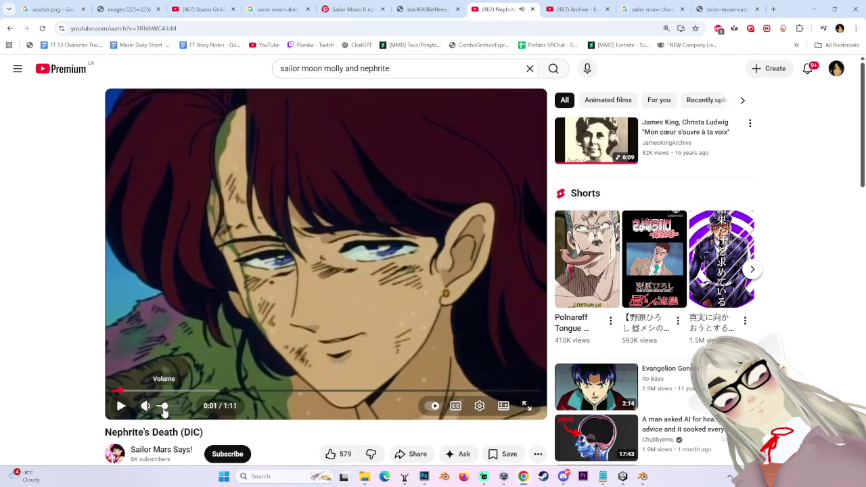
left_click(265, 333)
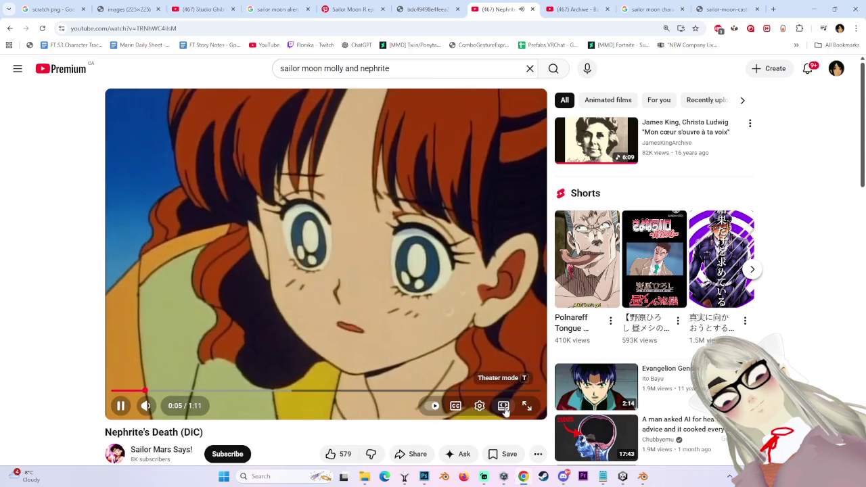
left_click(504, 406)
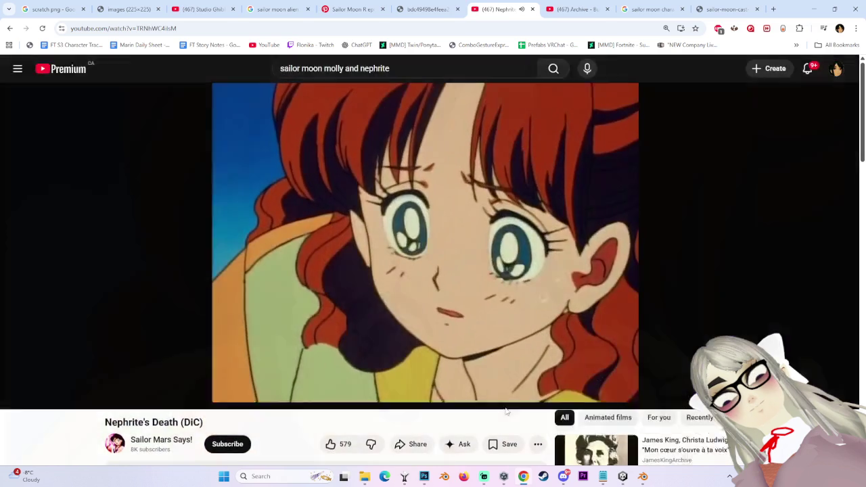
left_click(454, 241)
left_click(624, 264)
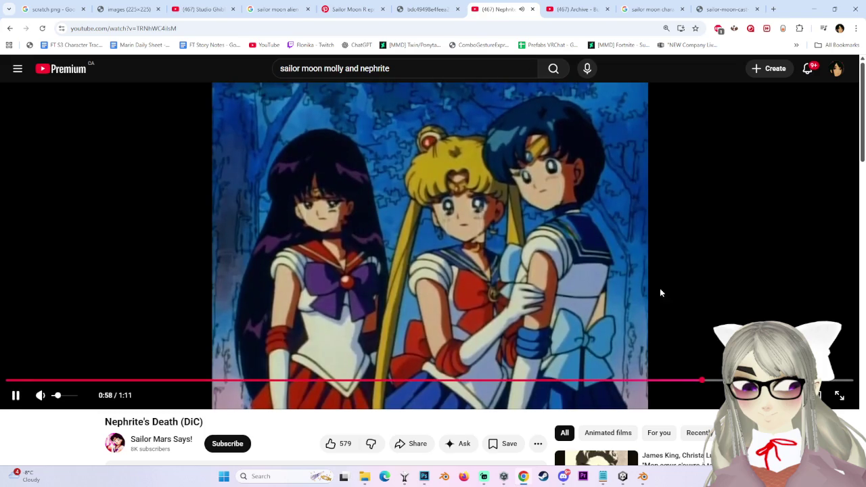
left_click(536, 216)
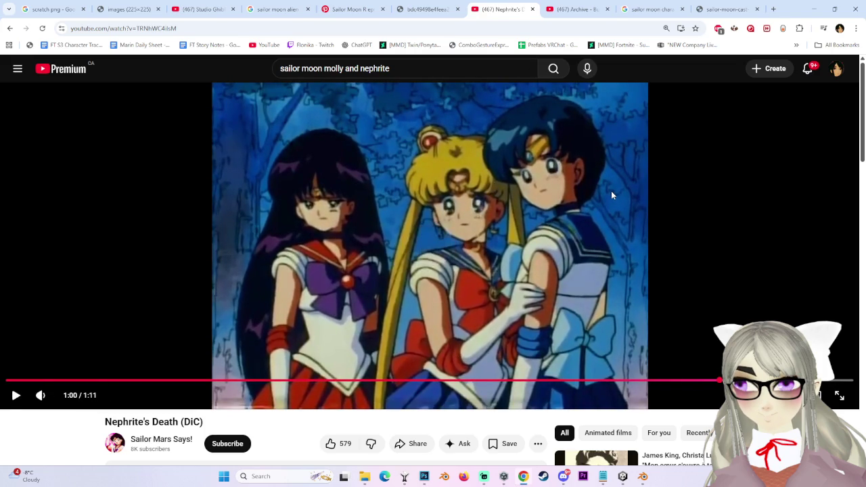
left_click(576, 186)
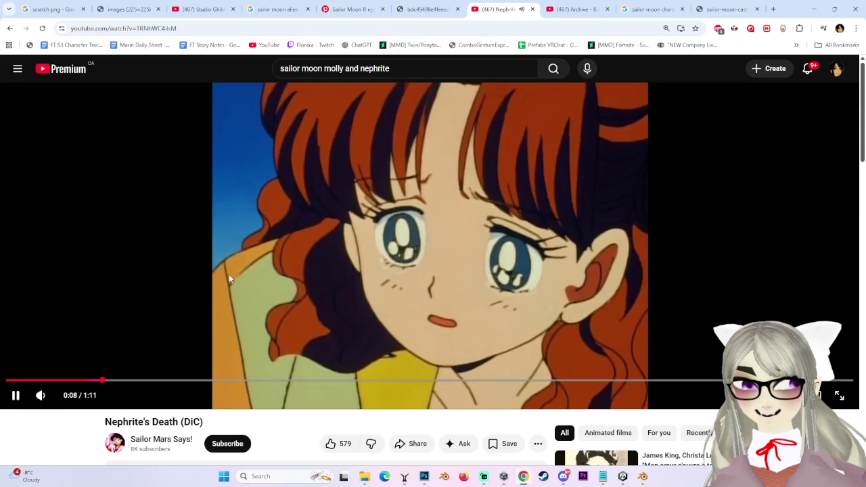
left_click(229, 273)
- Scrub the clip back to about 0:13, then ahead to 1:01, and resume playing
left_click(147, 381)
left_click_drag(147, 381, 293, 381)
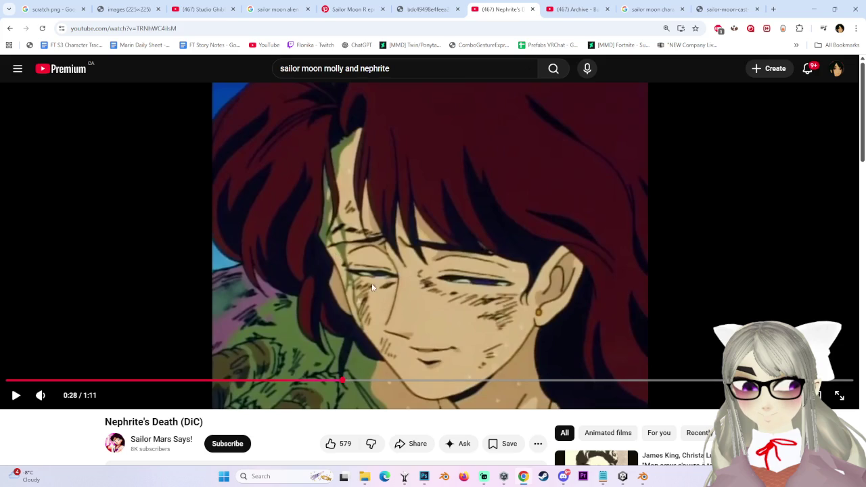
left_click(575, 381)
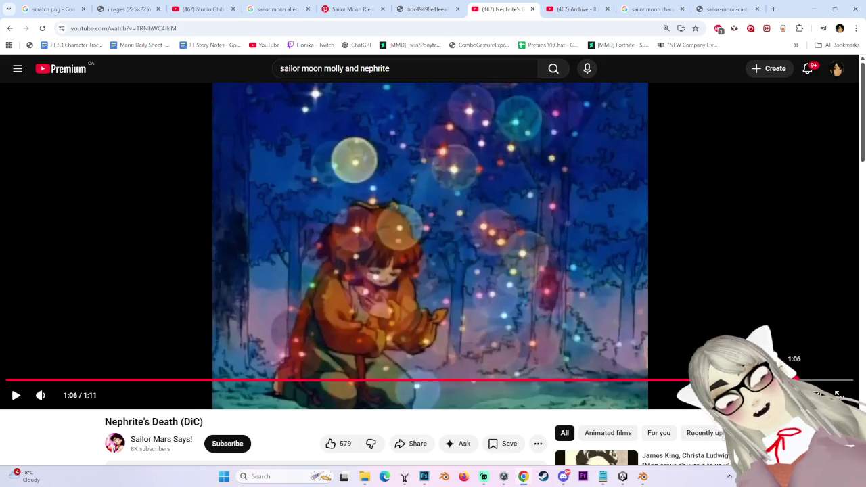
left_click_drag(793, 380, 735, 380)
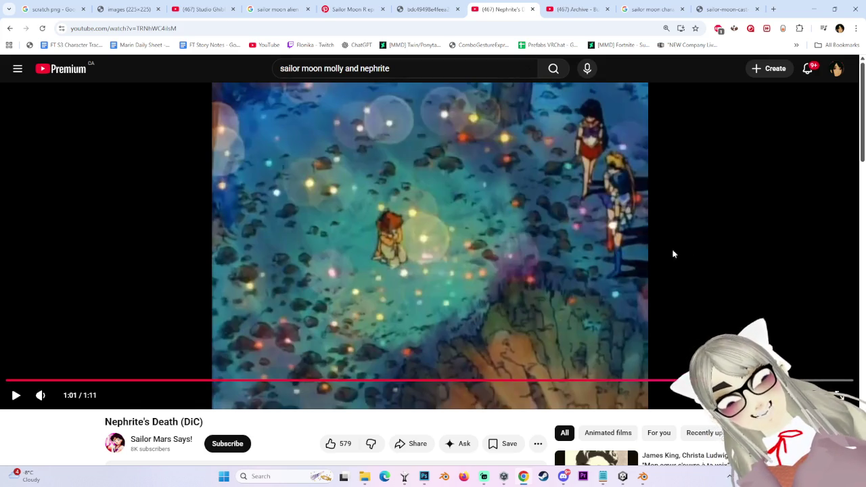
left_click(685, 251)
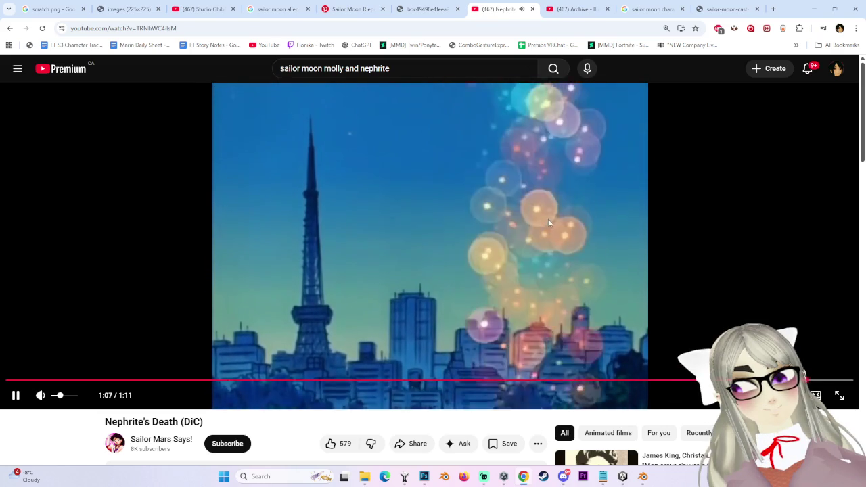
- Replay the finished Nephrite's Death clip and pause it right at the start
scroll(541, 212, "down", 5)
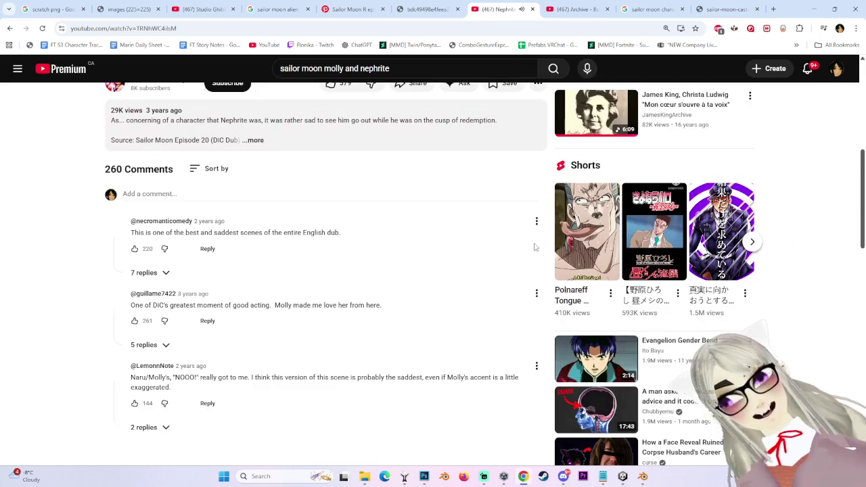
scroll(536, 129, "down", 5)
scroll(541, 169, "up", 10)
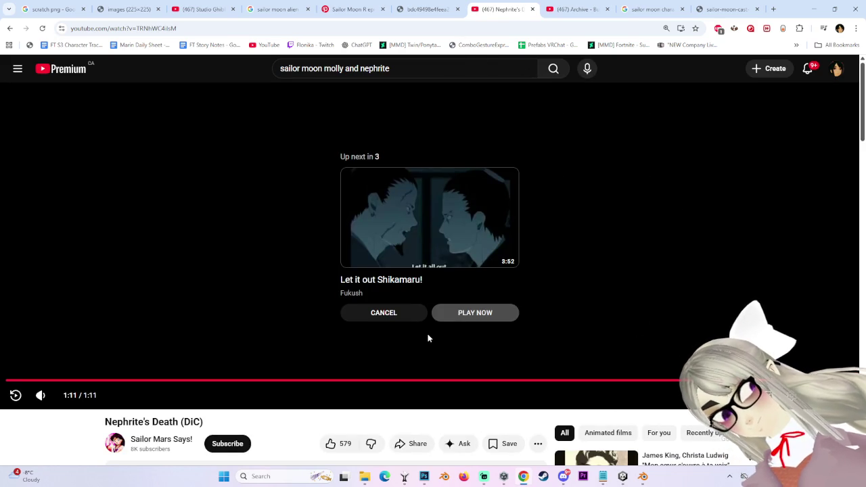
left_click(12, 400)
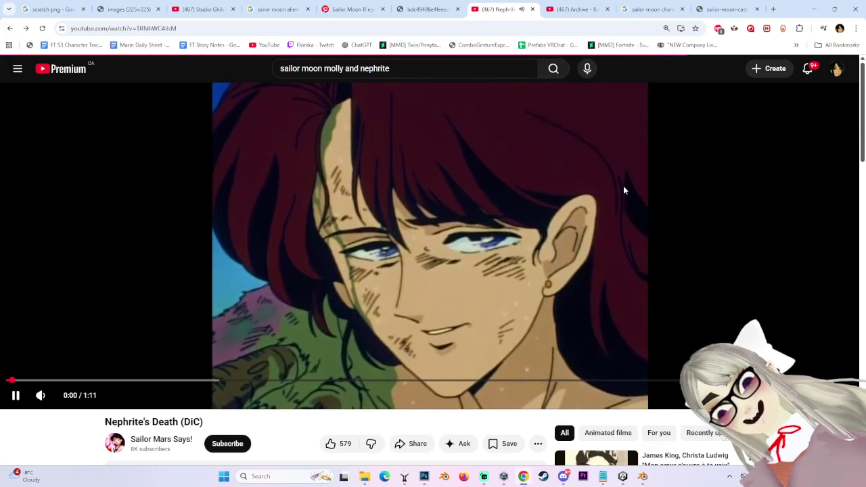
left_click(21, 86)
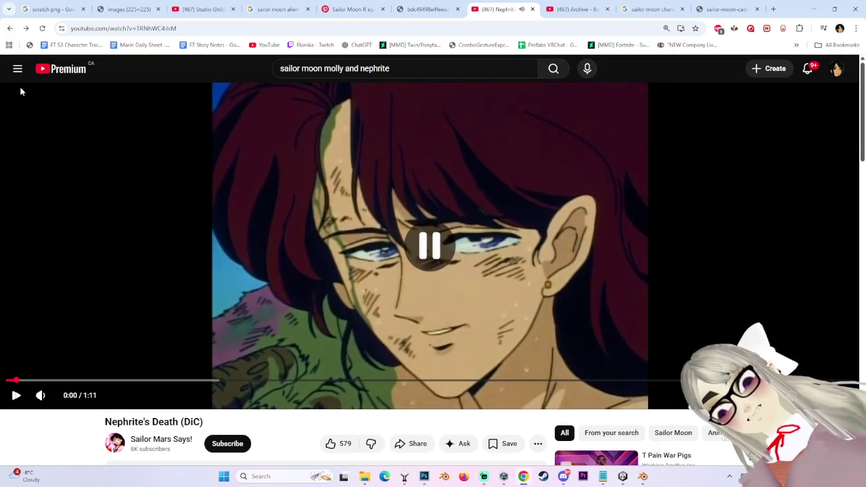
- Browse the 'sailor moon molly and nephrite' results and open 'Sailor Moon DiC vs Viz Comparison - Nephlite/Nephrite'
left_click(514, 9)
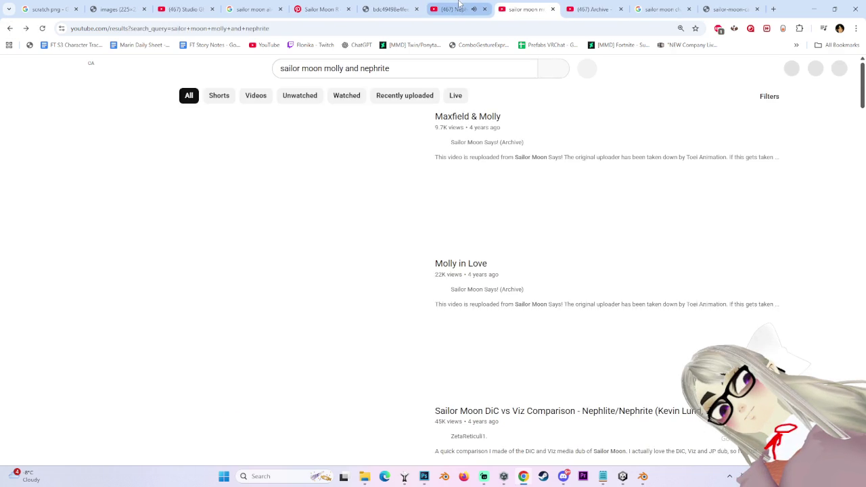
scroll(414, 323, "down", 3)
scroll(311, 321, "down", 10)
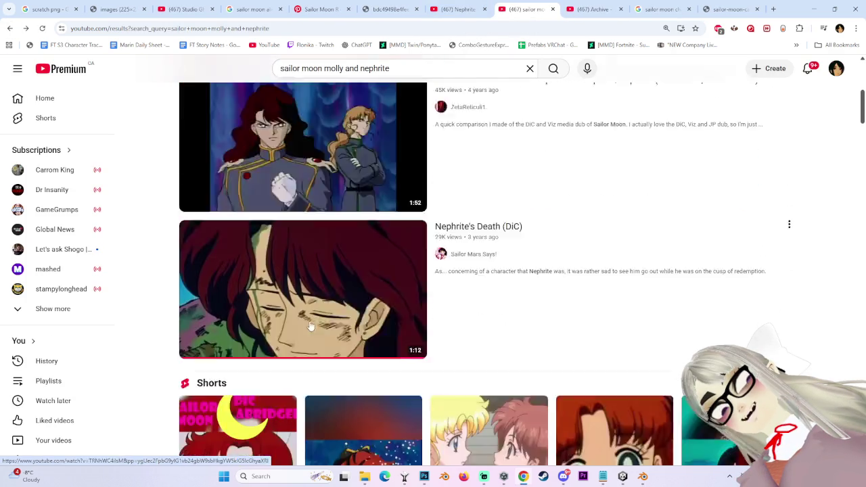
scroll(171, 283, "up", 10)
scroll(171, 282, "up", 2)
scroll(392, 197, "up", 1)
scroll(356, 176, "down", 3)
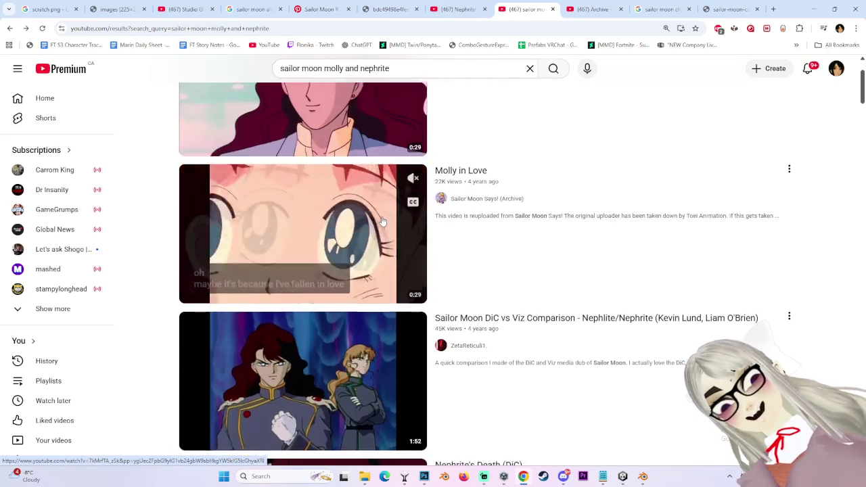
scroll(165, 296, "down", 2)
scroll(166, 305, "down", 2)
scroll(167, 325, "down", 2)
scroll(169, 365, "down", 1)
scroll(173, 389, "down", 5)
scroll(149, 263, "up", 1)
scroll(186, 332, "up", 5)
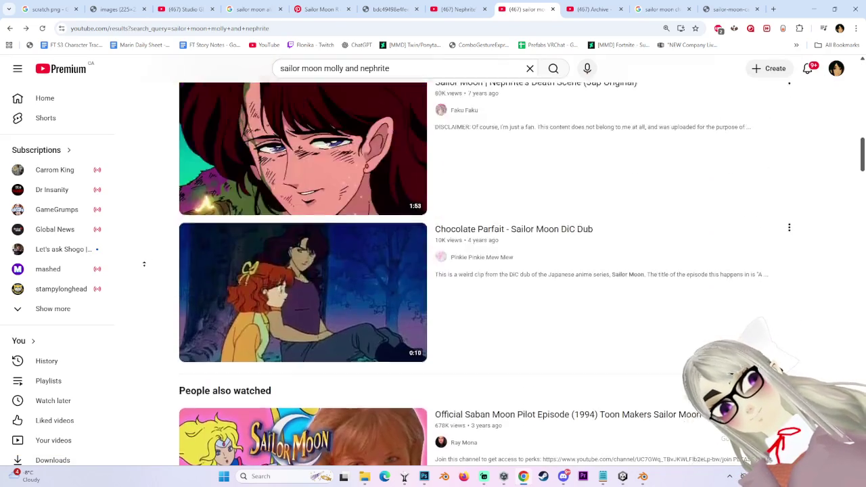
scroll(287, 322, "up", 3)
scroll(305, 332, "up", 1)
scroll(340, 347, "down", 1)
scroll(346, 354, "up", 1)
scroll(346, 338, "up", 2)
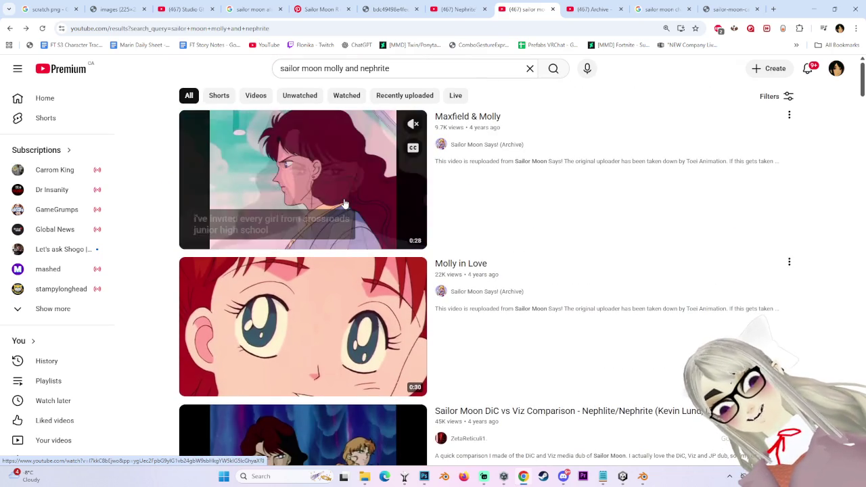
scroll(359, 203, "down", 3)
scroll(366, 271, "down", 2)
scroll(371, 309, "up", 3)
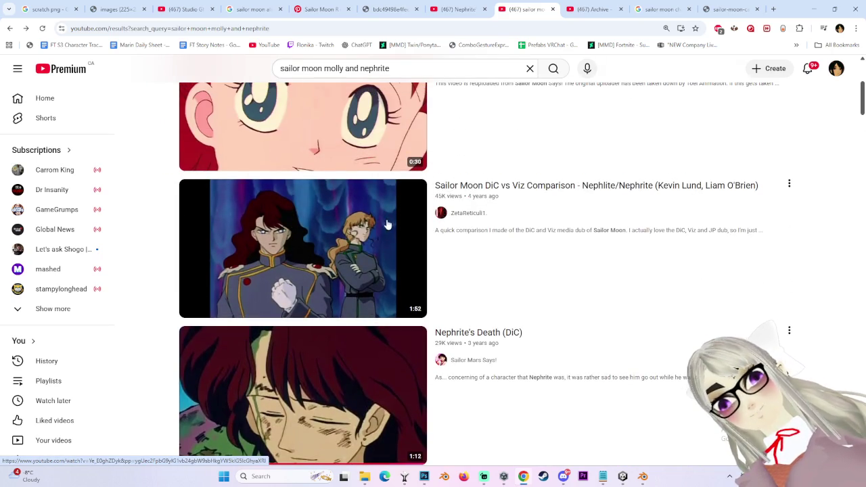
left_click(414, 260)
- Scrub the DiC vs Viz comparison video forward to about 0:37 and let it play
left_click(87, 381)
mouse_move(87, 383)
left_mouse_down()
mouse_move(334, 388)
mouse_move(292, 383)
mouse_move(304, 383)
left_mouse_up()
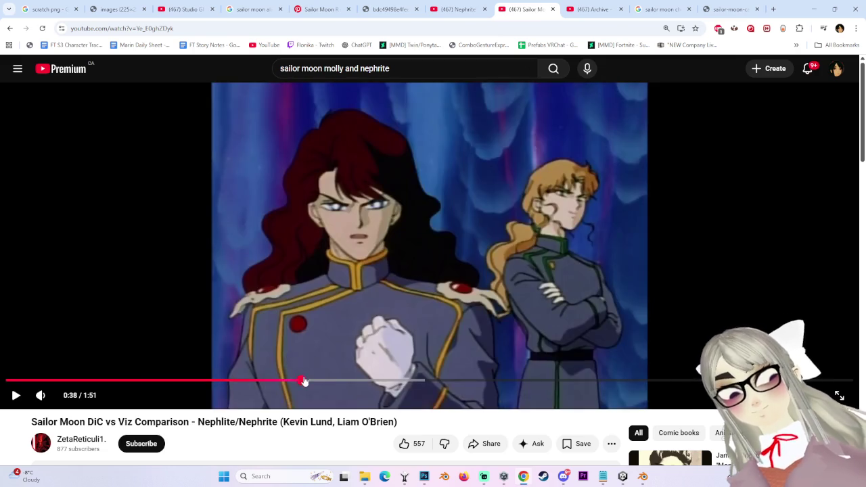
left_click(315, 235)
- Return to the search results and open the 'Chocolate Parfait - Sailor Moon DiC Dub' clip
key("alt+Left")
scroll(378, 266, "down", 3)
scroll(377, 265, "up", 6)
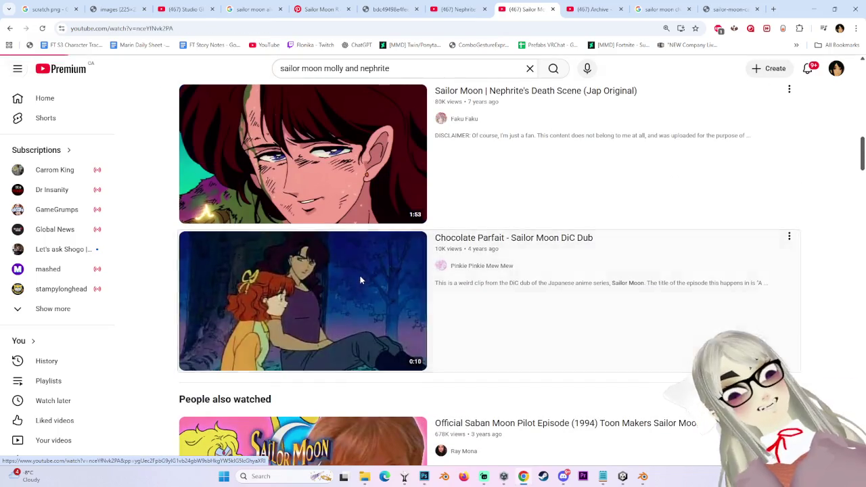
left_click(360, 282)
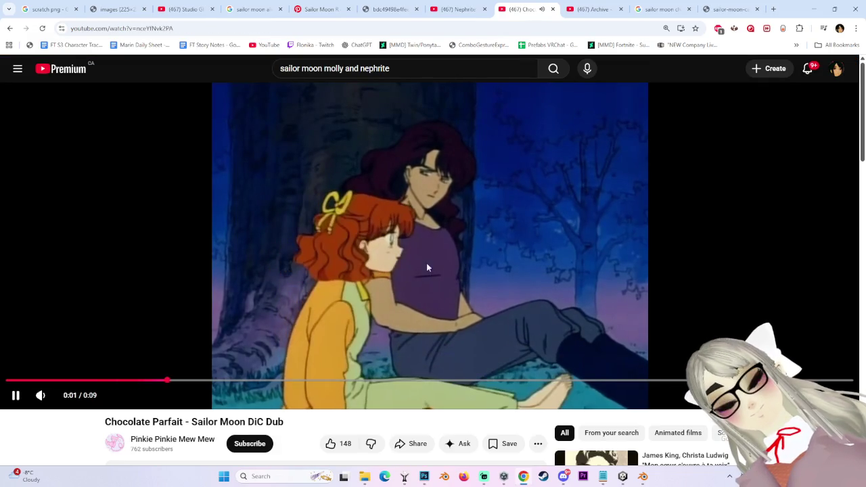
- Pause the Chocolate Parfait clip at 0:02 and scroll around its watch page
left_click(440, 272)
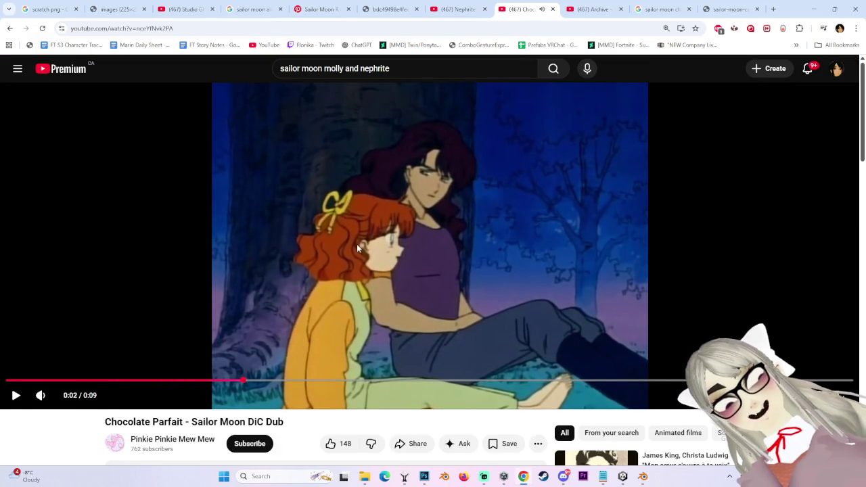
scroll(377, 228, "down", 2)
scroll(376, 229, "down", 2)
scroll(816, 217, "up", 5)
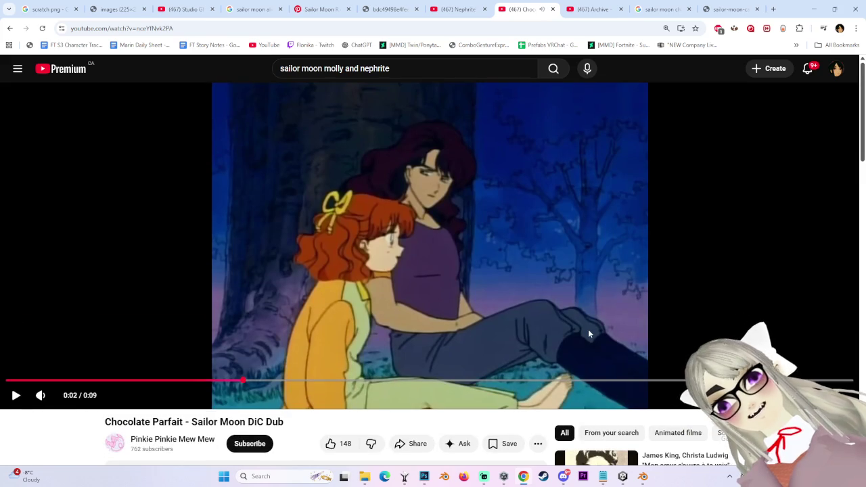
scroll(599, 328, "down", 3)
scroll(456, 162, "up", 2)
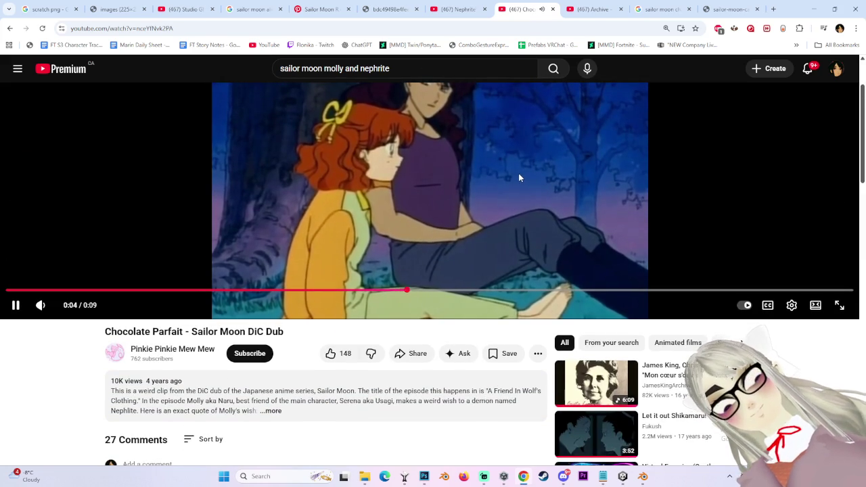
scroll(519, 174, "up", 1)
- Pause again at 0:04, let the clip play to its 0:09 end, then close its tab
left_click(521, 244)
scroll(521, 257, "down", 2)
scroll(641, 287, "up", 2)
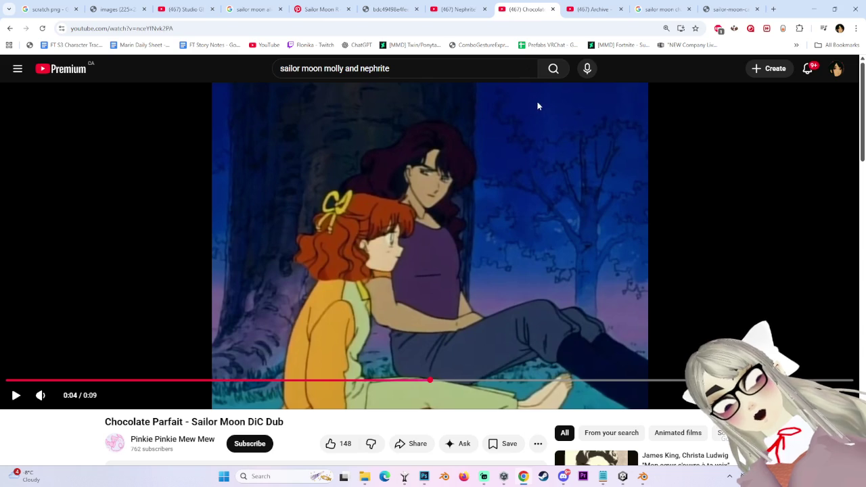
left_click(538, 192)
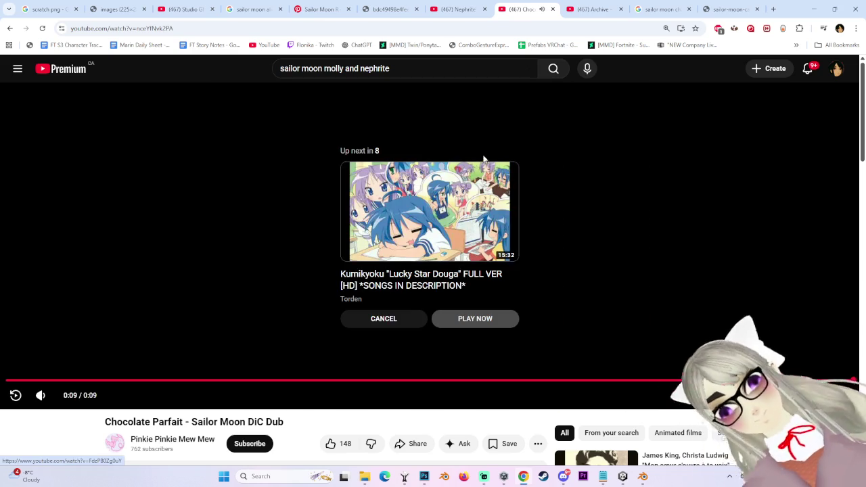
left_click(552, 9)
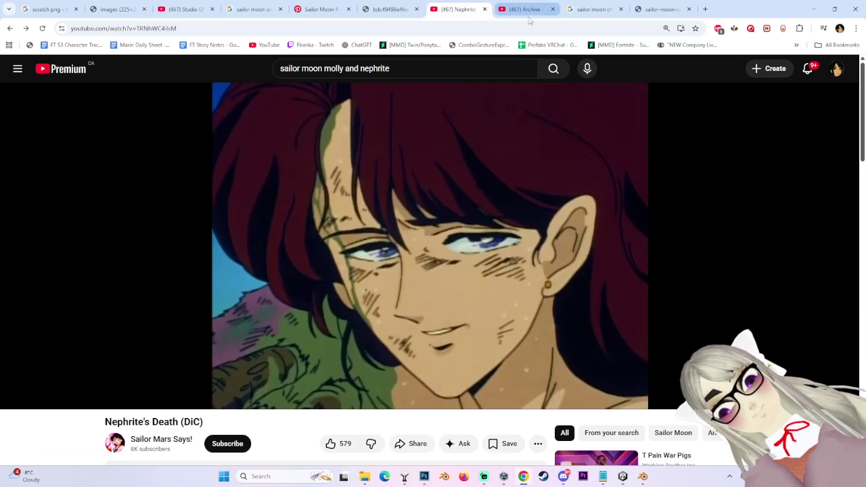
- Scroll through the Nephrite's Death (DiC) video page
scroll(520, 172, "down", 8)
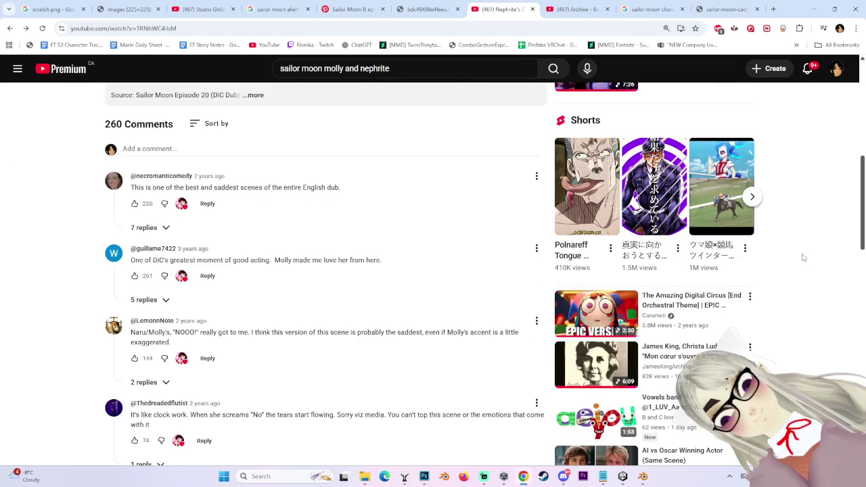
scroll(795, 280, "down", 3)
scroll(804, 250, "down", 2)
scroll(812, 271, "down", 3)
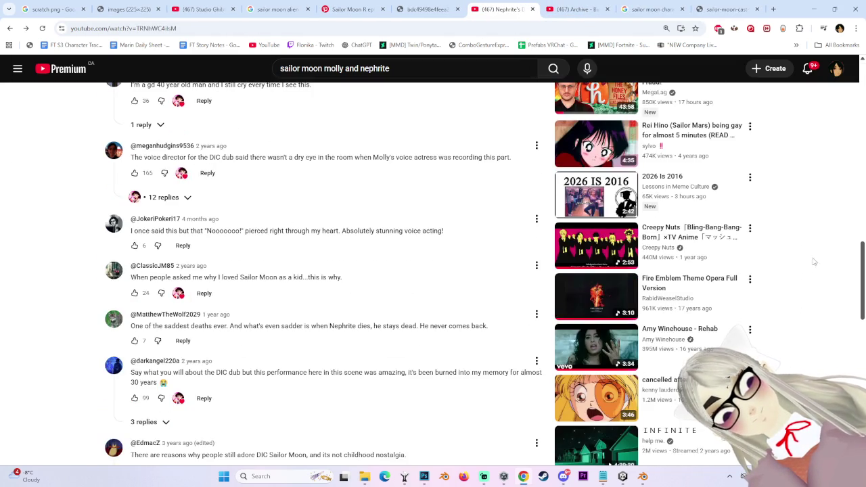
scroll(805, 258, "down", 1)
scroll(805, 270, "down", 1)
scroll(804, 290, "down", 3)
scroll(808, 257, "down", 2)
scroll(746, 148, "up", 4)
scroll(741, 154, "up", 10)
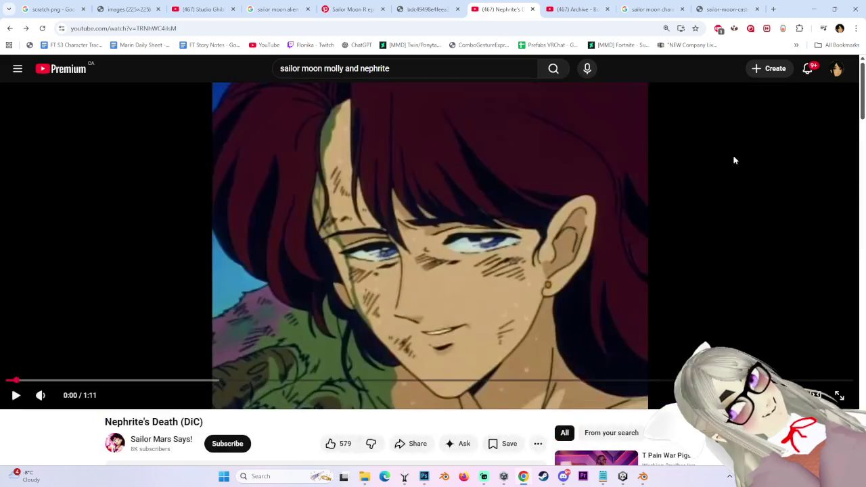
scroll(182, 133, "down", 3)
scroll(622, 199, "up", 1)
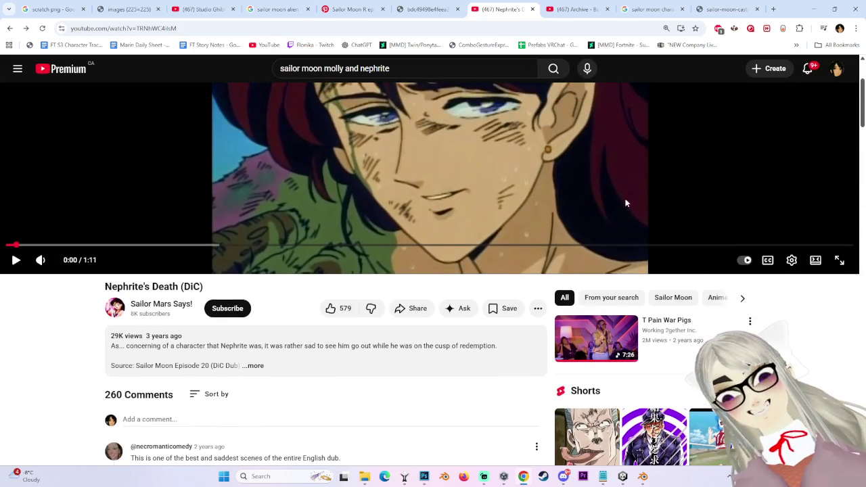
scroll(724, 253, "down", 2)
scroll(338, 207, "down", 1)
scroll(399, 200, "down", 3)
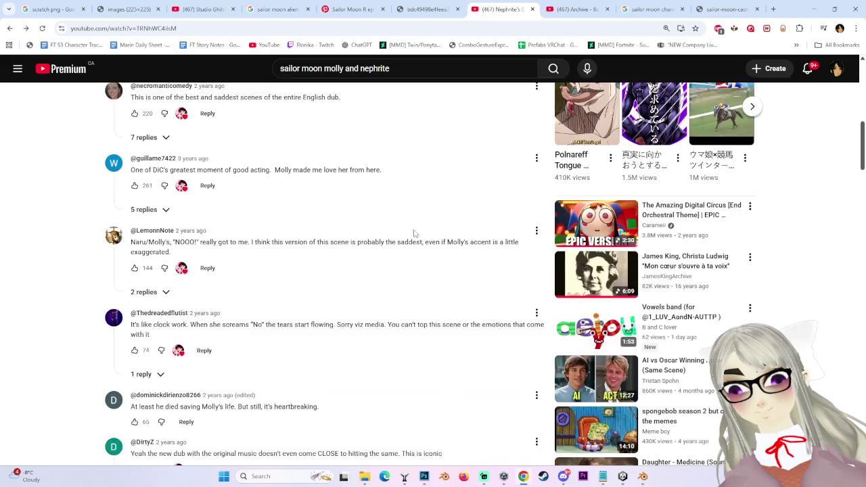
scroll(402, 226, "up", 8)
- Go back to the 'sailor moon molly and nephrite' search results and browse them
left_click(10, 28)
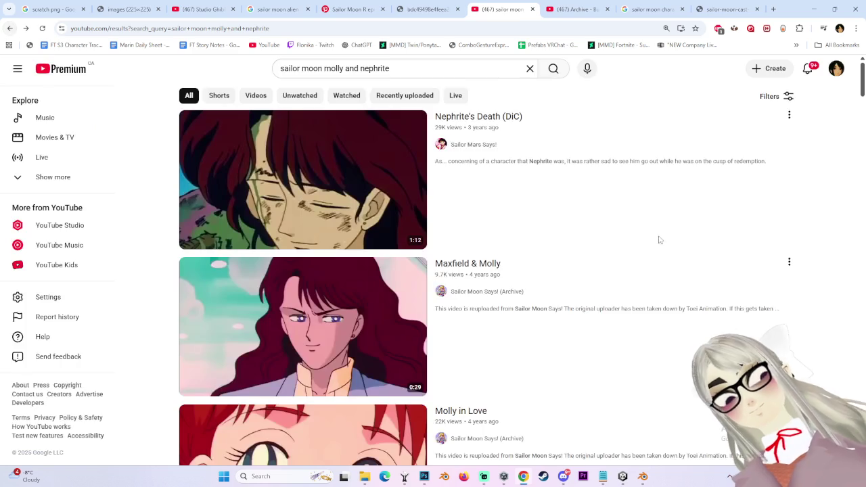
scroll(656, 240, "down", 3)
scroll(618, 265, "down", 3)
scroll(170, 317, "down", 3)
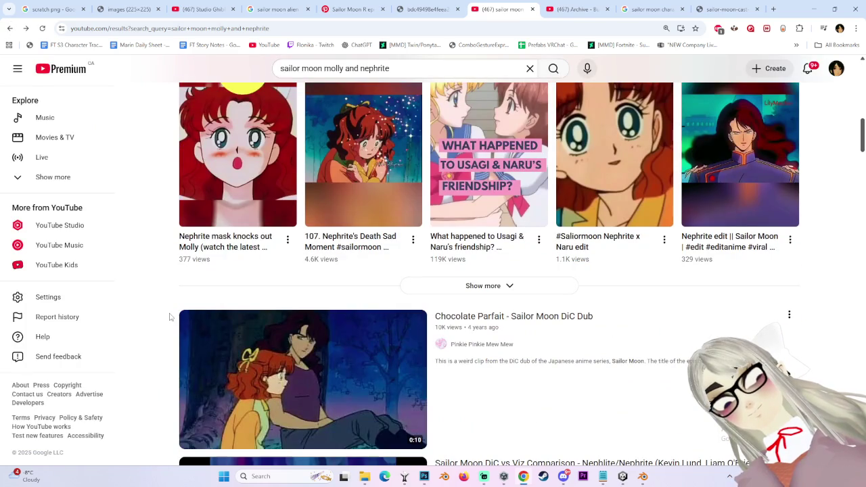
scroll(170, 317, "down", 3)
scroll(168, 317, "down", 3)
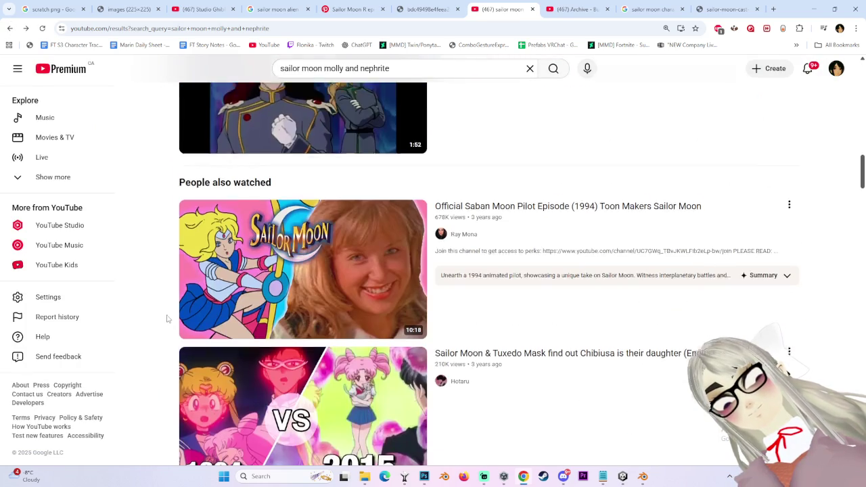
scroll(371, 257, "up", 3)
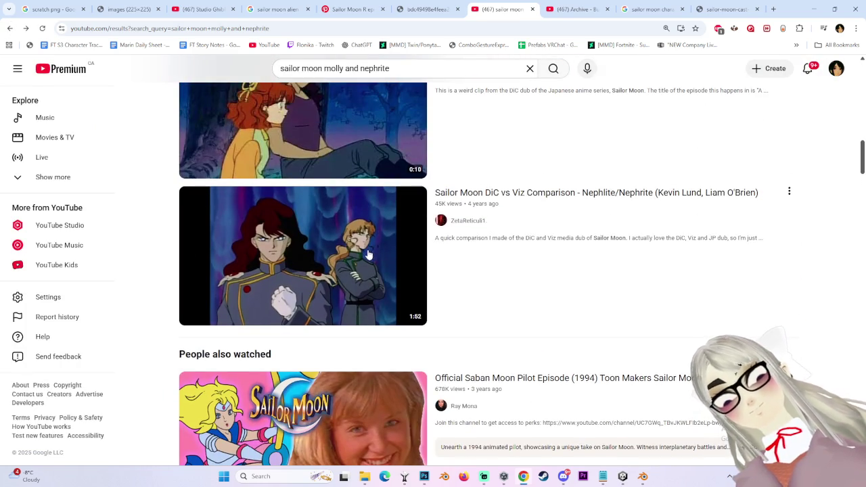
- Select the search query, then open the DiC vs Viz Nephrite comparison video and pause it
left_click(390, 68)
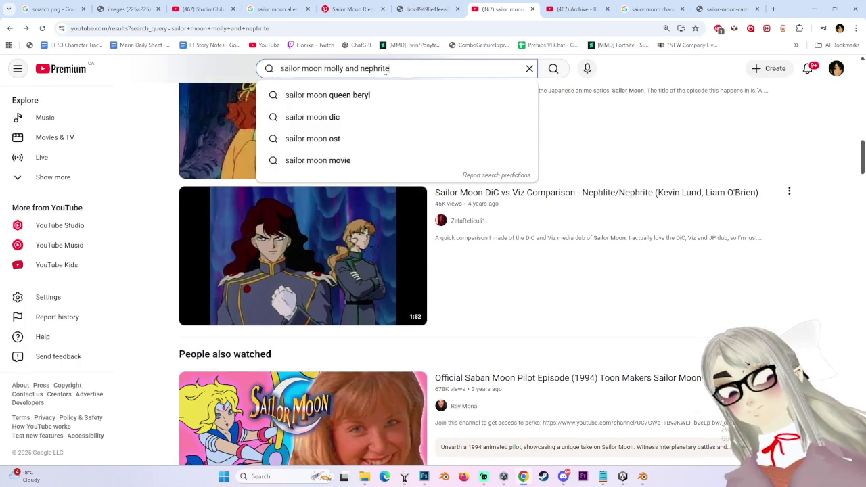
triple_click(483, 63)
scroll(340, 369, "up", 2)
scroll(340, 369, "up", 1)
scroll(341, 368, "down", 1)
mouse_move(303, 354)
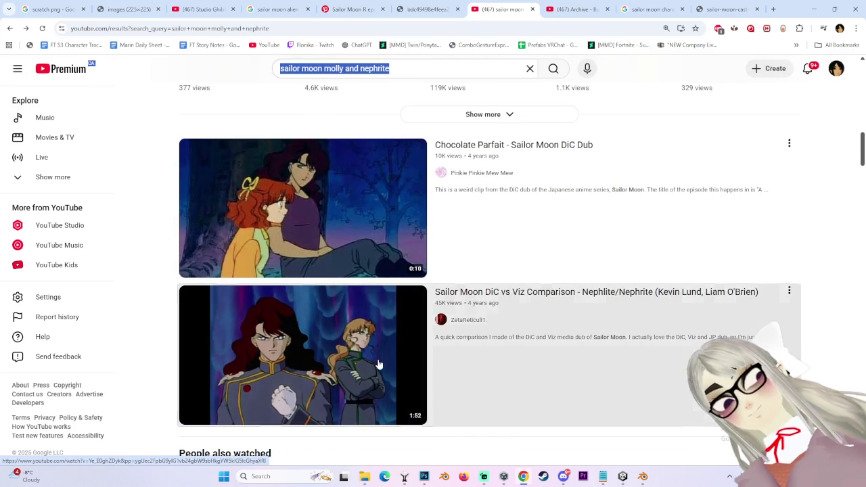
left_click(383, 371)
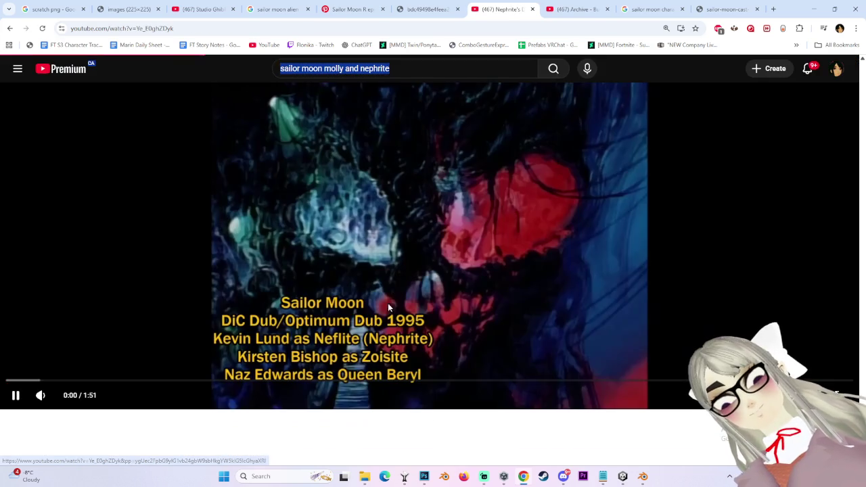
left_click(343, 307)
- Skip the comparison video to about 0:38, play briefly, and pause at 0:42
left_click_drag(206, 383, 297, 383)
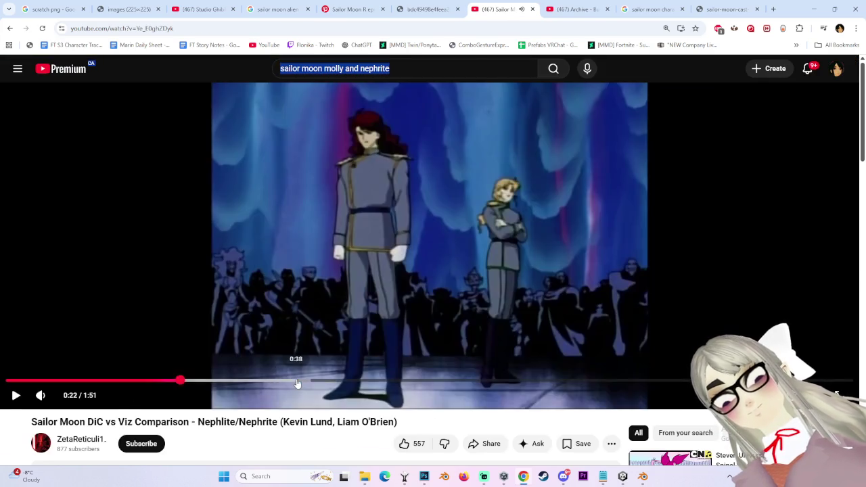
key("k")
key("l")
left_click_drag(361, 374, 315, 384)
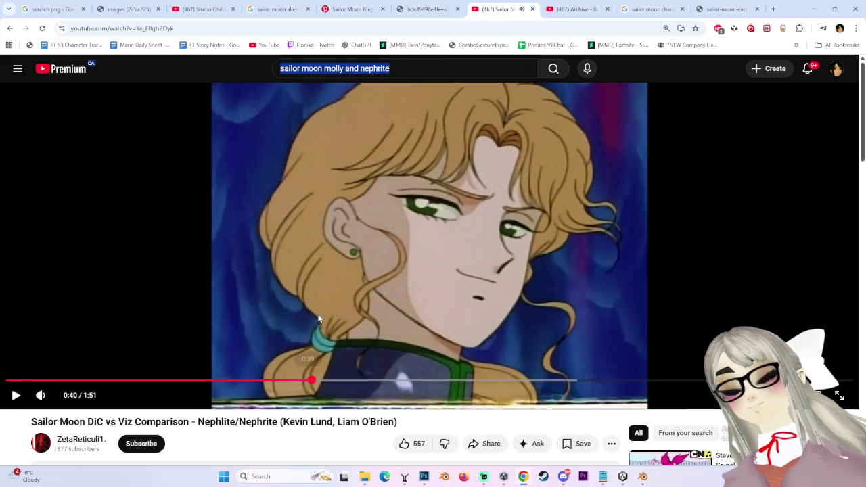
left_click(318, 313)
left_click(318, 309)
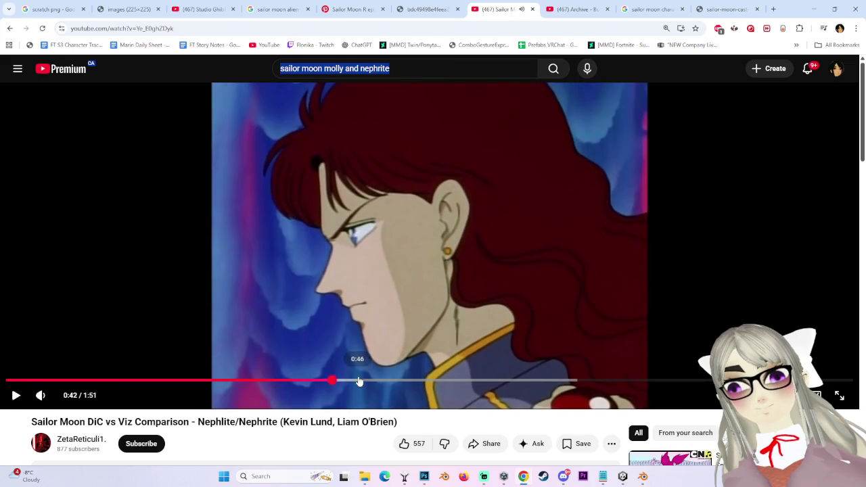
- Scrub through about 1:00, 1:16 and 1:23, then rewind to about 0:32
left_click_drag(359, 382, 469, 382)
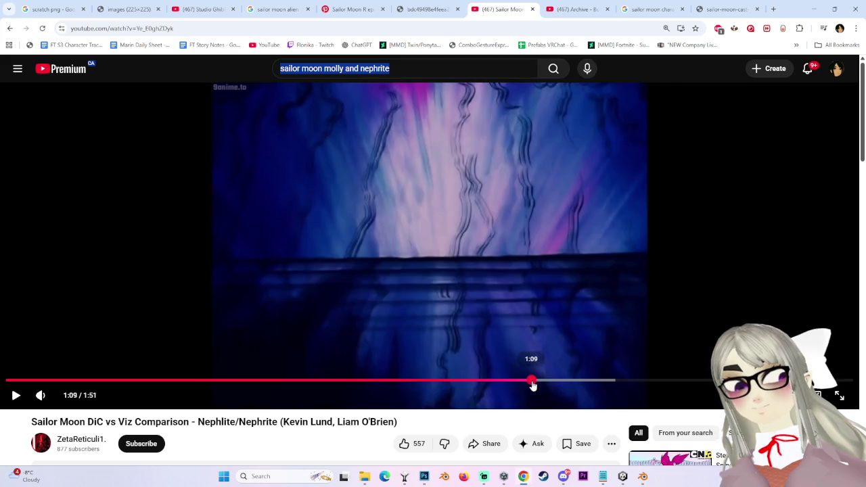
left_click_drag(532, 384, 589, 383)
left_click(645, 383)
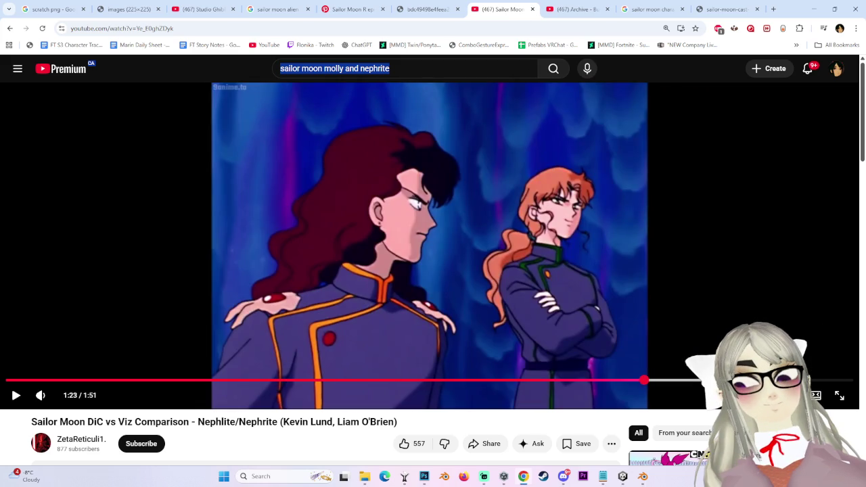
left_click_drag(479, 384, 815, 381)
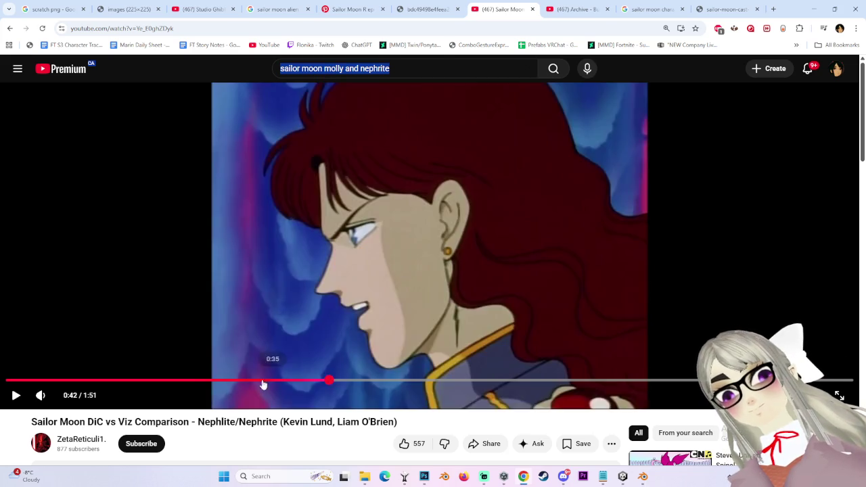
left_click_drag(458, 384, 250, 381)
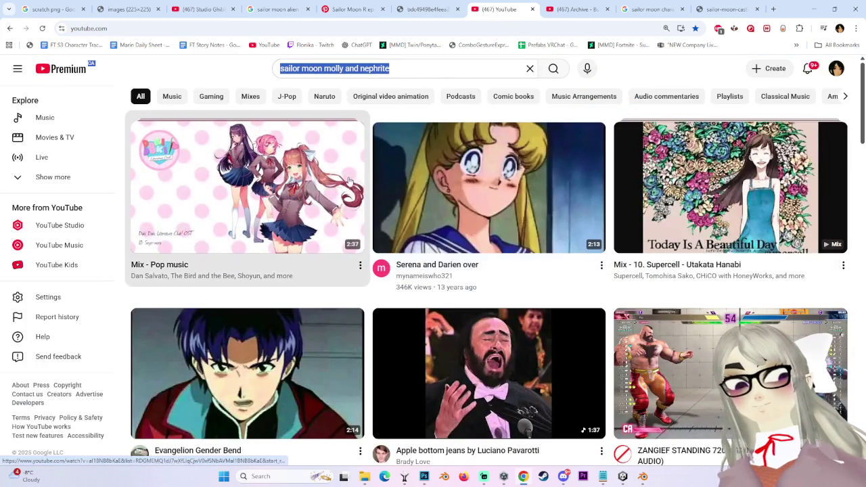
scroll(191, 189, "down", 5)
scroll(190, 189, "down", 2)
scroll(190, 189, "down", 3)
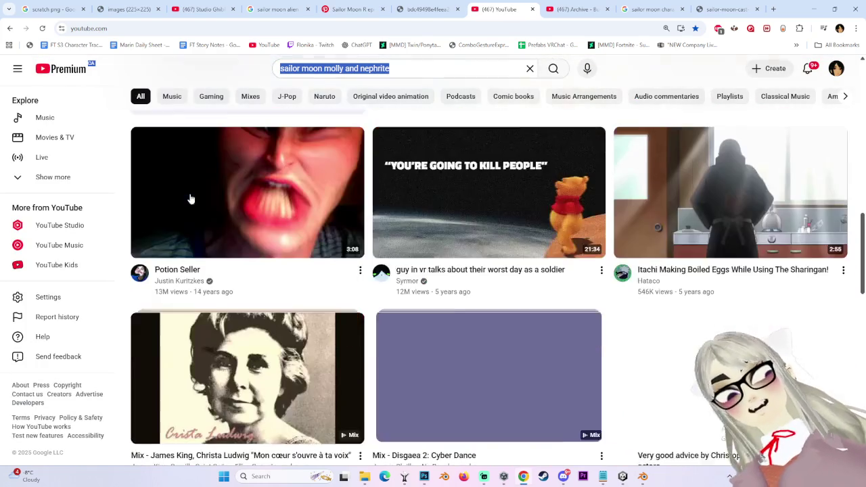
scroll(196, 198, "down", 3)
scroll(196, 200, "down", 6)
scroll(196, 200, "up", 1)
scroll(203, 207, "down", 5)
scroll(213, 213, "down", 2)
scroll(215, 215, "down", 2)
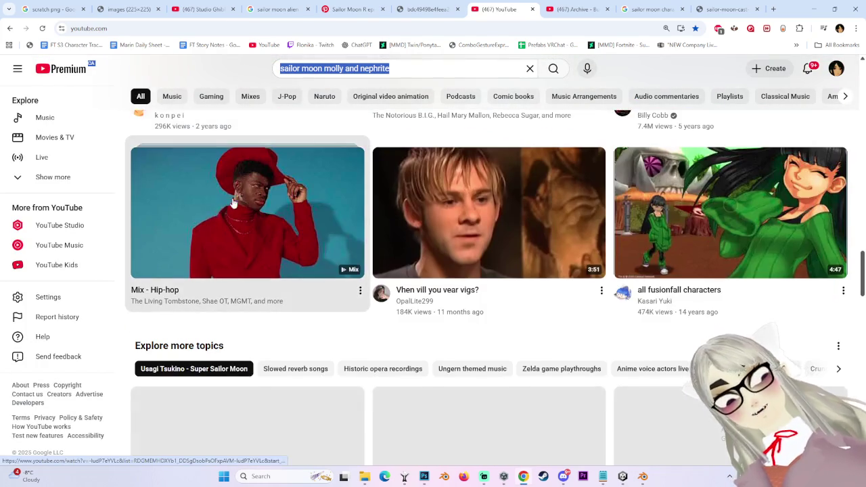
scroll(215, 215, "up", 3)
scroll(581, 293, "down", 1)
scroll(557, 294, "down", 7)
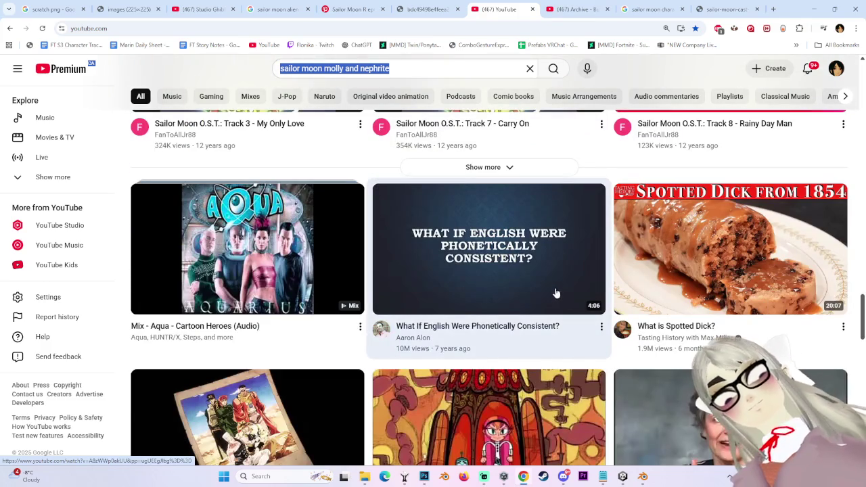
scroll(556, 294, "up", 3)
scroll(551, 293, "up", 1)
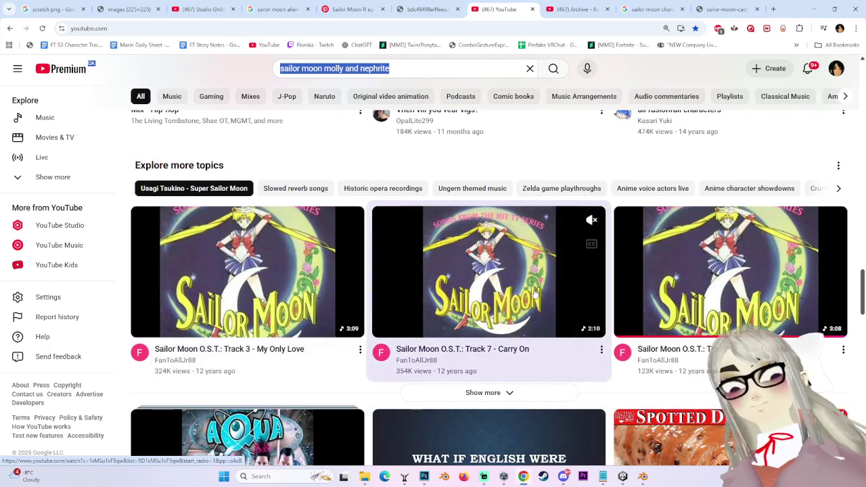
scroll(535, 292, "down", 2)
scroll(535, 287, "down", 3)
scroll(536, 283, "down", 3)
scroll(537, 276, "down", 5)
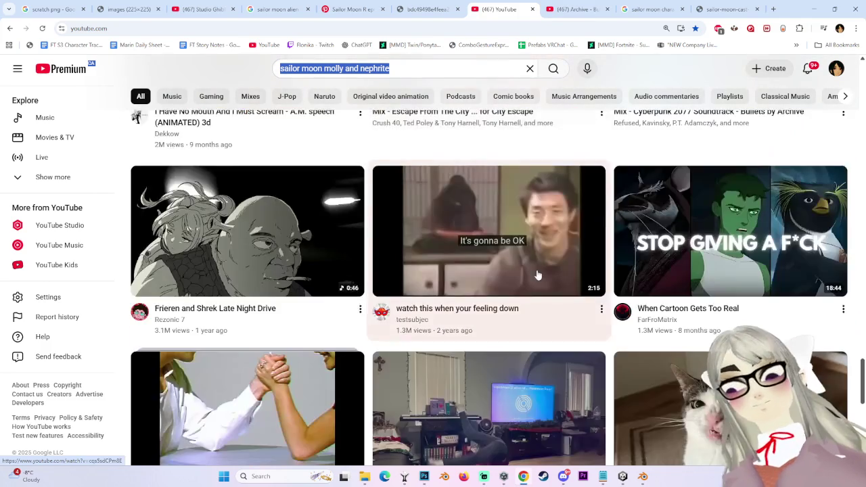
scroll(538, 275, "down", 3)
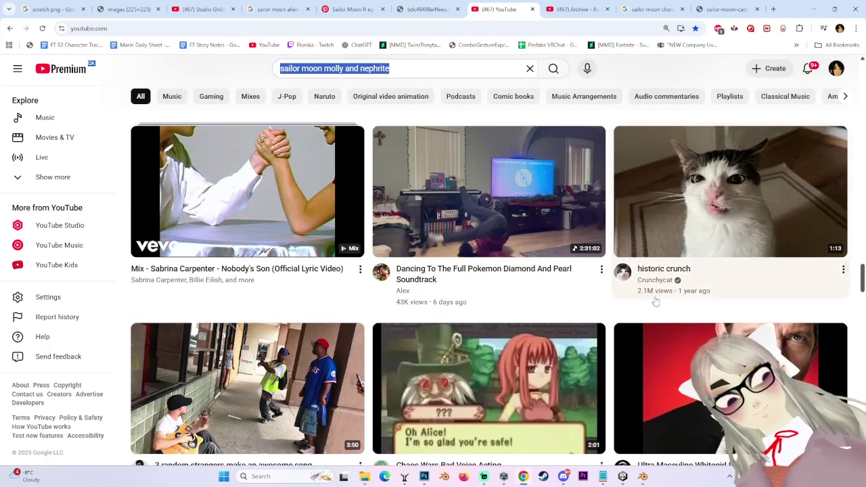
scroll(838, 286, "down", 3)
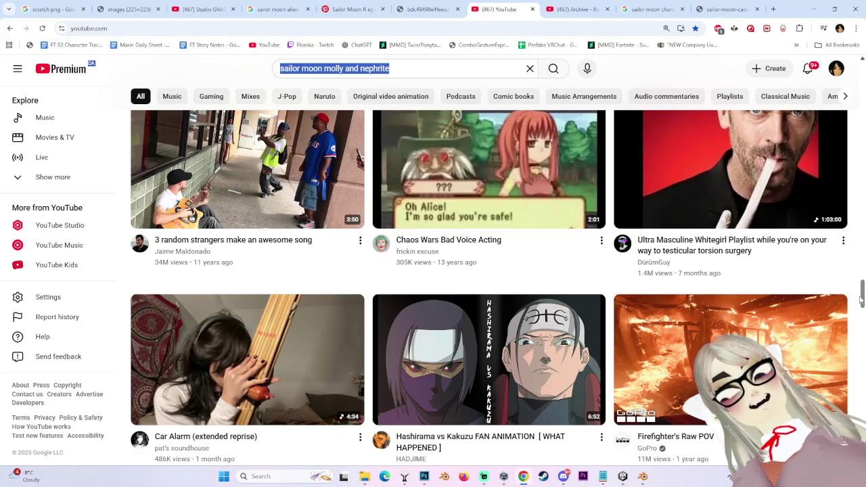
scroll(861, 299, "down", 10)
scroll(853, 301, "down", 7)
scroll(842, 302, "up", 12)
scroll(830, 303, "down", 12)
scroll(830, 302, "up", 6)
scroll(831, 302, "up", 4)
scroll(839, 203, "up", 4)
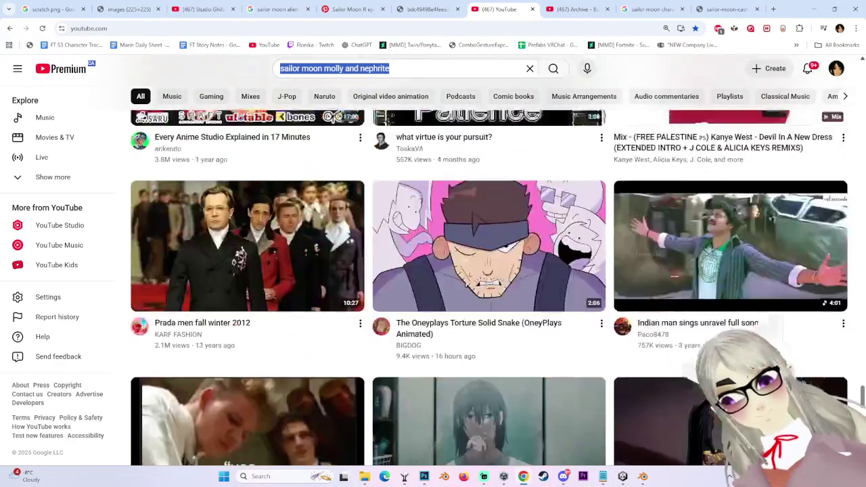
scroll(838, 135, "up", 4)
scroll(839, 99, "up", 4)
scroll(849, 203, "down", 6)
scroll(859, 308, "down", 5)
scroll(855, 315, "down", 8)
scroll(848, 324, "down", 6)
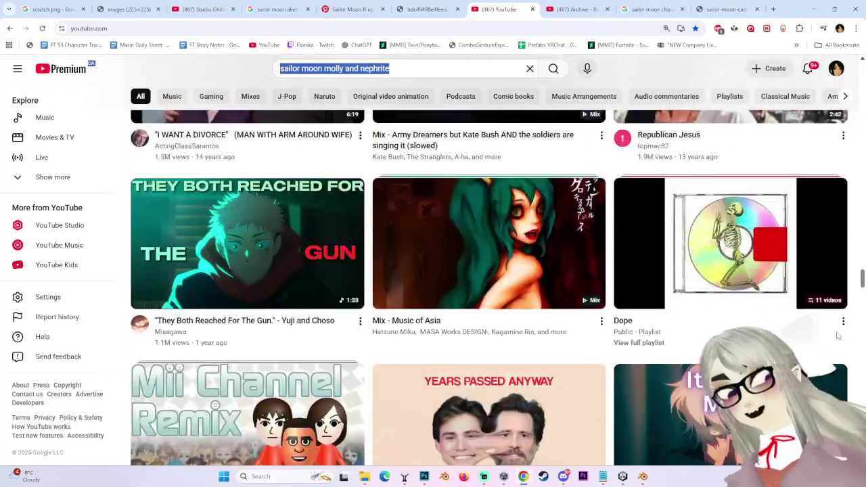
scroll(842, 335, "down", 5)
scroll(832, 347, "up", 5)
scroll(831, 347, "down", 3)
scroll(832, 347, "down", 8)
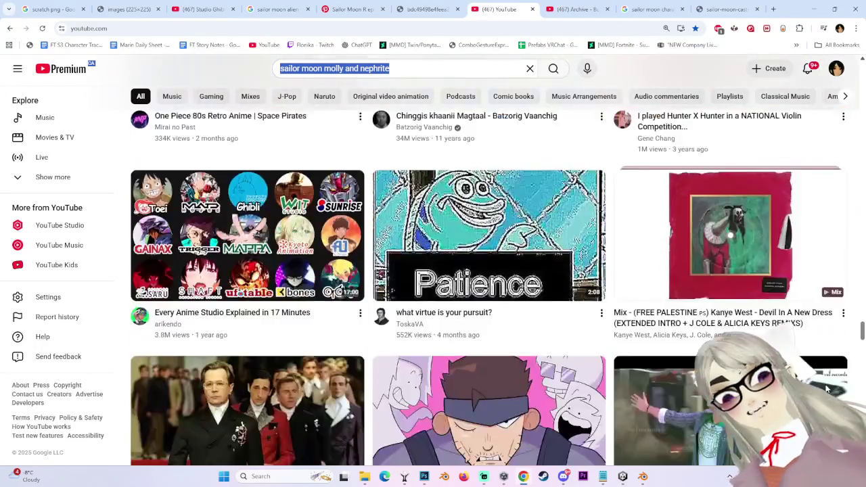
scroll(832, 347, "down", 3)
scroll(832, 347, "down", 5)
scroll(851, 351, "down", 5)
scroll(851, 350, "down", 3)
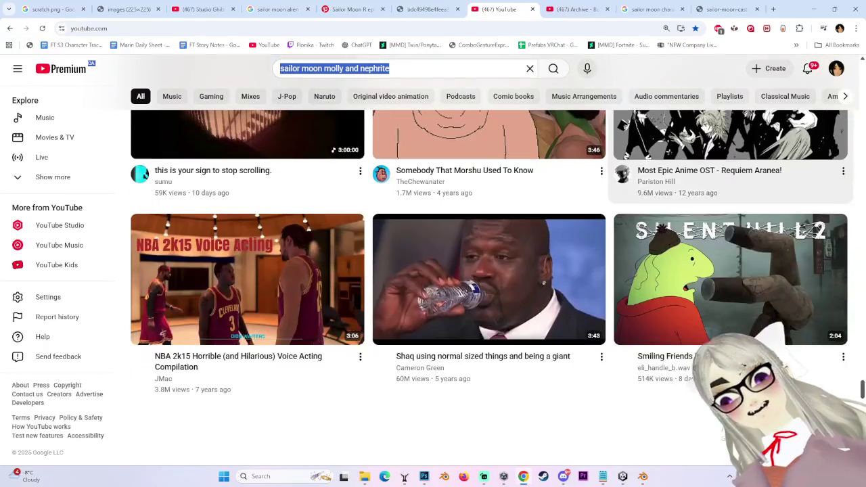
scroll(861, 387, "down", 5)
scroll(861, 387, "down", 5)
scroll(862, 387, "up", 5)
scroll(862, 387, "down", 1)
scroll(861, 387, "up", 1)
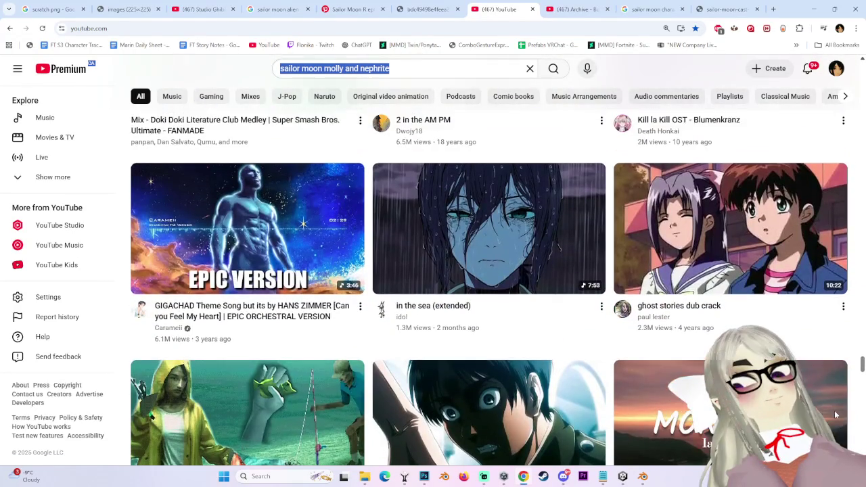
scroll(835, 423, "down", 5)
mouse_move(730, 278)
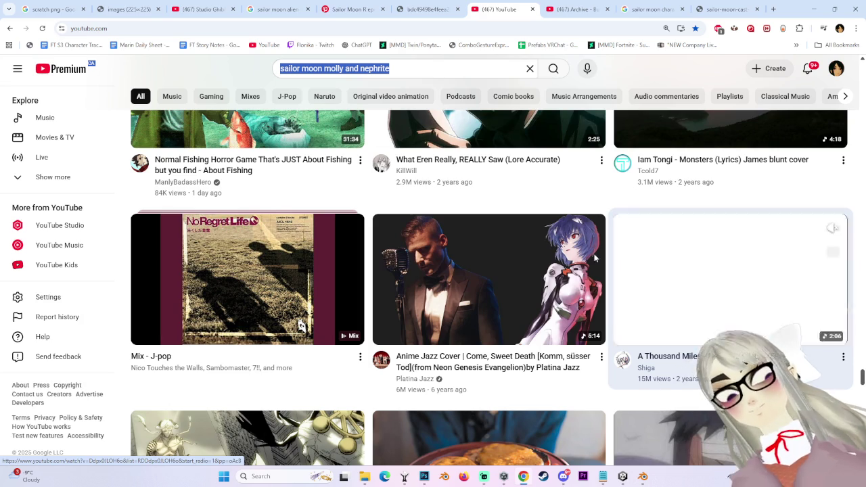
scroll(624, 335, "down", 3)
scroll(624, 335, "down", 4)
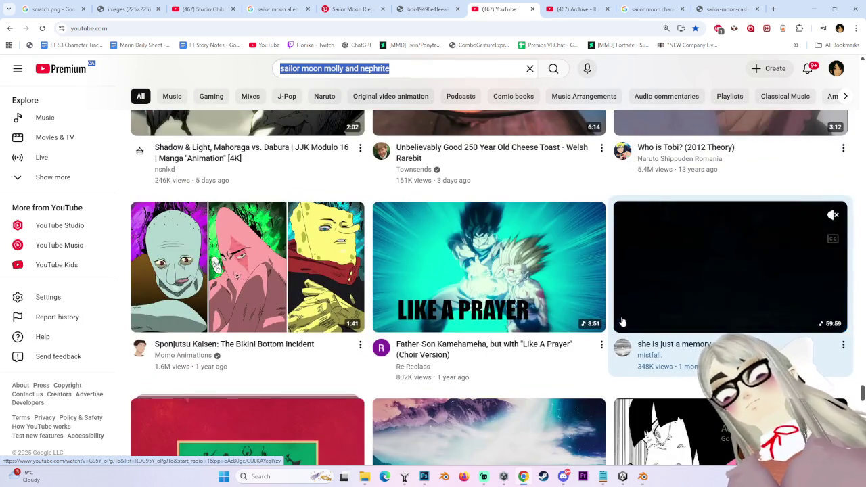
scroll(627, 330, "down", 3)
scroll(626, 327, "down", 3)
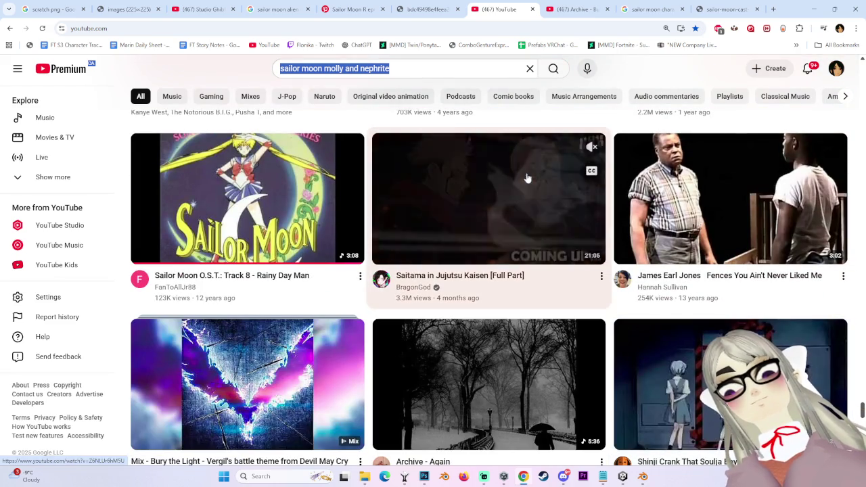
left_click(415, 69)
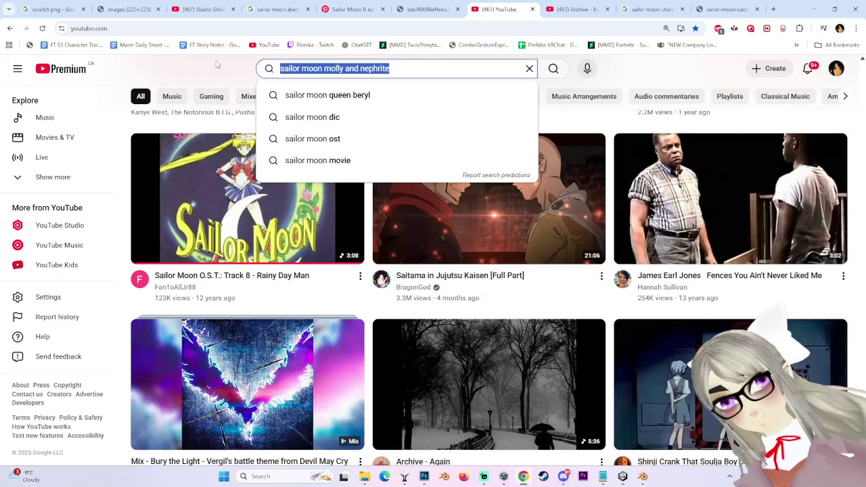
- Search YouTube for 'card captors s 3 op' and open the Cardcaptor Sakura OP 3 video
key("BackSpace")
type("card ca")
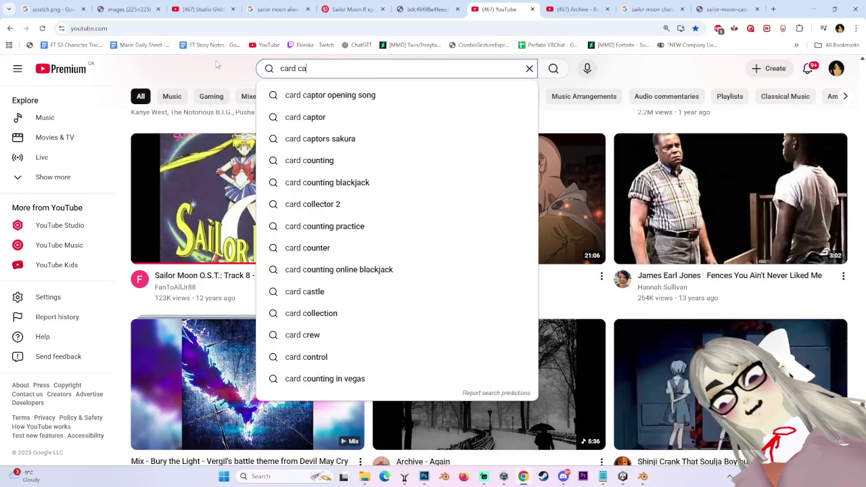
type("ptors s 3")
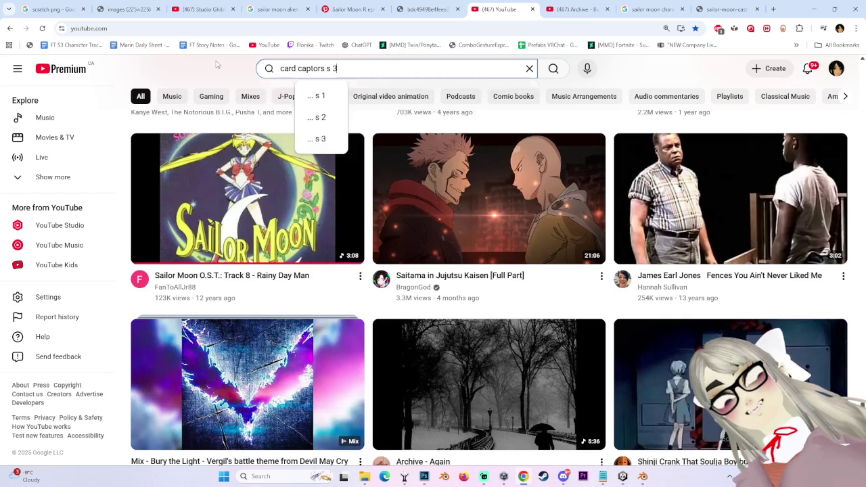
type(" op")
key("Return")
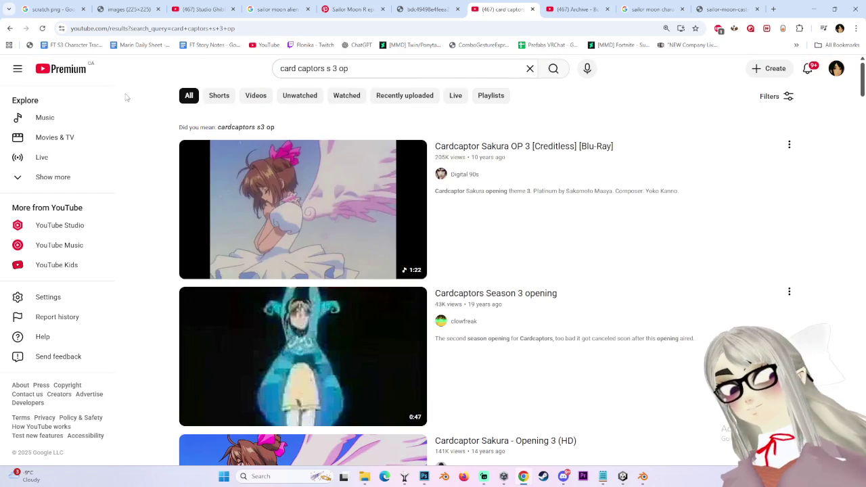
left_click(298, 191)
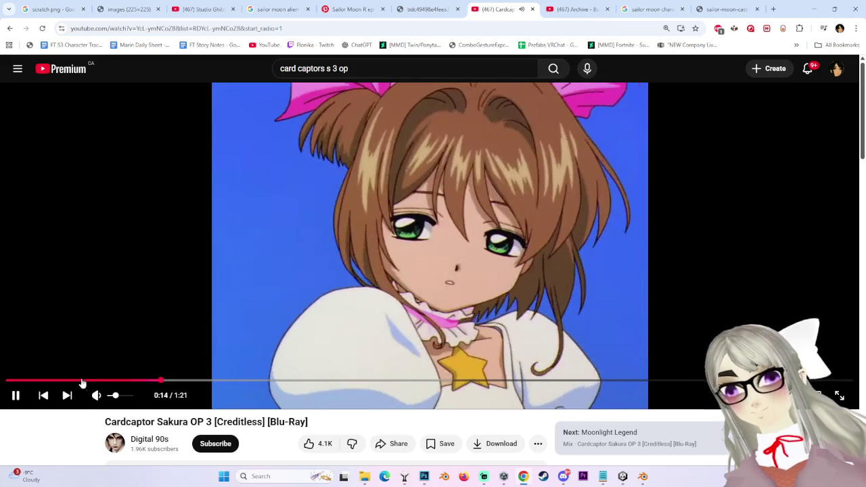
- Nudge the volume, move the browser aside, and bring the Unity editor forward
left_click(119, 402)
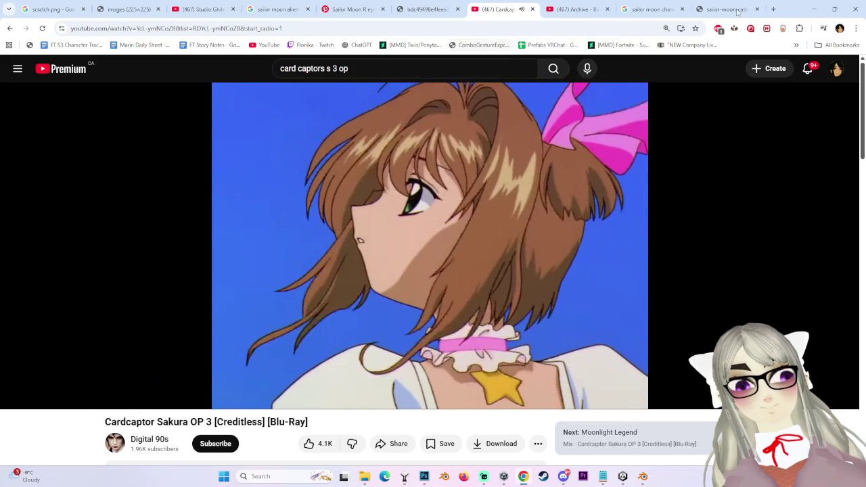
key("super+Right")
key("super+Right")
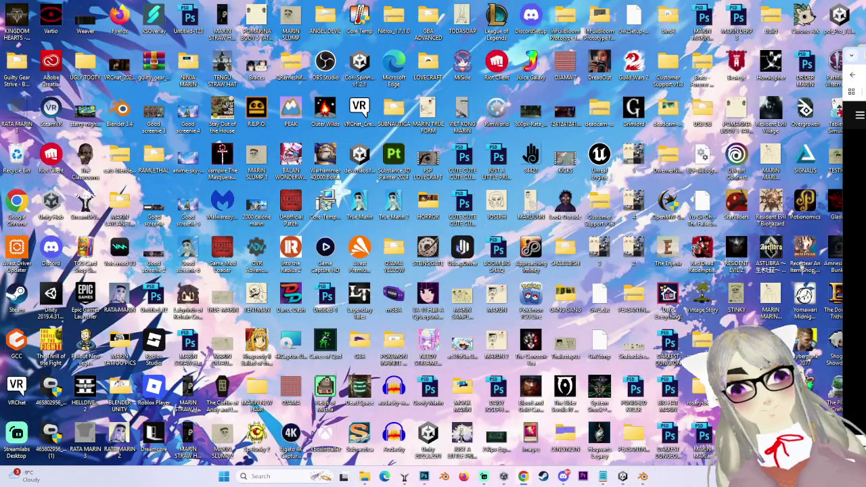
left_click(622, 476)
- Orbit and zoom the Scene view to a straight front view of the avatar's torso
mouse_move(203, 250)
left_mouse_down("alt")
mouse_move(270, 254)
mouse_move(326, 230)
left_mouse_up("alt")
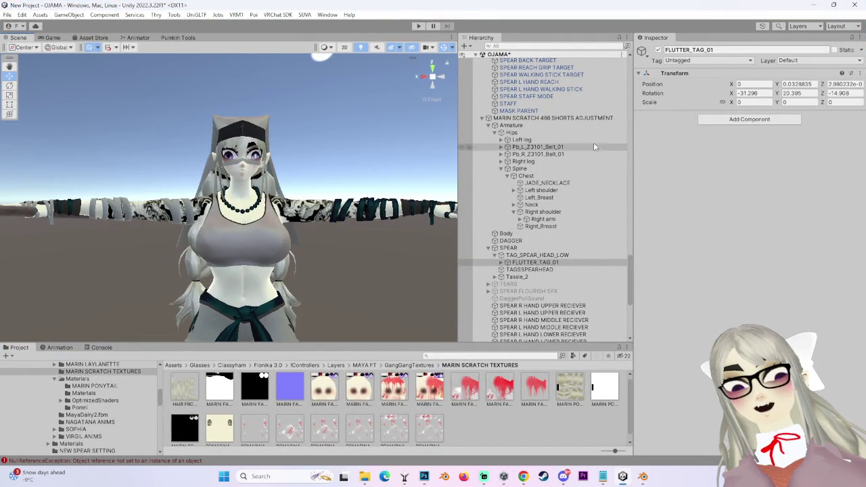
left_click(438, 86)
left_click(438, 81)
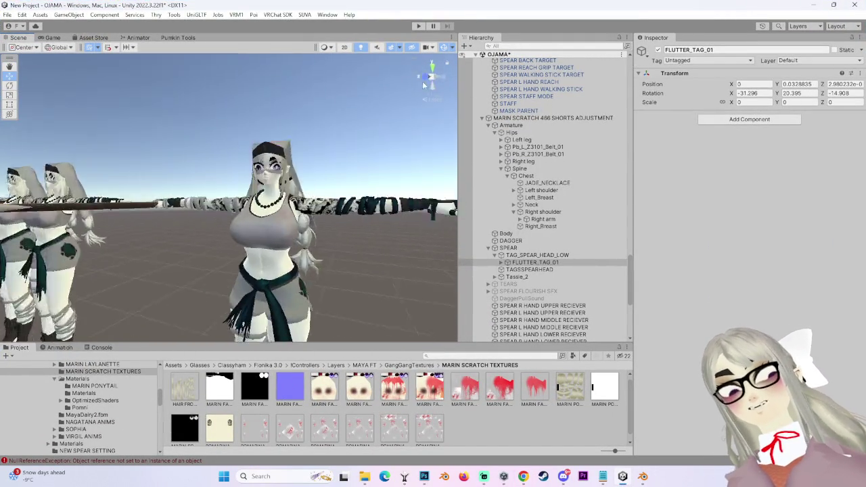
scroll(322, 165, "up", 3)
middle_click_drag(289, 193, 257, 183)
mouse_move(257, 183)
left_mouse_down("alt")
mouse_move(260, 257)
mouse_move(395, 102)
left_mouse_up("alt")
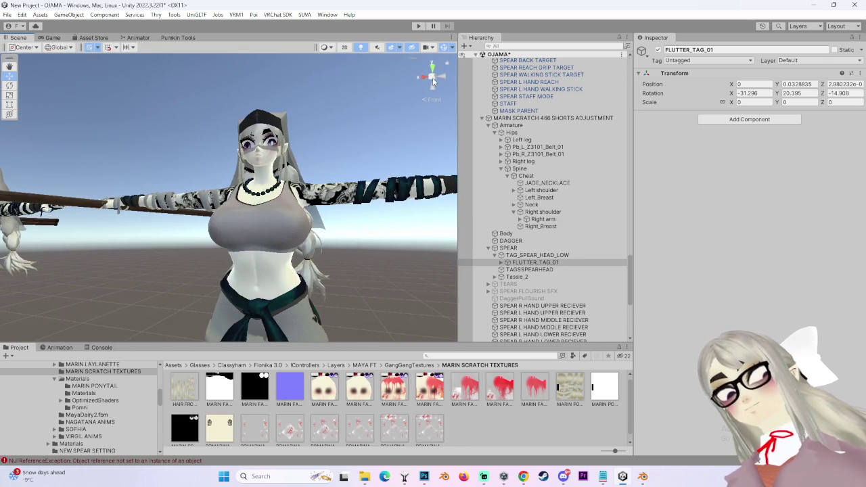
left_click(434, 81)
left_click(432, 78)
- Select Body and scroll its Inspector through the blendshapes and Poiyomi 8.1 materials
left_click(520, 234)
scroll(699, 283, "down", 5)
scroll(699, 282, "down", 5)
scroll(699, 283, "down", 5)
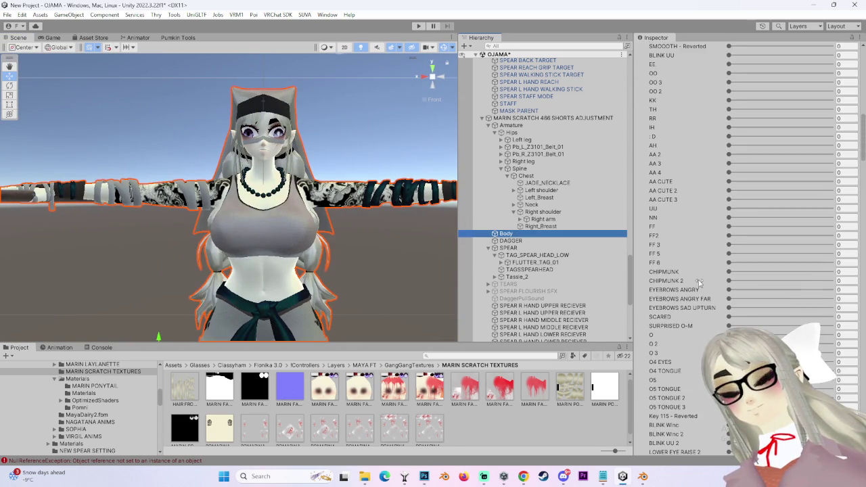
scroll(698, 283, "down", 3)
scroll(699, 283, "down", 5)
scroll(699, 282, "down", 5)
scroll(699, 291, "down", 5)
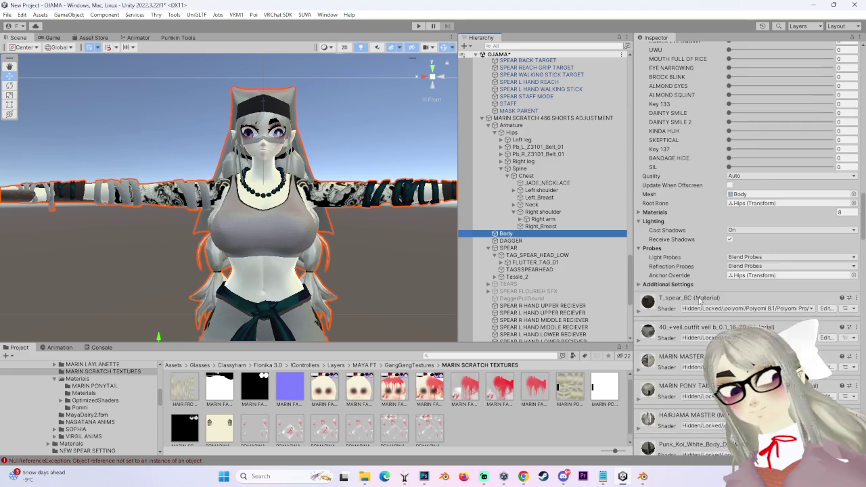
scroll(699, 301, "down", 5)
scroll(648, 369, "down", 5)
scroll(652, 369, "down", 5)
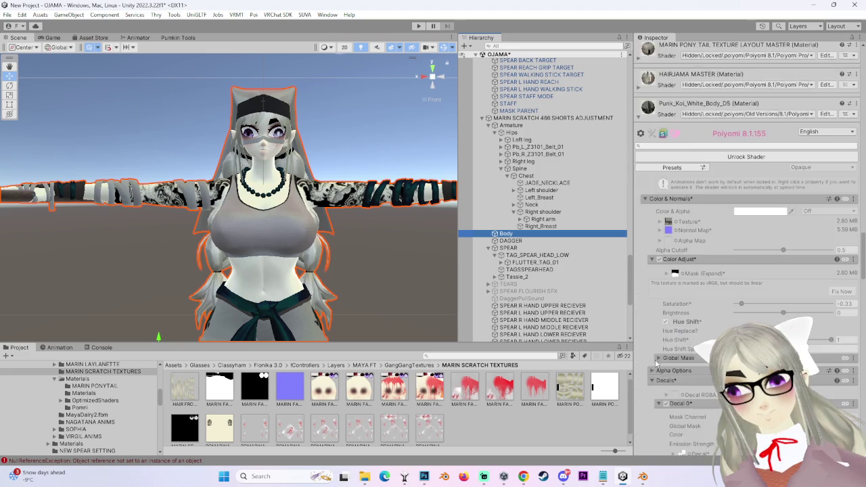
scroll(656, 365, "down", 5)
scroll(662, 360, "down", 5)
scroll(664, 360, "down", 5)
scroll(670, 362, "down", 5)
scroll(677, 364, "down", 5)
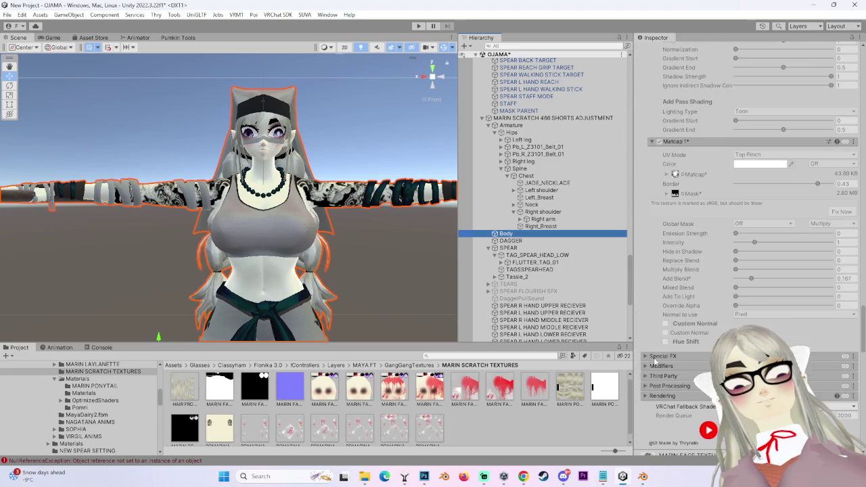
scroll(683, 366, "down", 5)
scroll(324, 213, "up", 2)
scroll(328, 240, "up", 2)
scroll(342, 267, "up", 2)
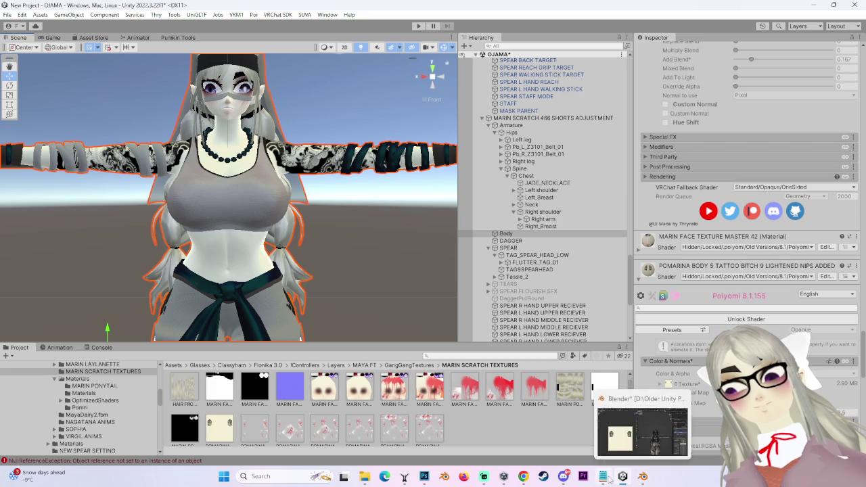
- Clear the selection and briefly check the Photoshop texture document before returning to Unity
left_click(383, 199)
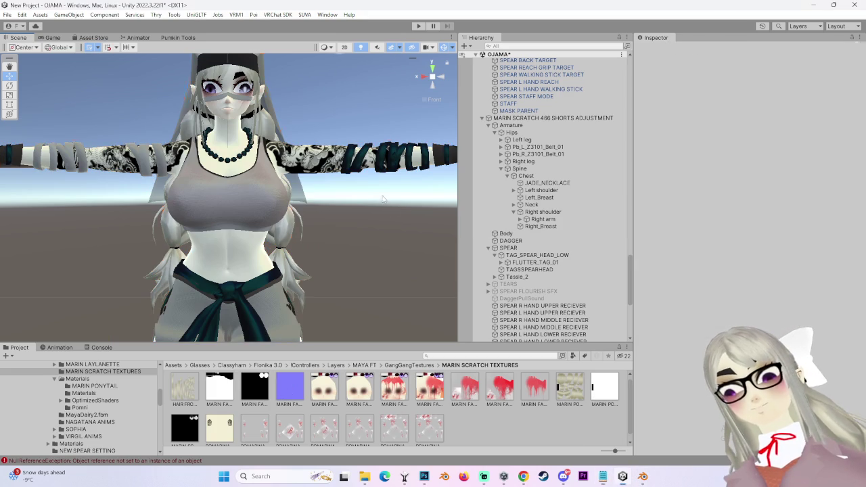
left_click(424, 477)
scroll(454, 294, "down", 2, "alt")
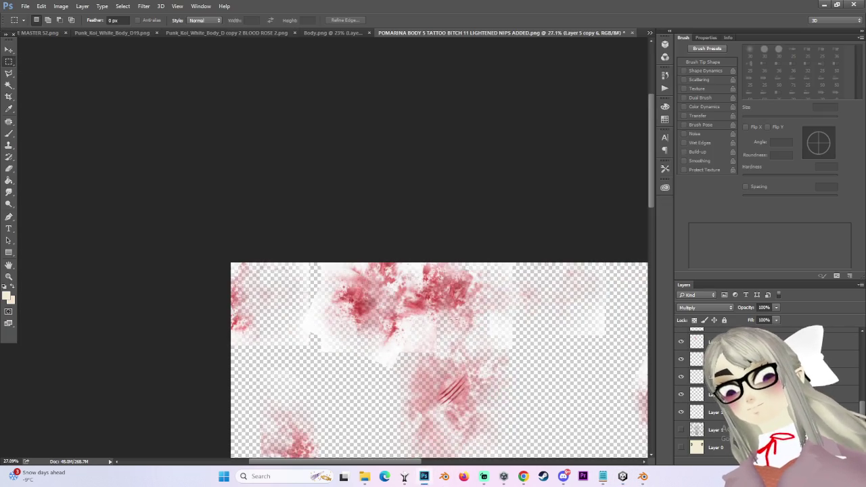
left_click(826, 5)
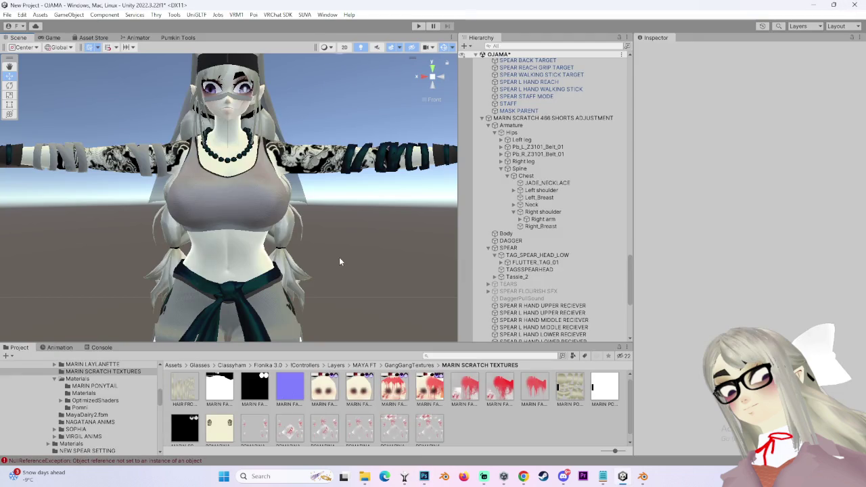
- Zoom onto the face, lower Body's MEGA AA mouth blendshape, then select the avatar root
scroll(318, 251, "up", 3)
mouse_move(318, 251)
left_mouse_down("alt")
mouse_move(304, 252)
mouse_move(271, 224)
left_mouse_up("alt")
scroll(271, 223, "up", 3)
left_click(270, 223)
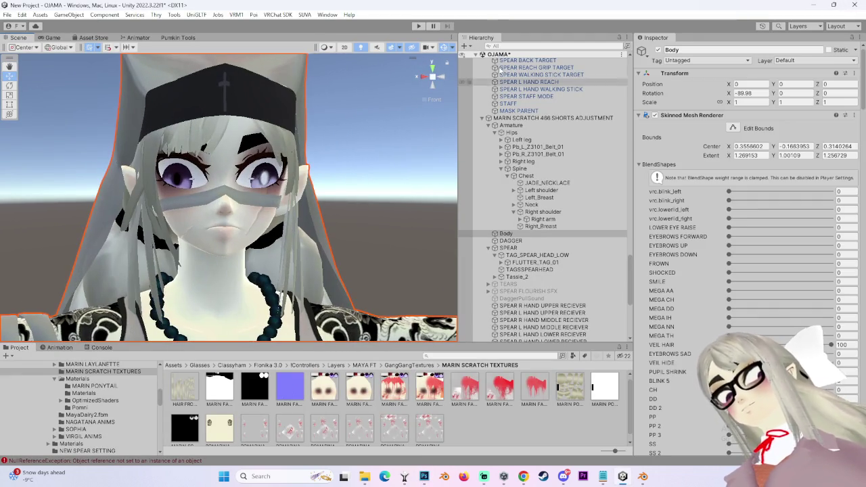
left_click(443, 80)
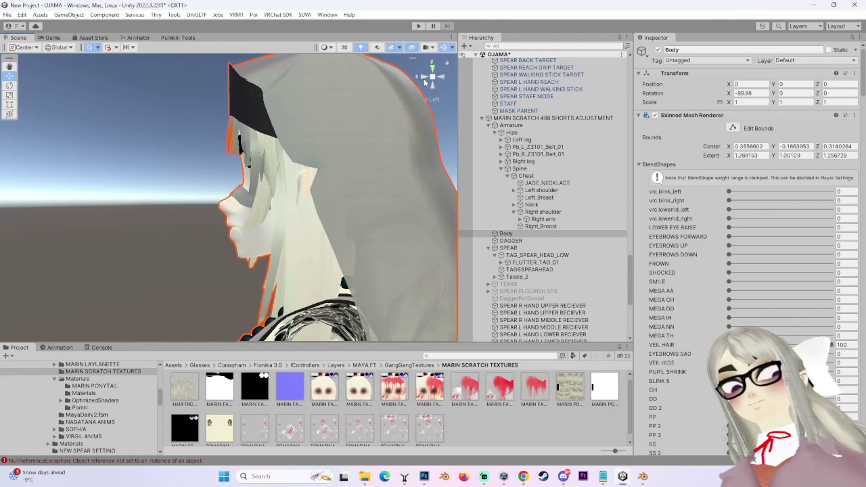
left_click(425, 80)
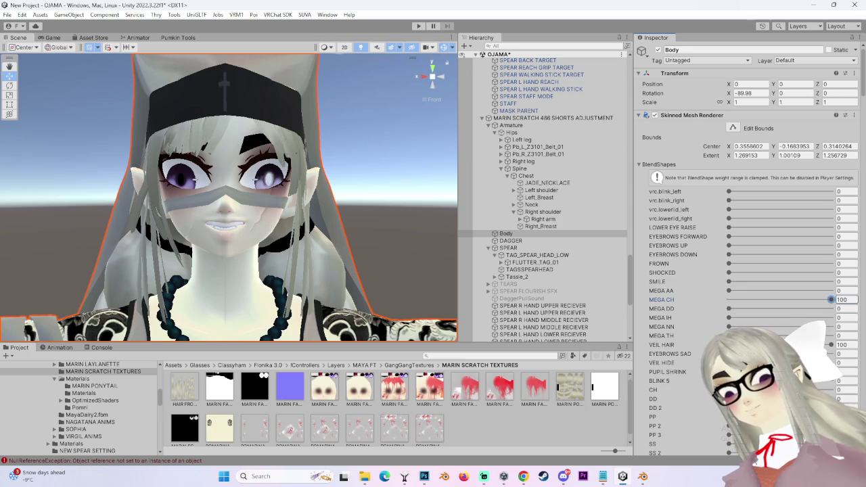
right_click_drag(393, 287, 419, 290)
scroll(420, 291, "down", 2)
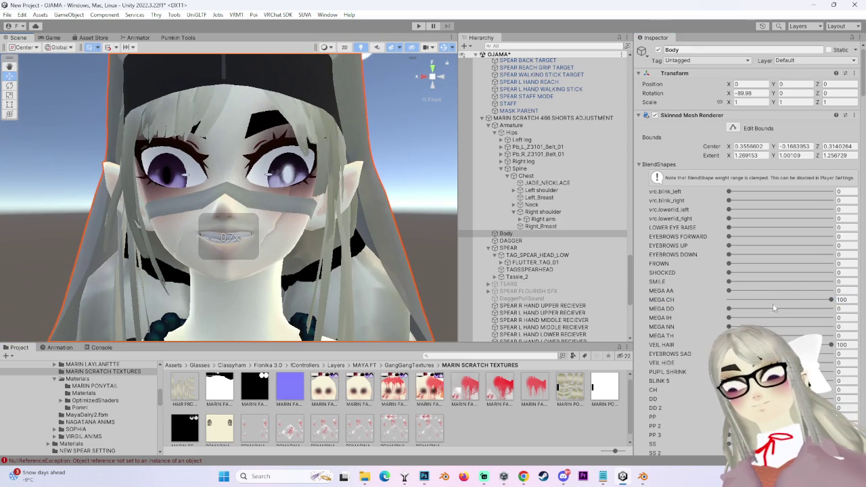
left_click_drag(846, 299, 515, 306)
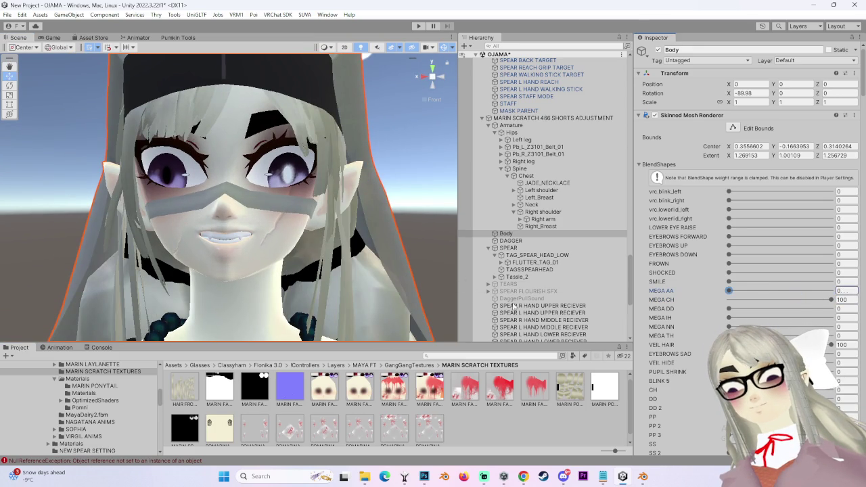
left_click(546, 118)
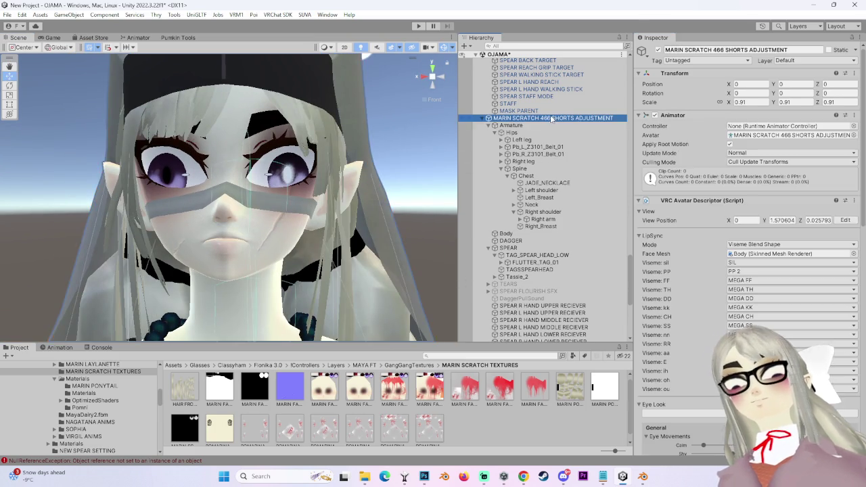
- Duplicate the avatar root and move the copy beside the original to X -0.367
key("f")
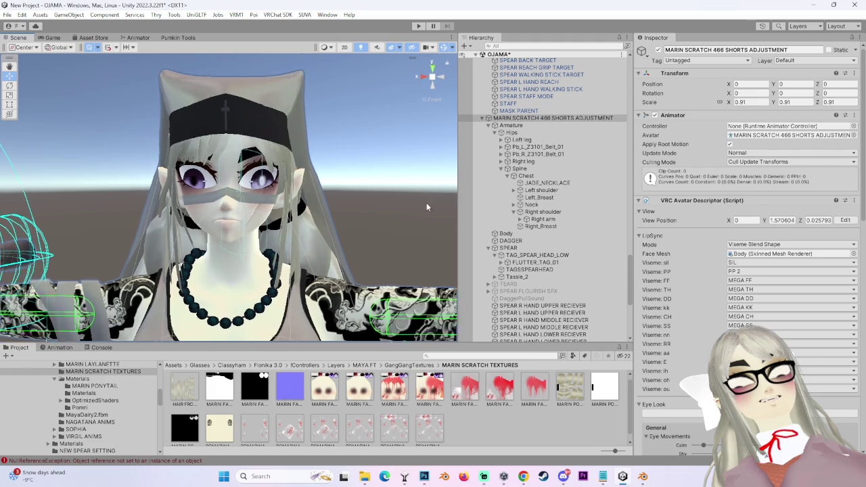
left_click(492, 118)
scroll(492, 121, "up", 5)
key("ctrl+d")
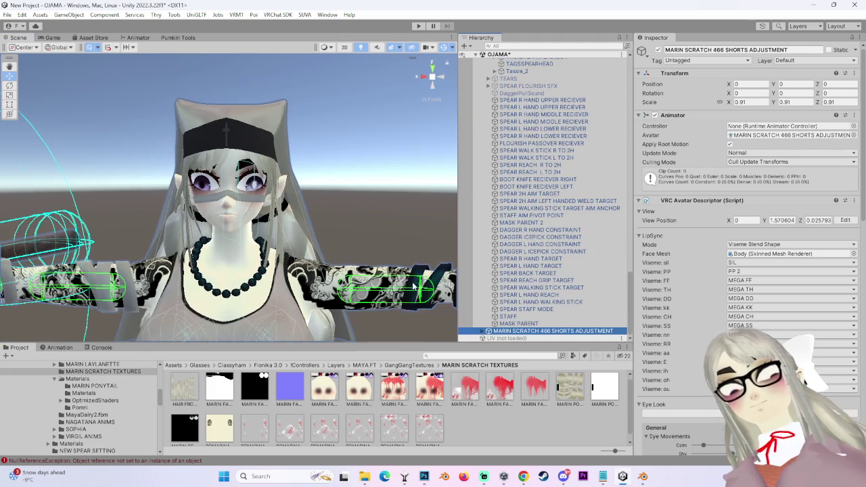
scroll(255, 179, "down", 5)
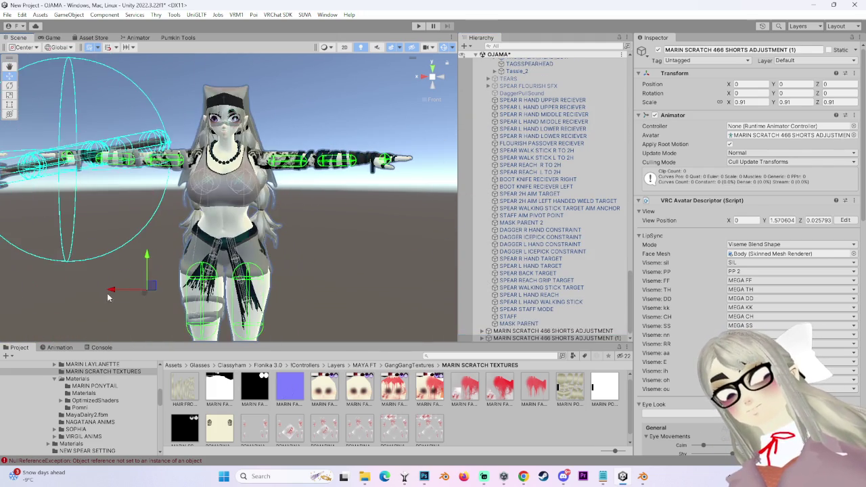
left_click_drag(102, 316, 271, 193)
scroll(270, 193, "up", 5)
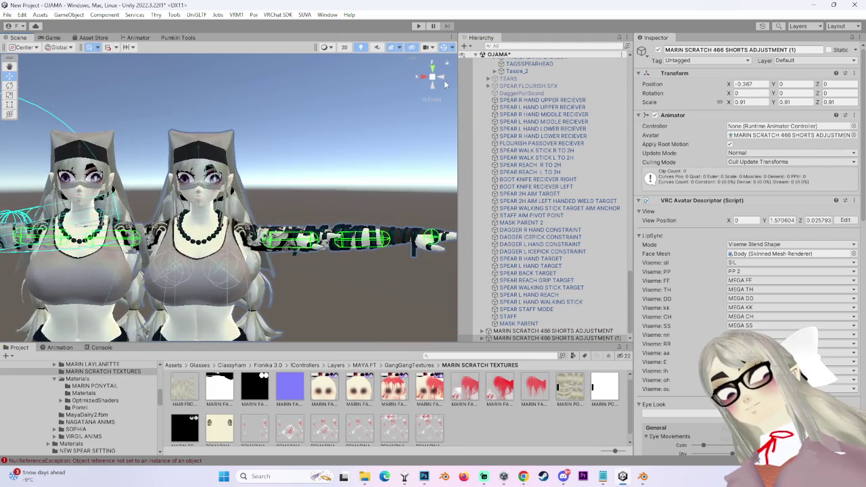
- Expand the duplicate 'MARIN SCRATCH 466 SHORTS ADJUSTMENT (1)' and select its Body mesh
left_click(487, 337)
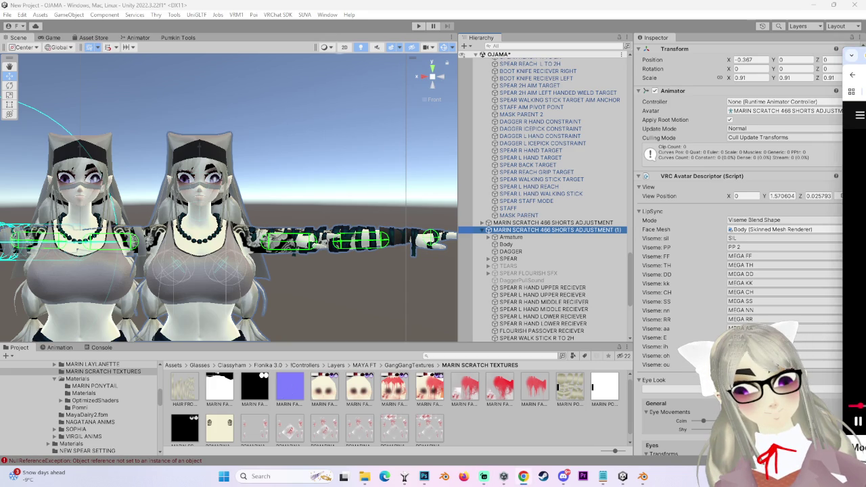
key("f")
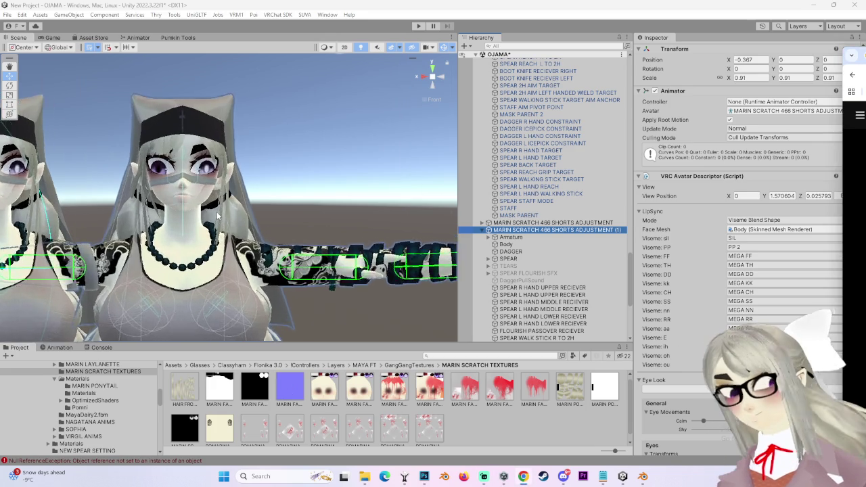
left_click(514, 238)
left_click(531, 244)
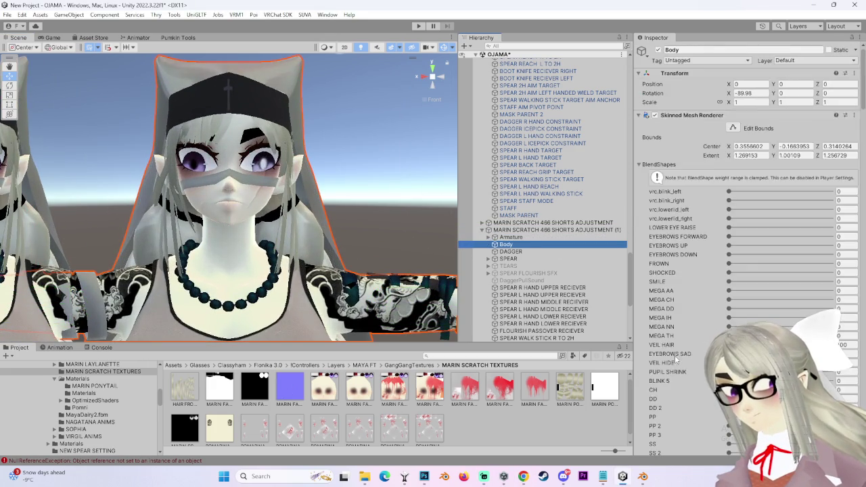
- Raise the SCARED blendshape to about 71.8 and inspect it from the front and side
scroll(682, 347, "down", 5)
scroll(682, 347, "down", 5)
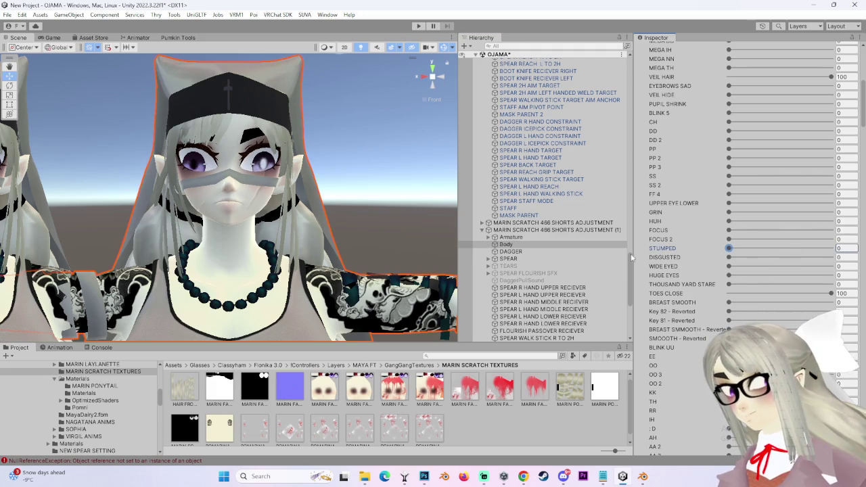
scroll(311, 208, "up", 3)
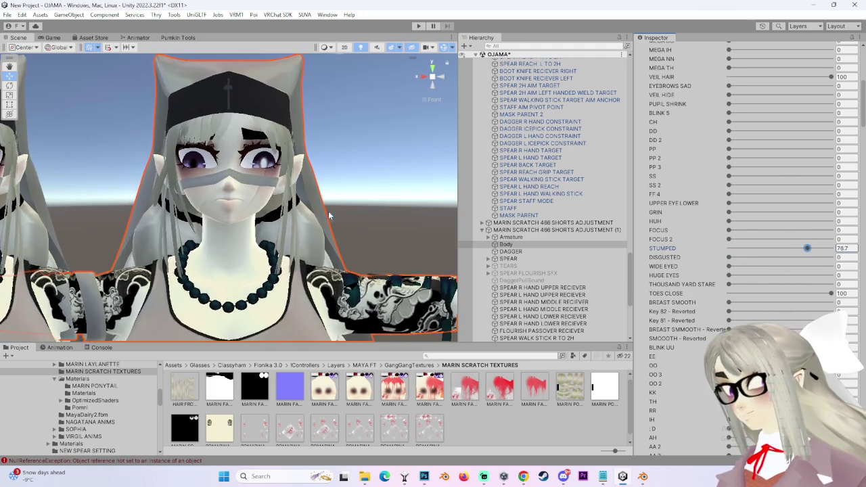
scroll(312, 208, "up", 3)
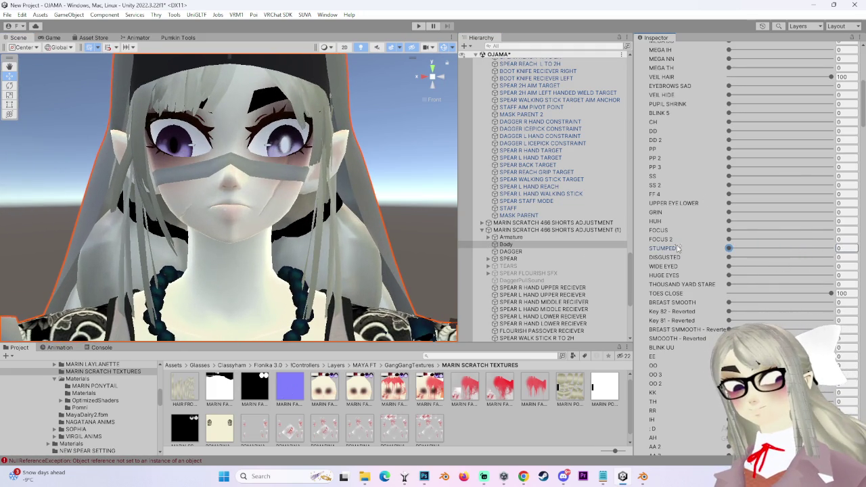
left_click_drag(788, 251, 717, 317)
scroll(717, 316, "down", 3)
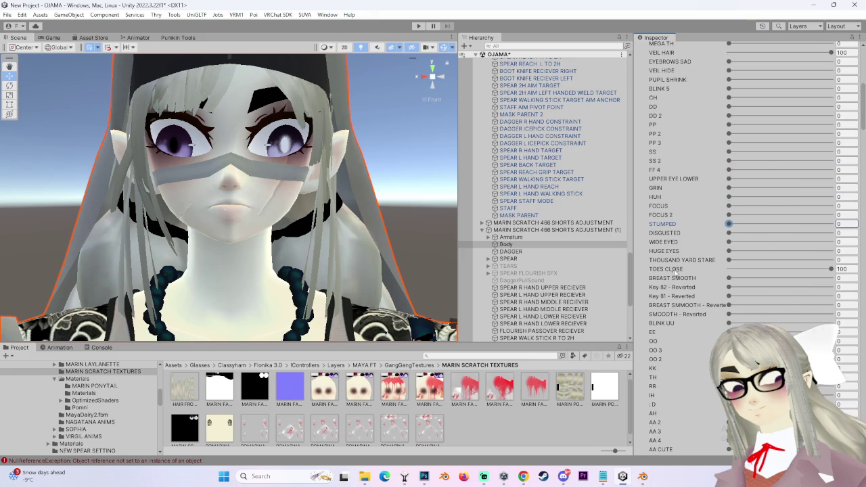
scroll(670, 335, "down", 8)
scroll(673, 335, "down", 2)
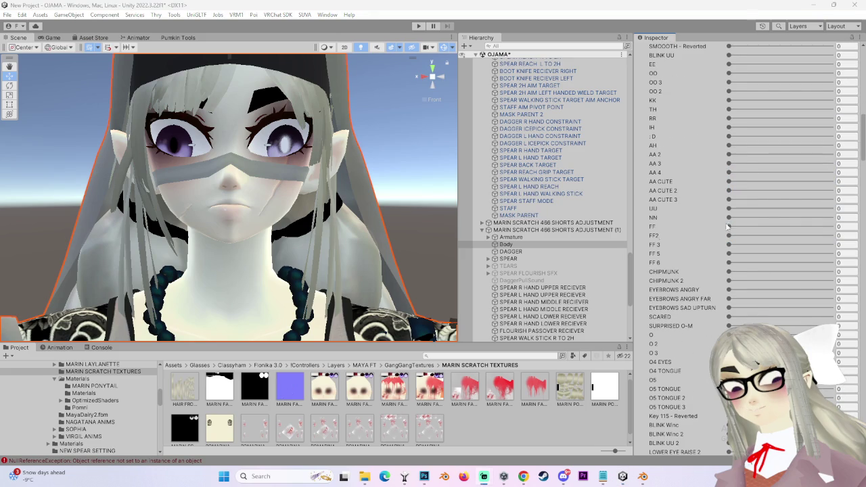
left_click_drag(322, 216, 249, 227, "alt")
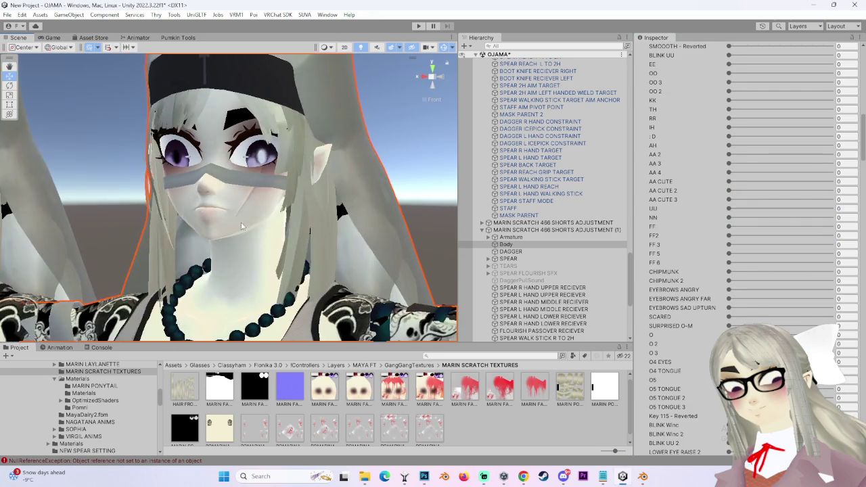
left_click(424, 76)
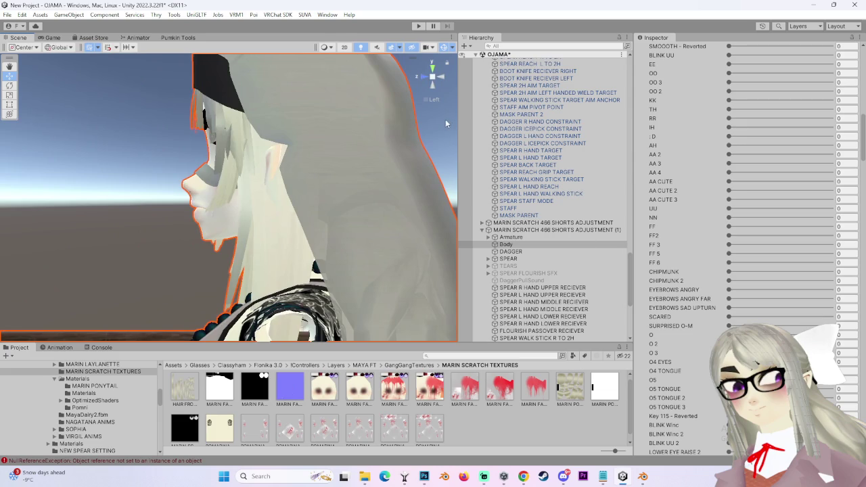
left_click(424, 76)
mouse_move(729, 316)
left_mouse_down()
mouse_move(810, 324)
mouse_move(787, 316)
left_mouse_up()
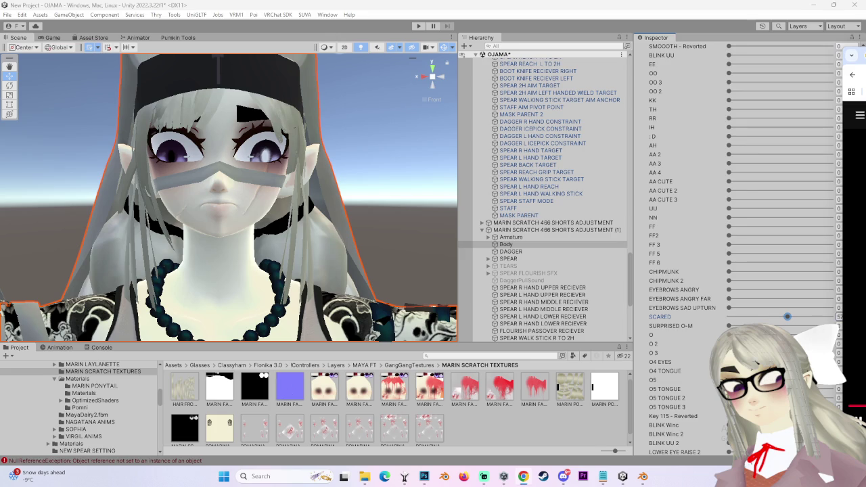
- Reset SCARED to 0, test it partway again, then return it to 0
mouse_move(201, 195)
left_mouse_down("alt")
mouse_move(319, 321)
mouse_move(360, 235)
left_mouse_up("alt")
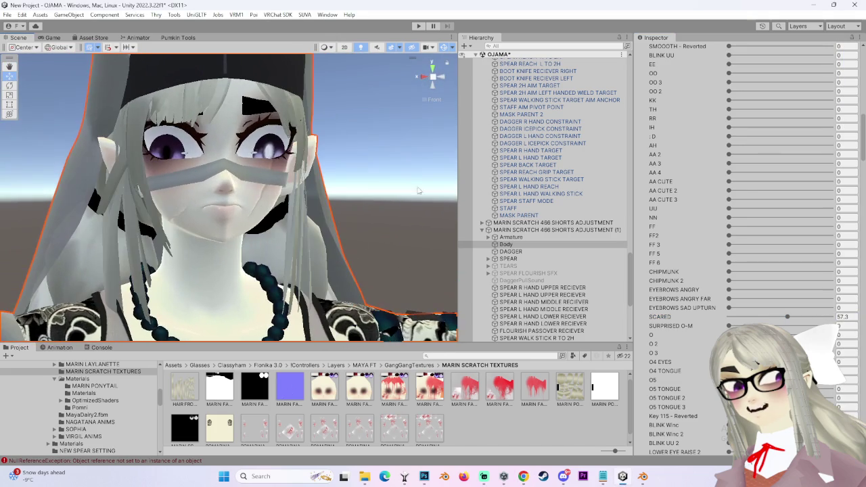
left_click(420, 78)
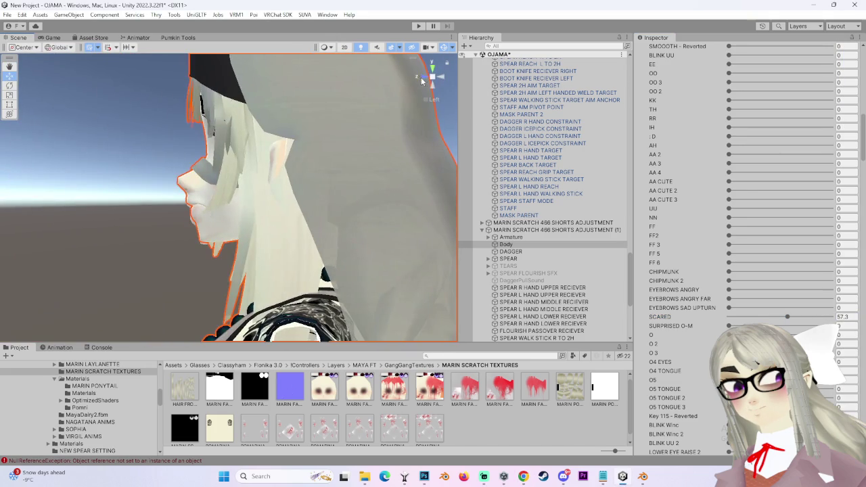
left_click(420, 80)
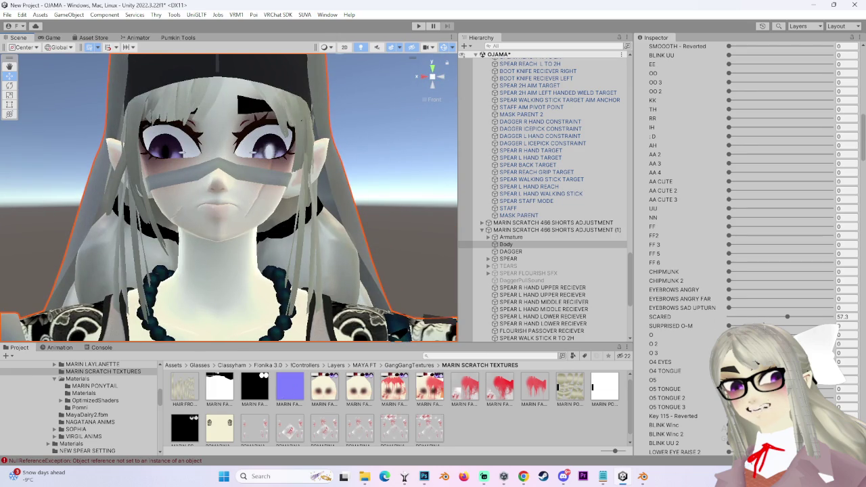
left_click_drag(784, 318, 723, 316)
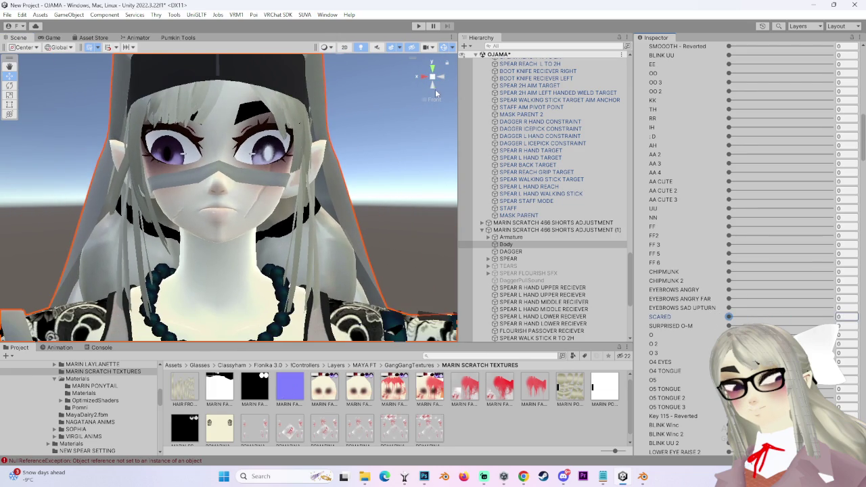
left_click(425, 75)
left_click(425, 75)
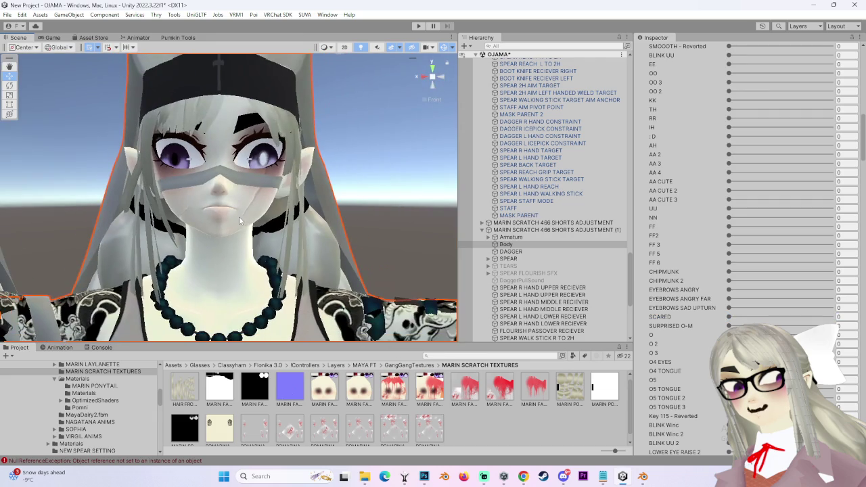
scroll(239, 216, "up", 1)
scroll(238, 216, "up", 1)
scroll(238, 216, "up", 1)
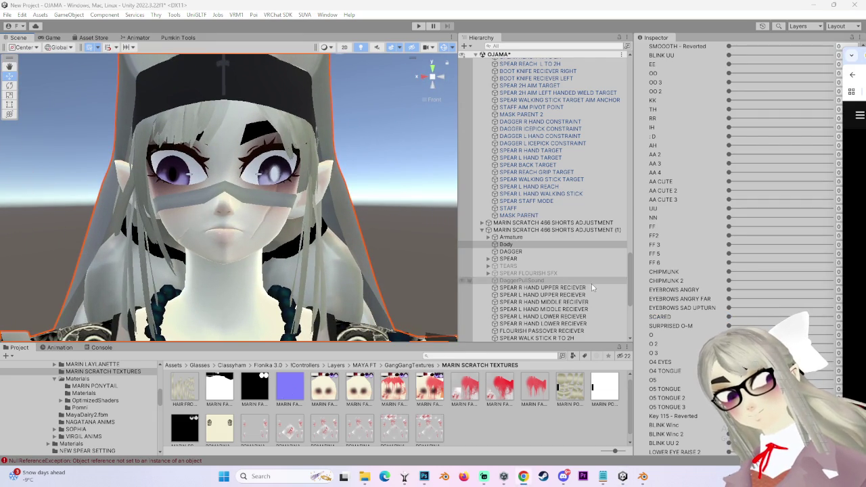
scroll(376, 245, "up", 1)
mouse_move(372, 239)
middle_mouse_down()
mouse_move(403, 245)
mouse_move(359, 238)
middle_mouse_up()
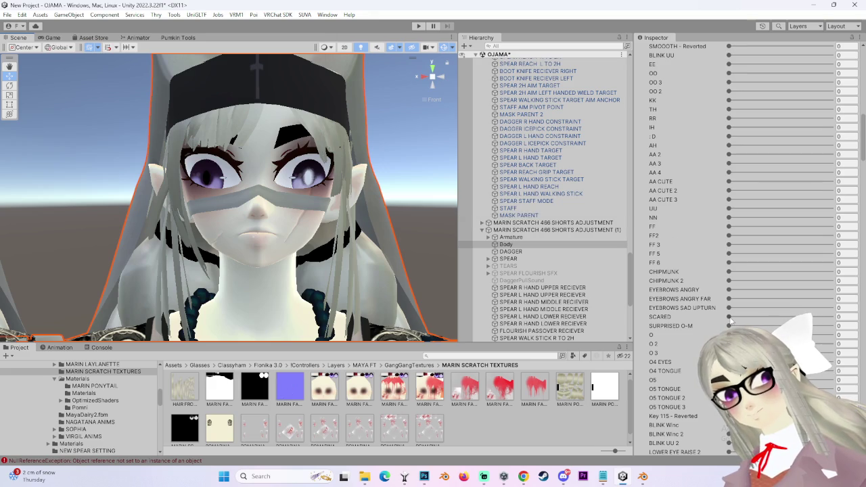
mouse_move(743, 323)
left_mouse_down()
mouse_move(800, 316)
mouse_move(793, 317)
left_mouse_up()
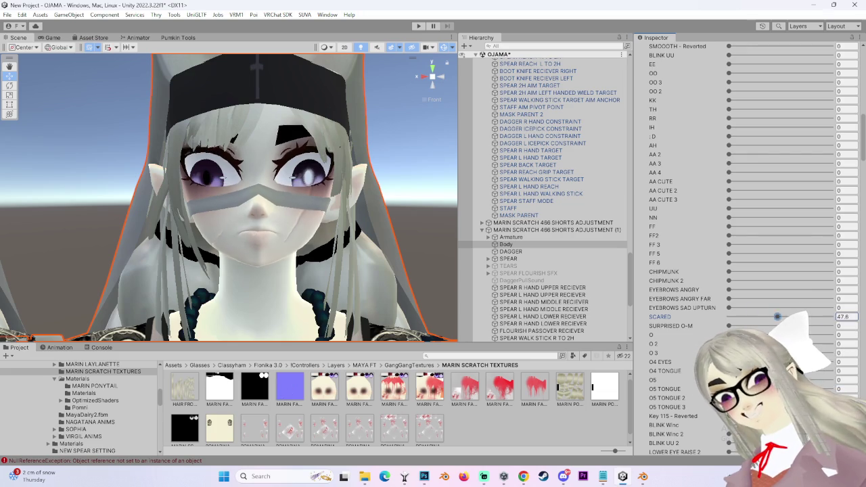
left_click_drag(379, 223, 333, 228, "alt")
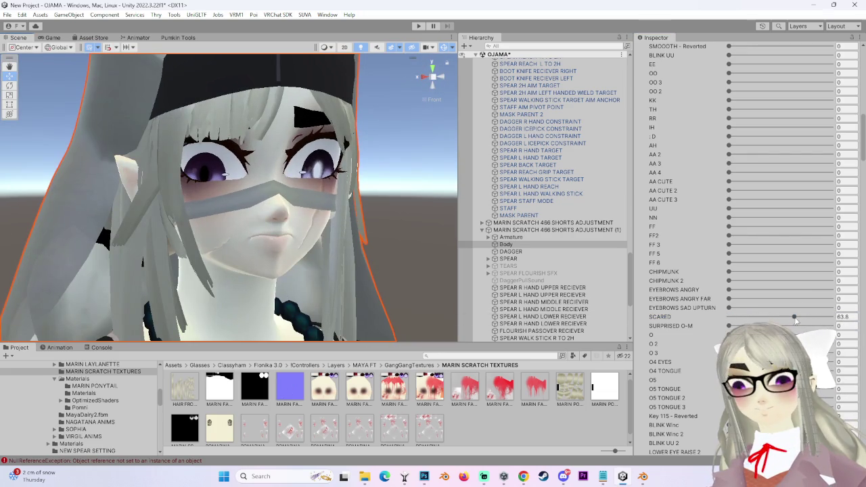
left_click_drag(794, 317, 728, 316)
left_click_drag(403, 254, 360, 183, "alt")
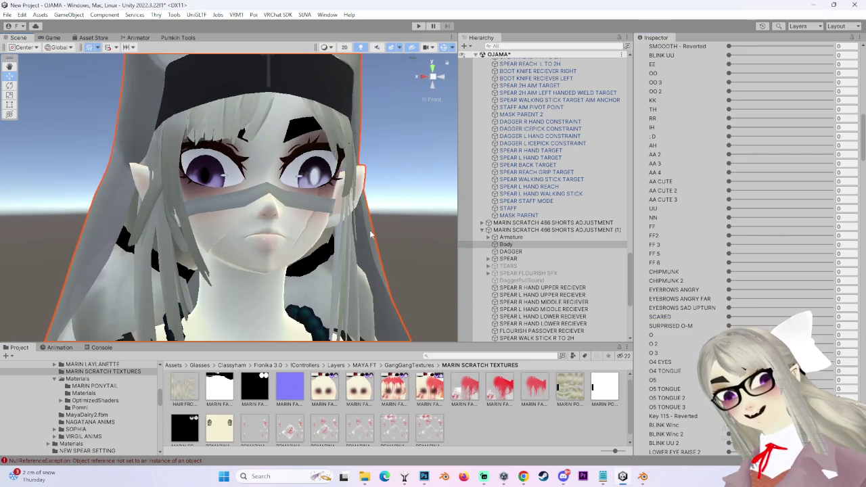
- Test KINDA HUH at about 60 and set DAINTY SMILE to 0
scroll(359, 184, "up", 3)
scroll(722, 318, "down", 3)
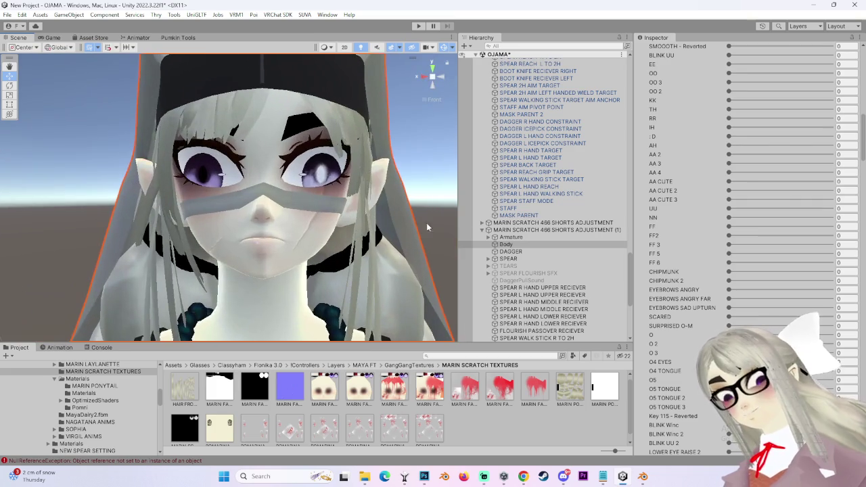
scroll(722, 318, "down", 3)
scroll(722, 318, "down", 3)
scroll(722, 318, "up", 3)
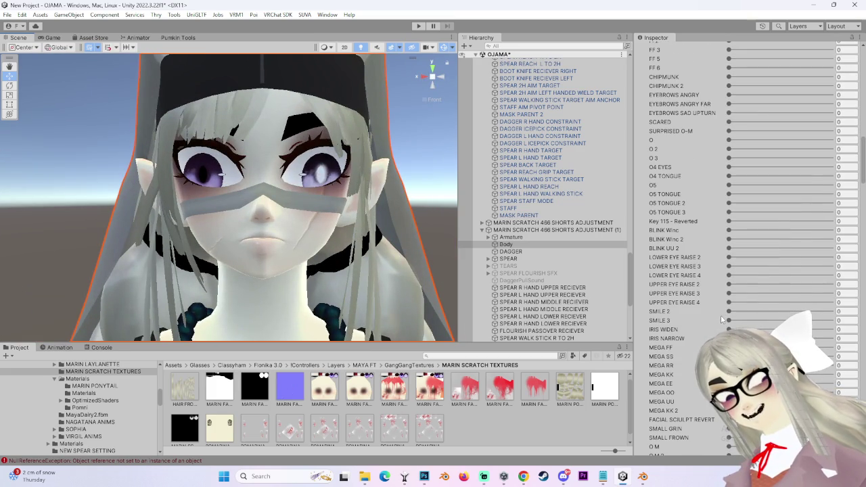
scroll(725, 320, "down", 3)
scroll(725, 320, "down", 3)
scroll(676, 370, "down", 3)
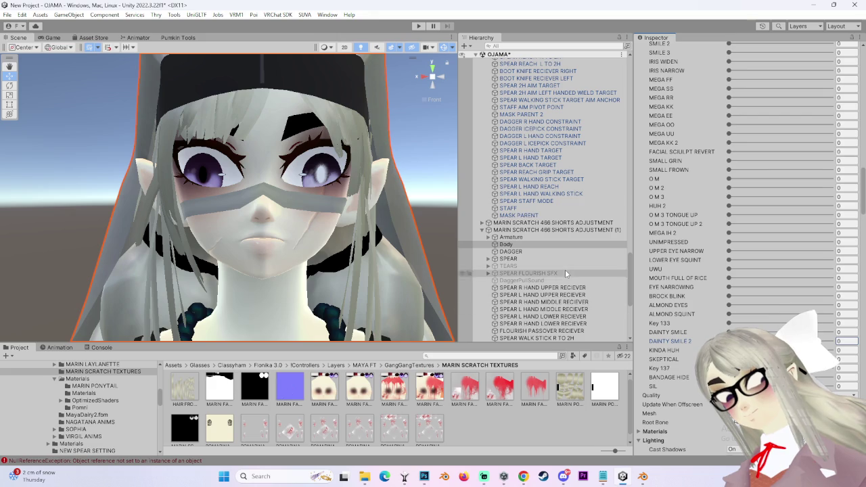
scroll(391, 267, "up", 2)
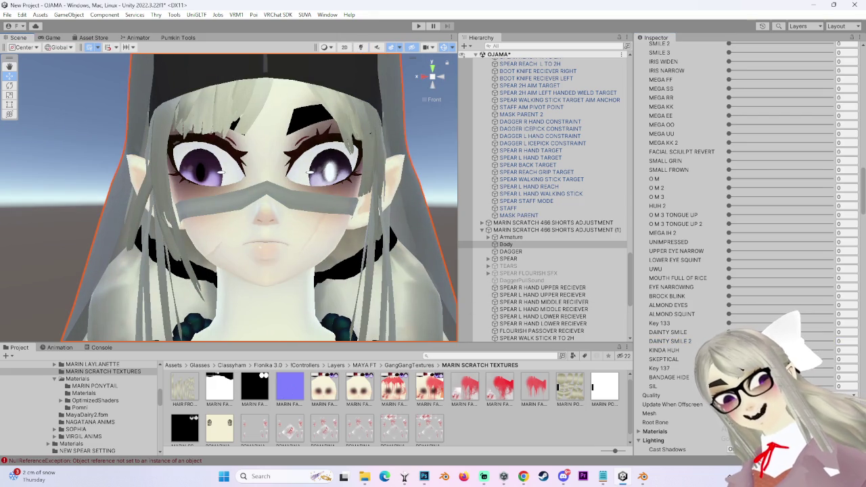
mouse_move(728, 350)
left_mouse_down()
mouse_move(791, 350)
mouse_move(626, 381)
left_mouse_up()
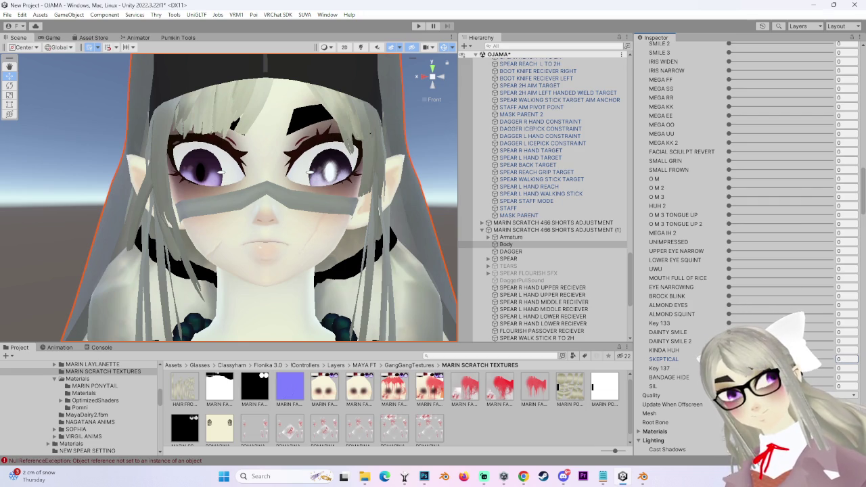
left_click(847, 341)
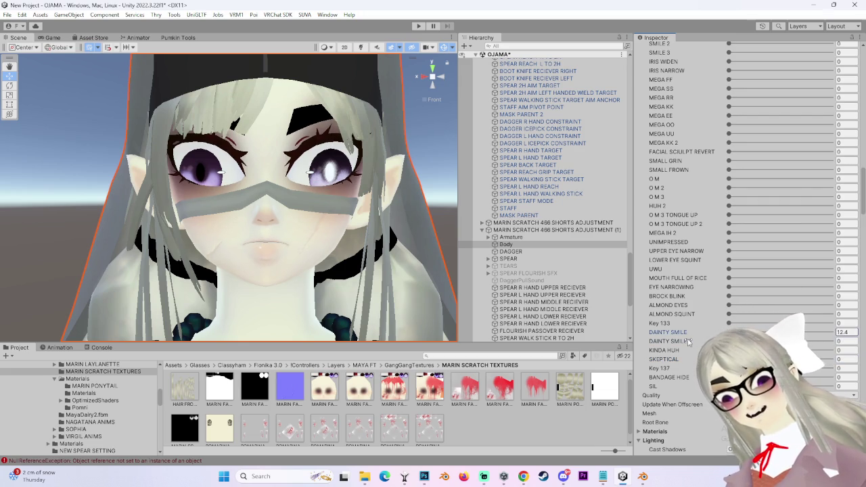
type("00")
left_click(730, 314)
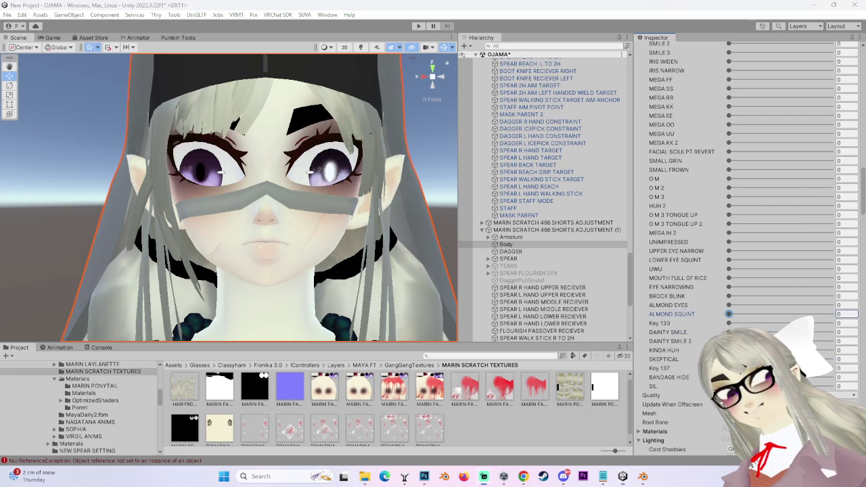
- Try the UWU blendshape at about 21.6, then slide it back down
scroll(778, 203, "down", 3)
scroll(710, 411, "up", 3)
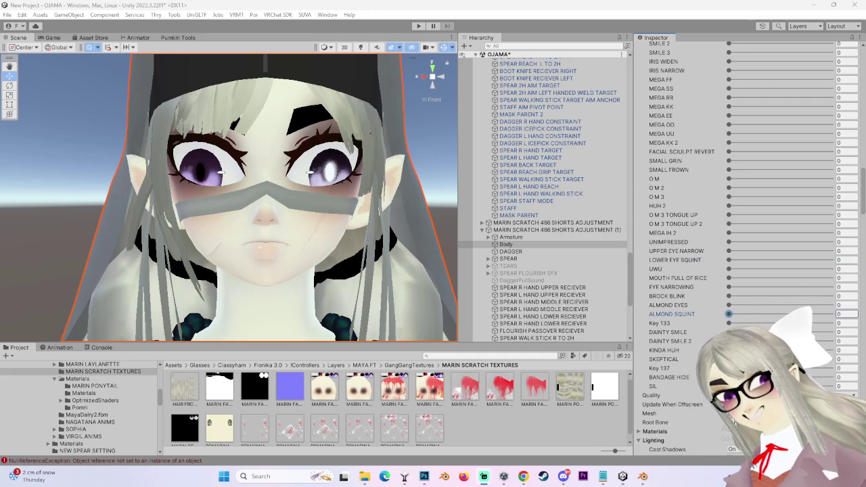
scroll(694, 376, "up", 2)
mouse_move(729, 293)
left_mouse_down()
mouse_move(773, 294)
mouse_move(751, 293)
left_mouse_up()
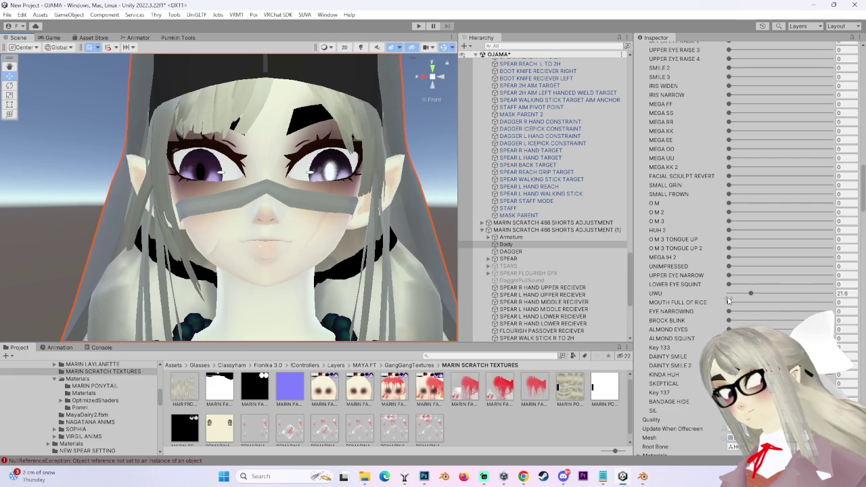
left_click_drag(750, 293, 714, 297)
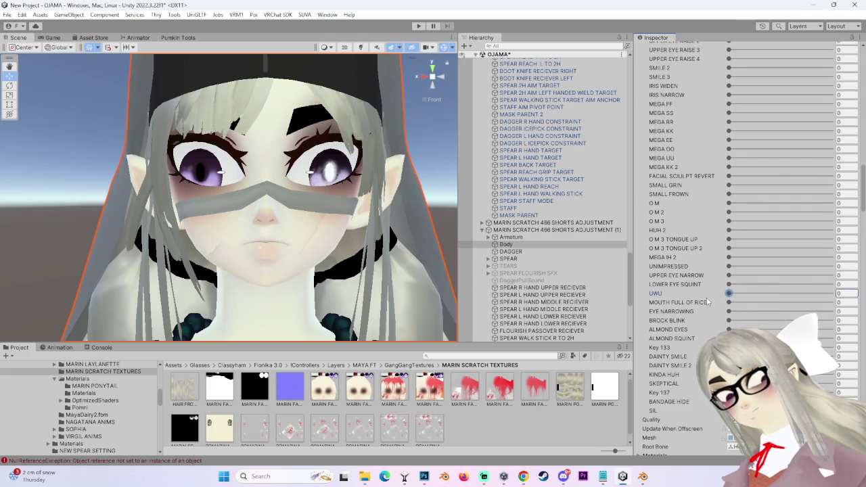
- Fine-tune UWU from about 30 to about 44 while viewing the face front-on
type("100")
mouse_move(253, 179)
left_mouse_down("alt")
mouse_move(347, 179)
mouse_move(322, 187)
mouse_move(383, 216)
mouse_move(226, 204)
left_mouse_up("alt")
left_click(419, 75)
left_click(419, 75)
mouse_move(831, 294)
left_mouse_down()
mouse_move(735, 295)
mouse_move(774, 302)
mouse_move(760, 316)
left_mouse_up()
left_click_drag(356, 237, 308, 278, "alt")
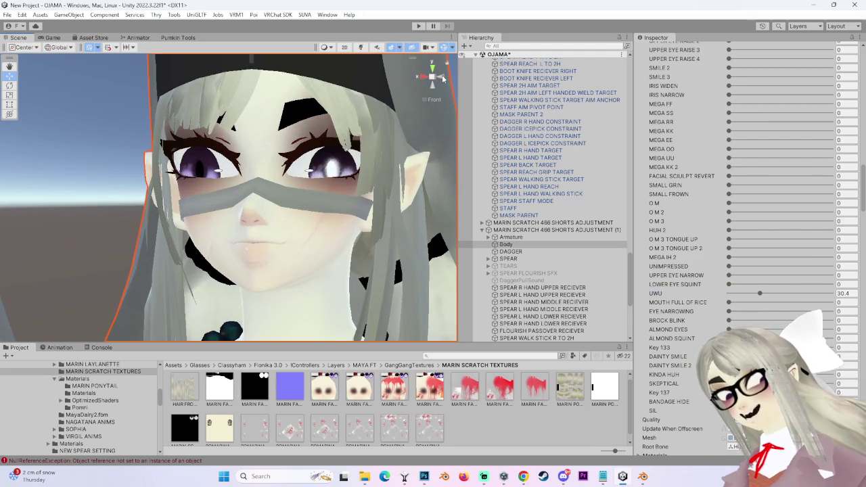
left_click(443, 78)
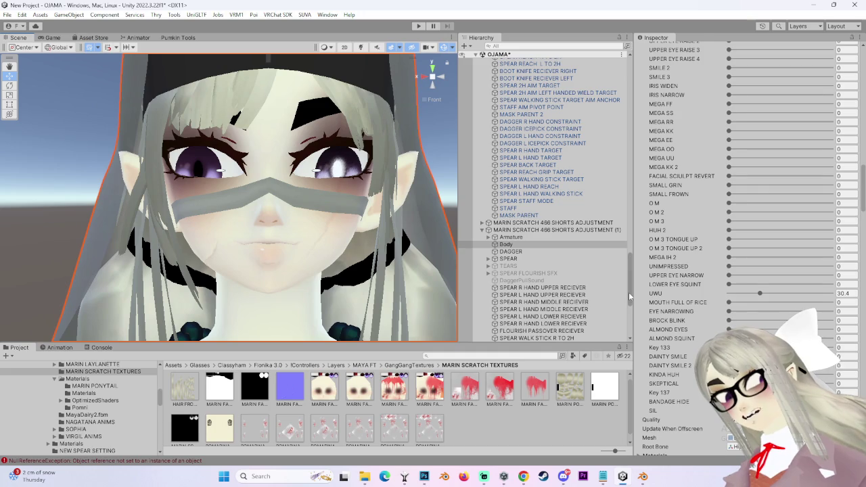
mouse_move(760, 296)
left_mouse_down()
mouse_move(773, 299)
mouse_move(762, 292)
left_mouse_up()
- Turn on scene lighting and reframe a straight-on close-up of the face
scroll(243, 296, "down", 3)
scroll(242, 295, "up", 3)
middle_click_drag(243, 295, 271, 242)
scroll(271, 239, "down", 3)
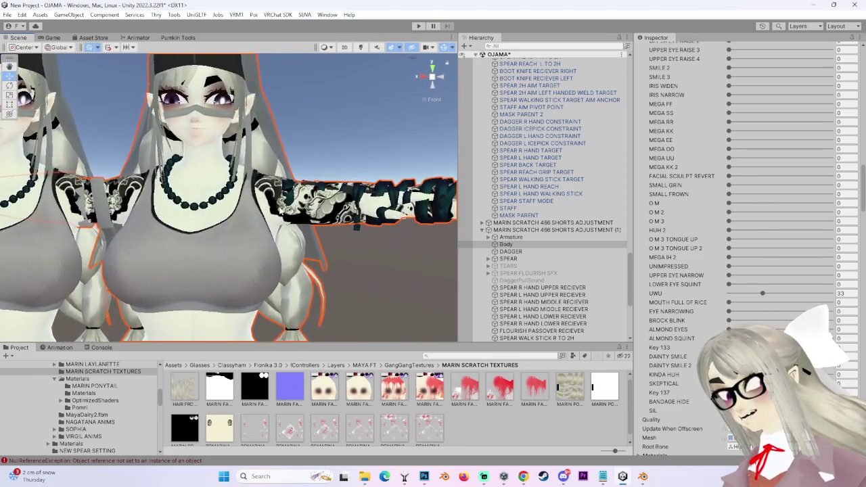
scroll(288, 207, "up", 4)
left_click_drag(310, 197, 150, 220, "alt")
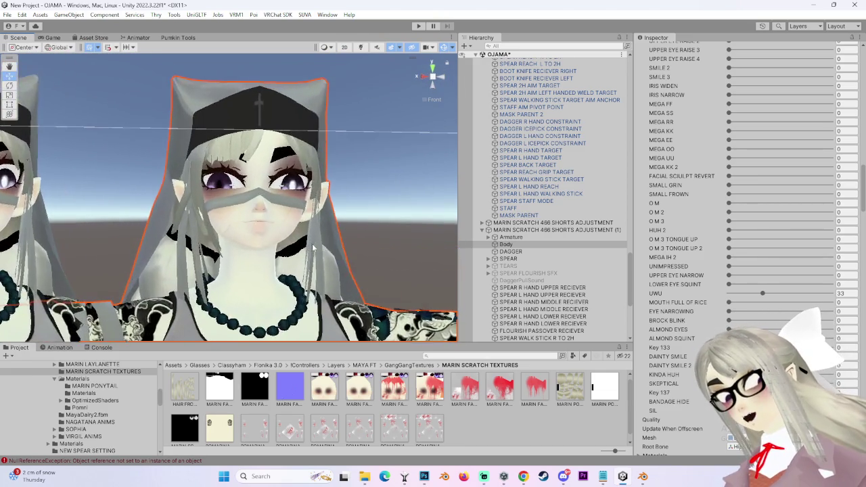
right_click_drag(150, 220, 166, 201)
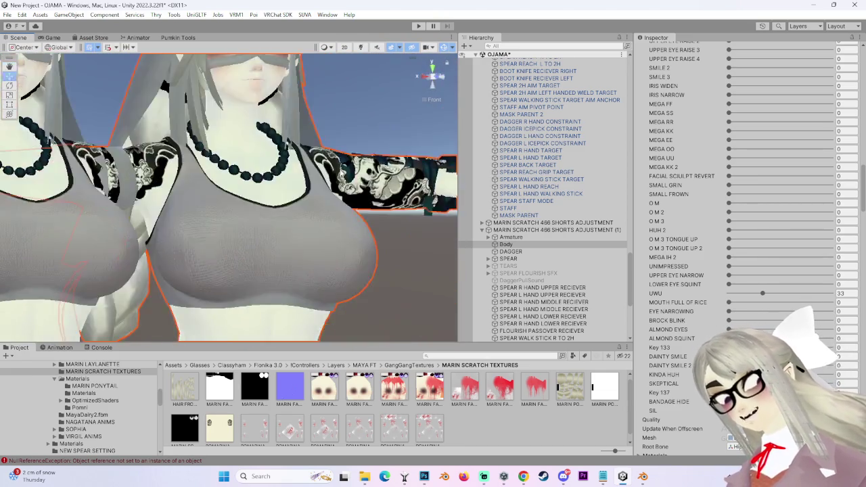
scroll(199, 205, "up", 2)
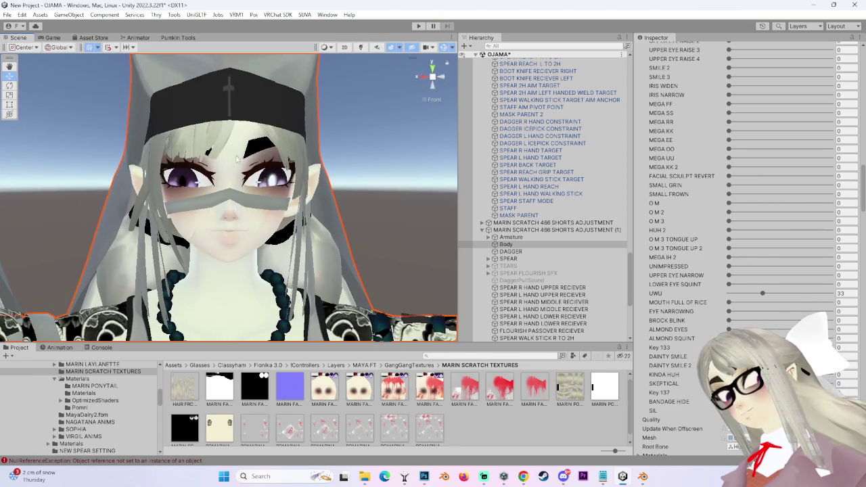
left_click(425, 79)
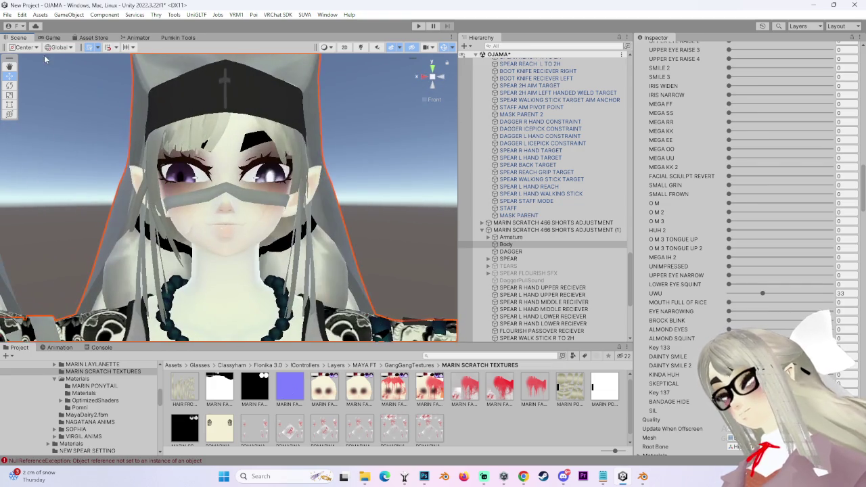
left_click(360, 48)
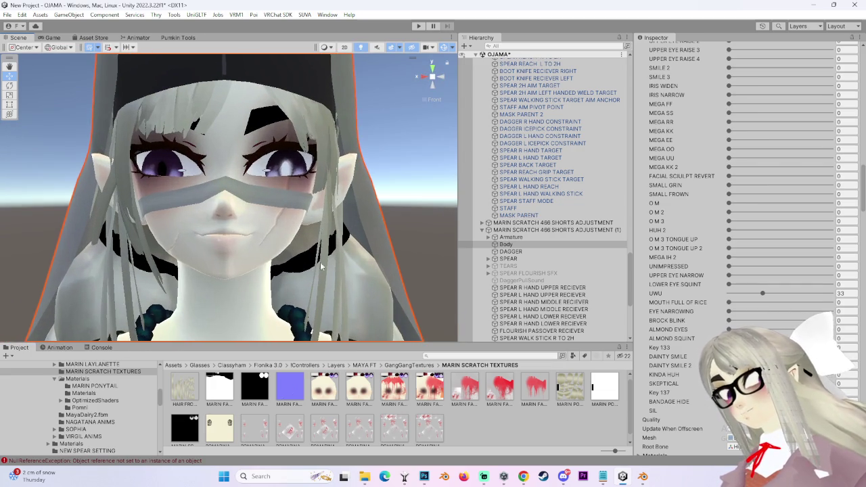
scroll(360, 125, "up", 4)
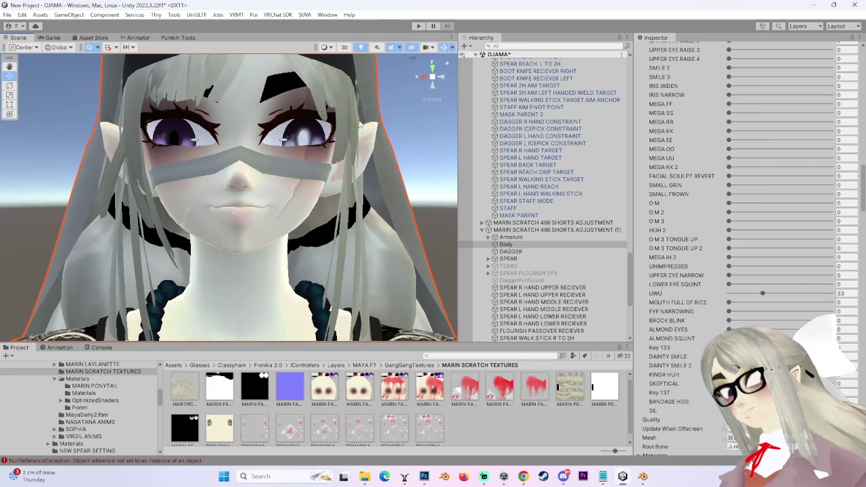
scroll(360, 125, "up", 2)
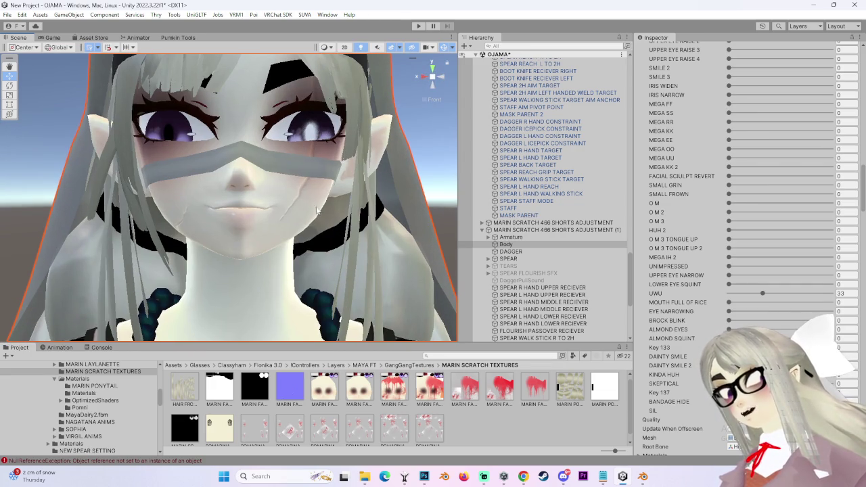
- Reduce UWU nearly to zero and set MOUTH FULL OF RICE to 0
left_click(762, 293)
mouse_move(747, 301)
left_mouse_down()
mouse_move(720, 300)
mouse_move(830, 302)
left_mouse_up()
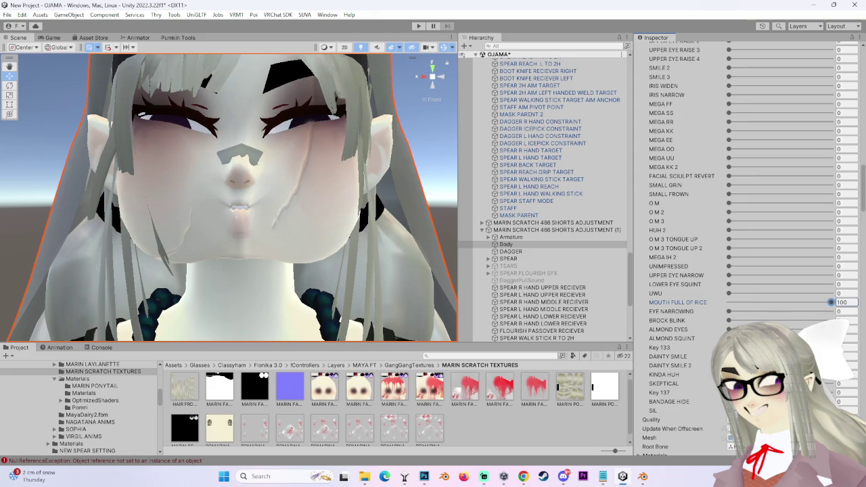
mouse_move(305, 226)
left_mouse_down("alt")
mouse_move(216, 238)
mouse_move(406, 297)
left_mouse_up("alt")
left_click_drag(765, 304, 723, 303)
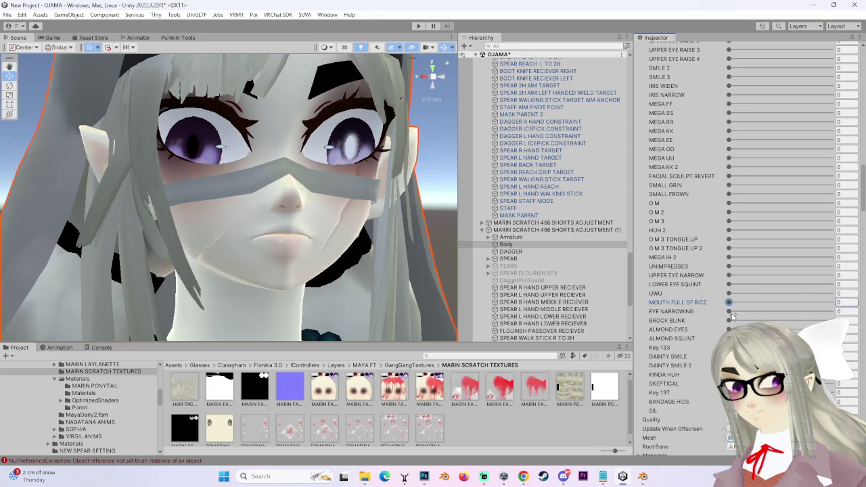
left_click_drag(359, 146, 370, 171, "alt")
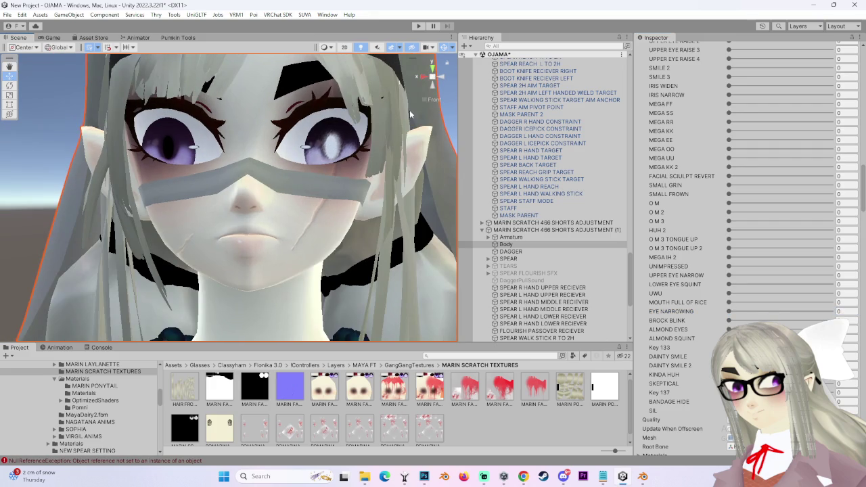
- Test SMILE 3 at full strength, BLINK UU 2 and BLINK Wink 2, resetting them to 0
left_click(435, 79)
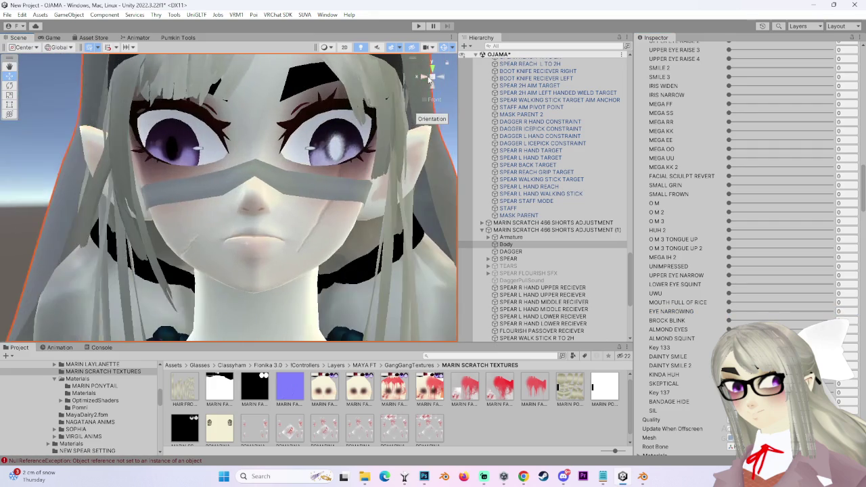
scroll(687, 353, "up", 3)
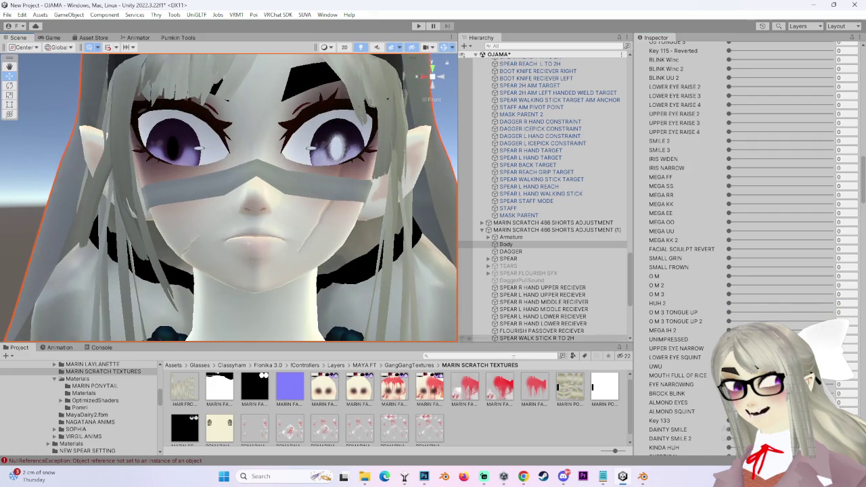
scroll(257, 209, "down", 1)
scroll(665, 185, "up", 3)
scroll(362, 268, "up", 2)
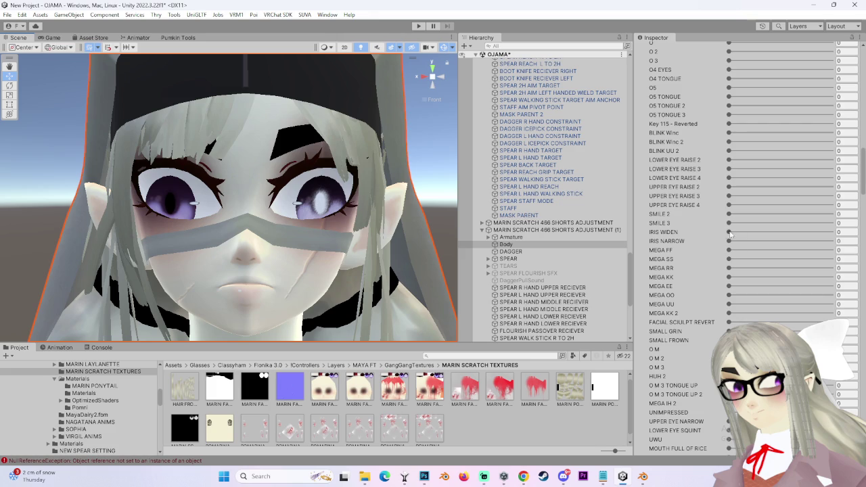
left_click_drag(782, 225, 831, 223)
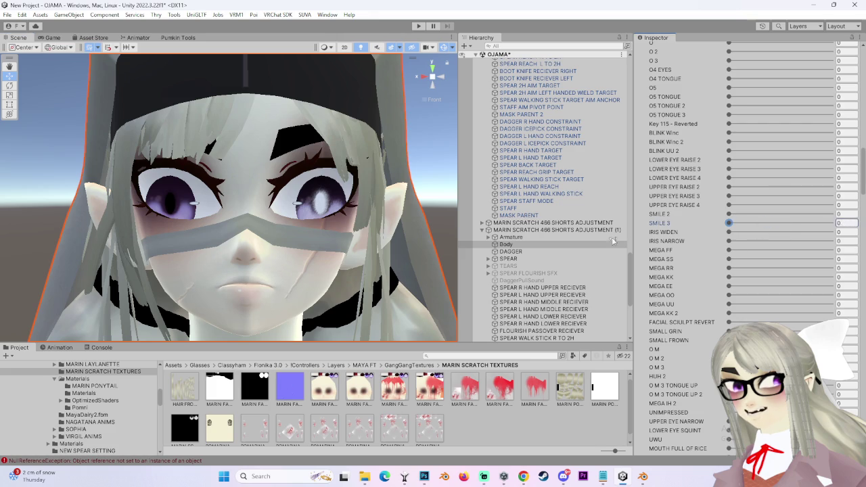
scroll(703, 270, "up", 3)
mouse_move(728, 223)
left_mouse_down()
mouse_move(831, 223)
mouse_move(644, 244)
left_mouse_up()
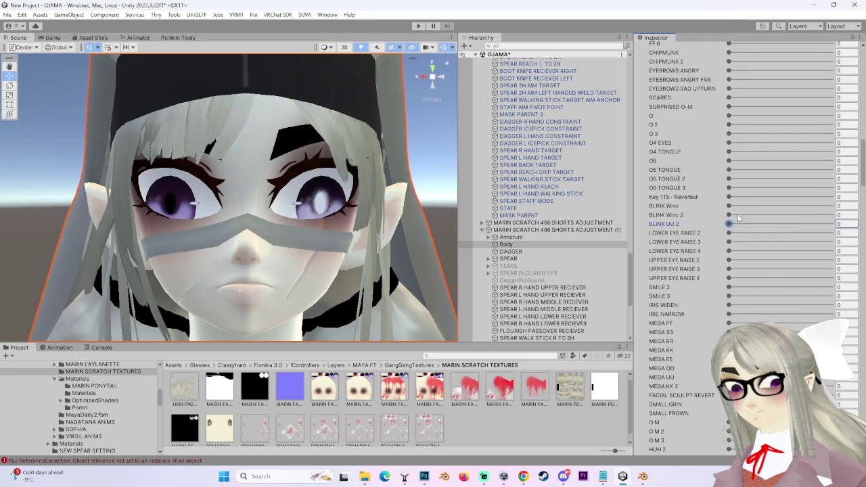
left_click_drag(800, 215, 631, 220)
- Double-click Body to frame the avatar's whole head in the Scene view
scroll(752, 221, "up", 3)
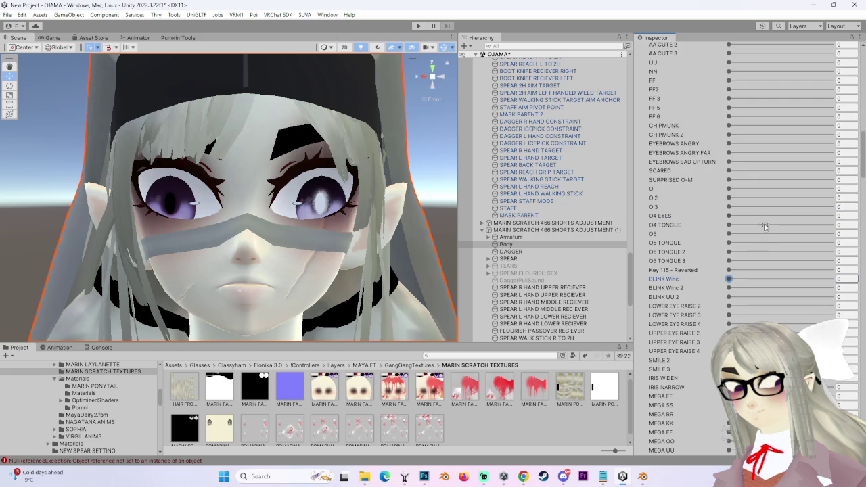
scroll(721, 286, "up", 2)
double_click(505, 242)
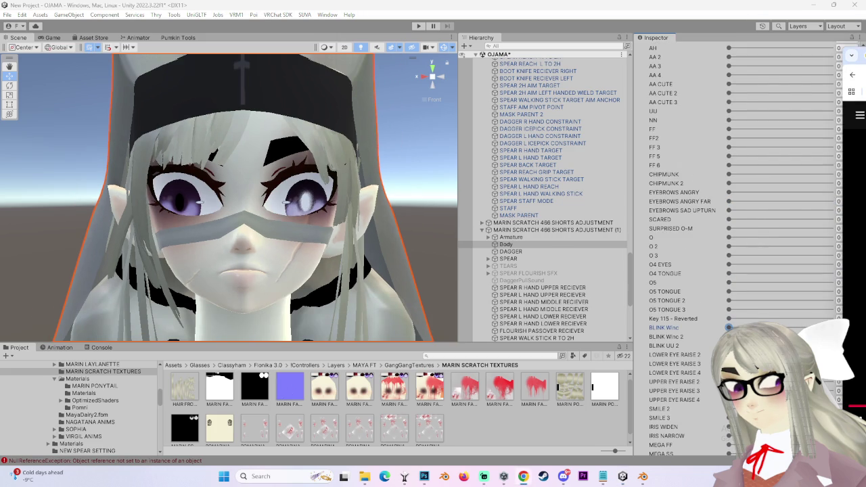
scroll(541, 291, "up", 2)
scroll(541, 291, "up", 3)
scroll(717, 219, "up", 8)
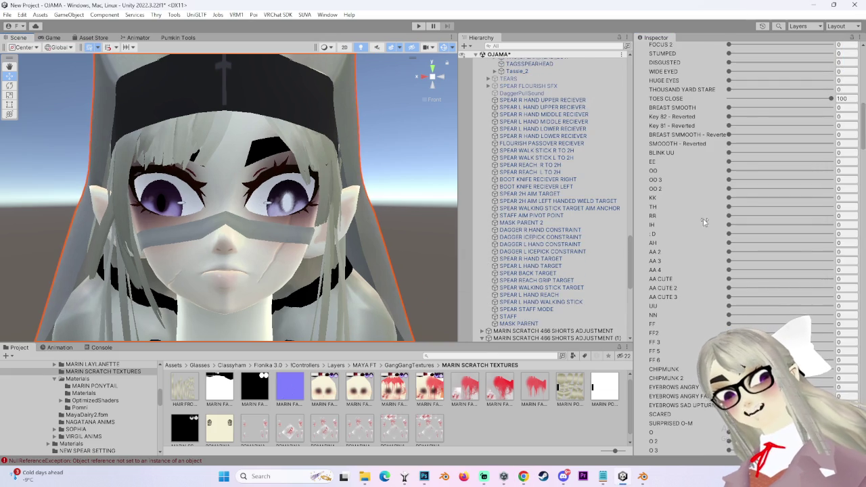
scroll(717, 219, "down", 3)
scroll(717, 218, "down", 5)
scroll(717, 219, "down", 5)
scroll(727, 326, "down", 1)
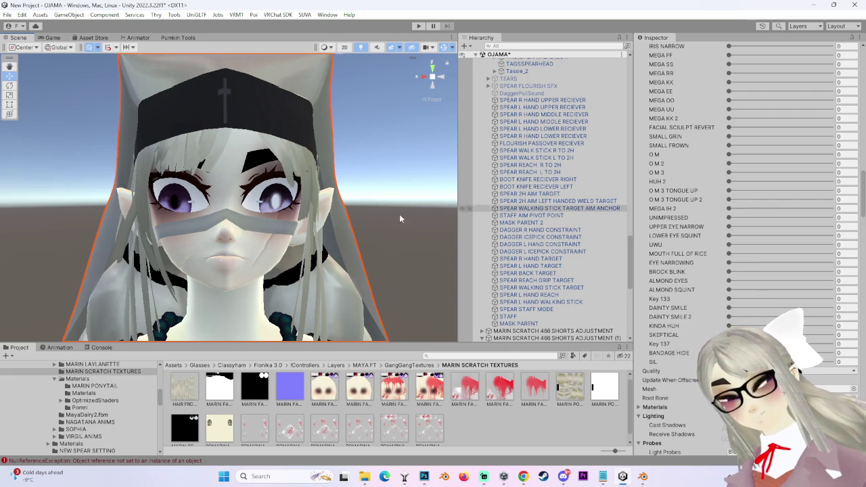
scroll(308, 227, "up", 3)
- Switch to the Move tool and set UNIMPRESSED to about 42.3
key("w")
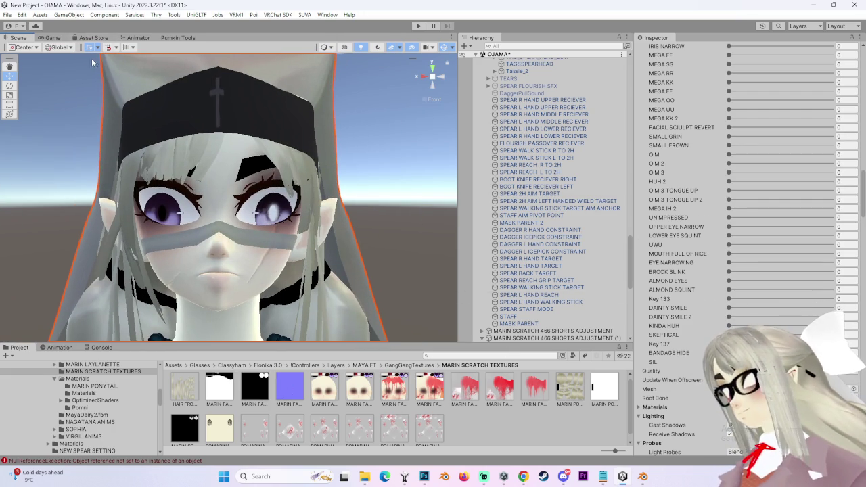
scroll(341, 55, "up", 1)
scroll(341, 56, "up", 1)
scroll(341, 55, "up", 1)
mouse_move(730, 217)
left_mouse_down()
mouse_move(745, 217)
mouse_move(797, 276)
left_mouse_up()
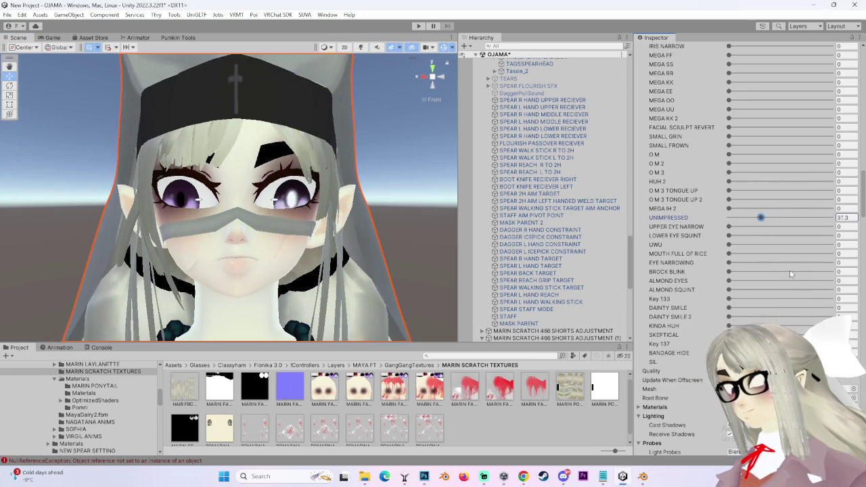
left_click_drag(797, 276, 786, 280)
mouse_move(742, 284)
left_mouse_down()
mouse_move(783, 280)
mouse_move(778, 218)
mouse_move(771, 314)
left_mouse_up()
- Zoom onto the face and set EYEBROWS SAD UPTURN to 92
scroll(777, 218, "up", 4)
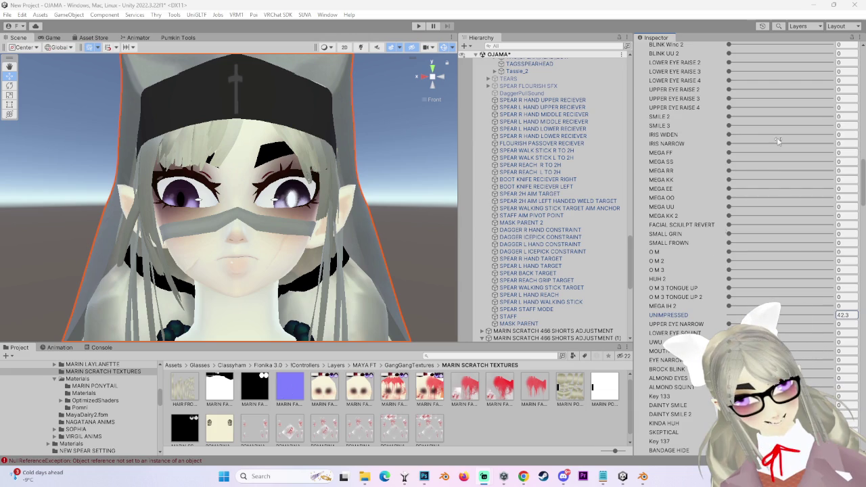
scroll(711, 237, "up", 5)
scroll(669, 297, "up", 5)
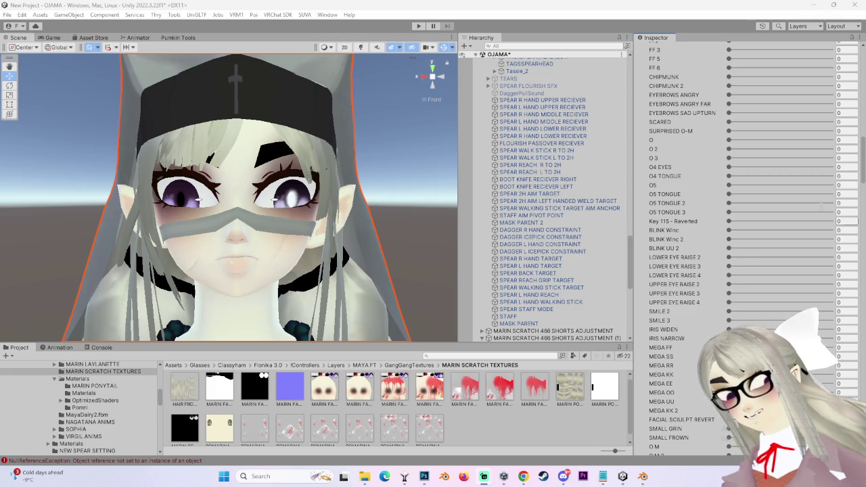
scroll(555, 203, "up", 3)
scroll(706, 226, "up", 4)
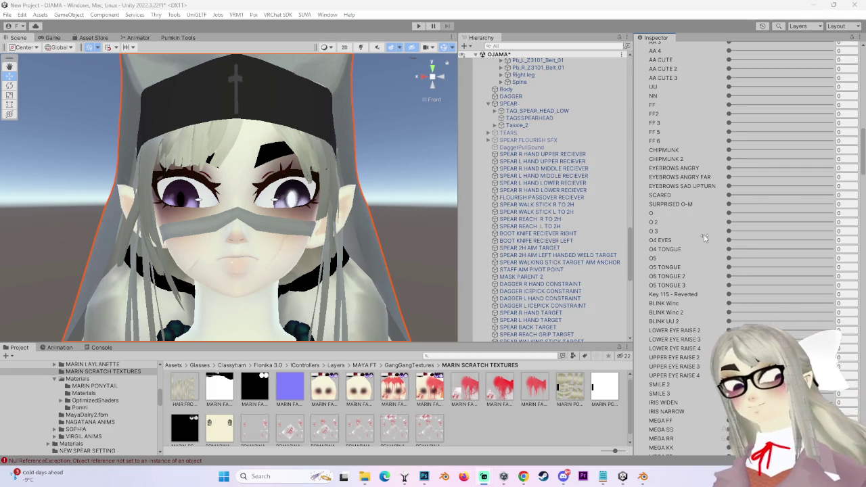
left_click(729, 186)
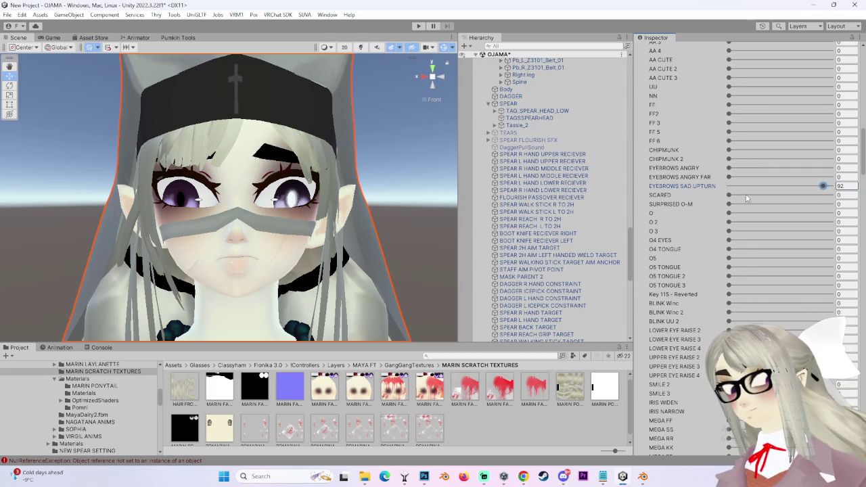
- Lower EYEBROWS SAD UPTURN to about 69, then try DAINTY SMILE 2 at 100 and undo it
left_click_drag(804, 213, 797, 212)
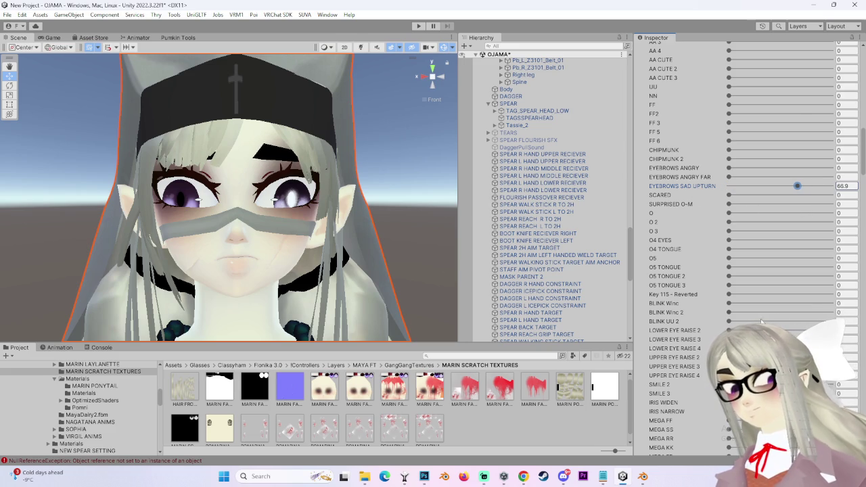
scroll(699, 292, "down", 3)
scroll(699, 292, "down", 3)
scroll(699, 292, "down", 3)
scroll(699, 292, "down", 3)
scroll(669, 399, "down", 2)
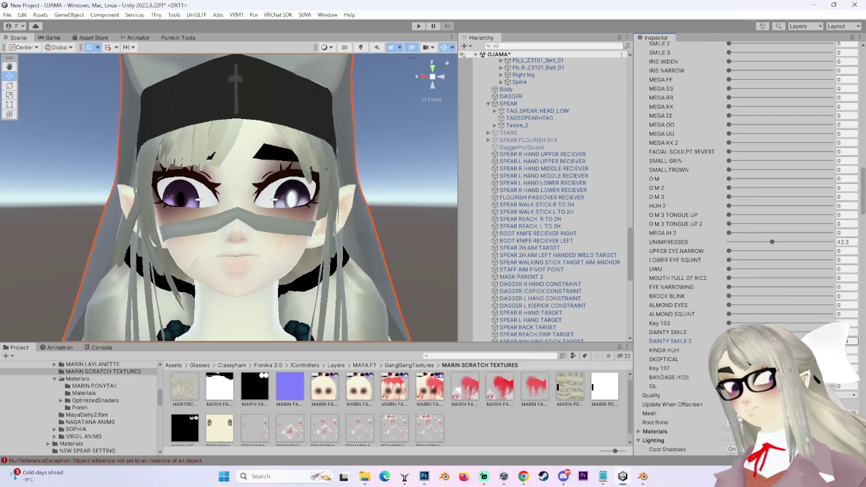
type("100")
key("Escape")
- Set SKEPTICAL to 50.6 and return to a straight front view of the face
left_click(838, 350)
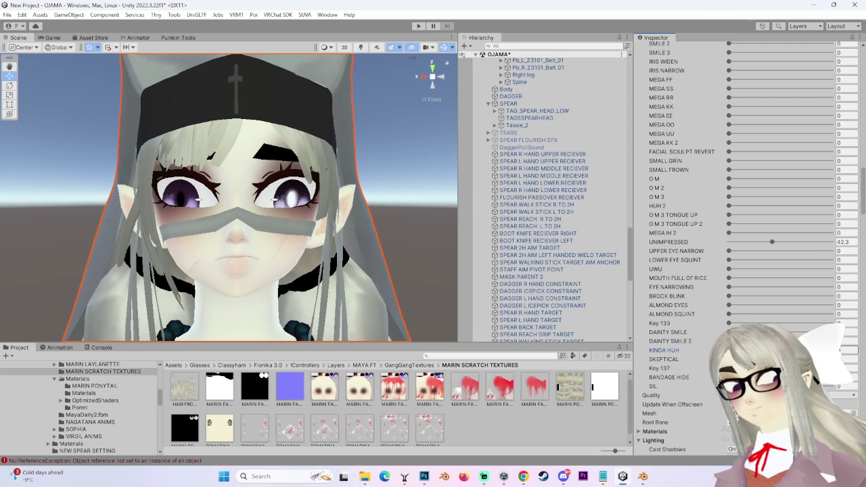
left_click(838, 359)
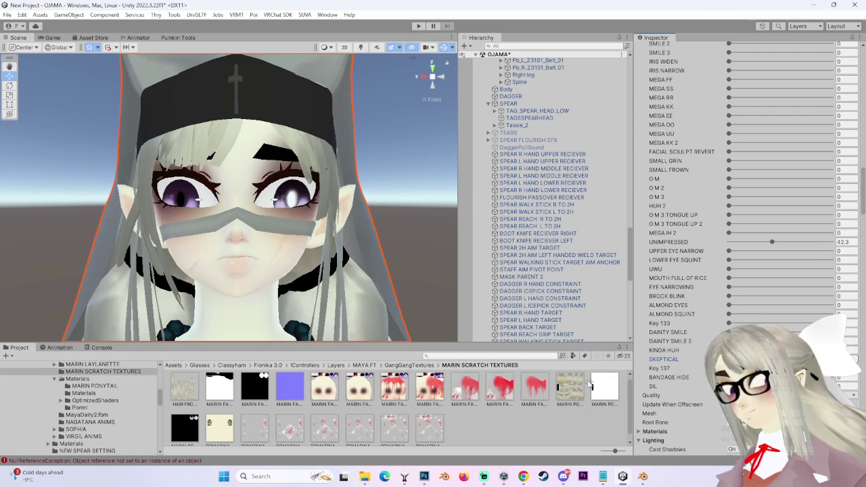
mouse_move(271, 243)
left_mouse_down("alt")
mouse_move(308, 253)
mouse_move(267, 269)
left_mouse_up("alt")
left_click(420, 76)
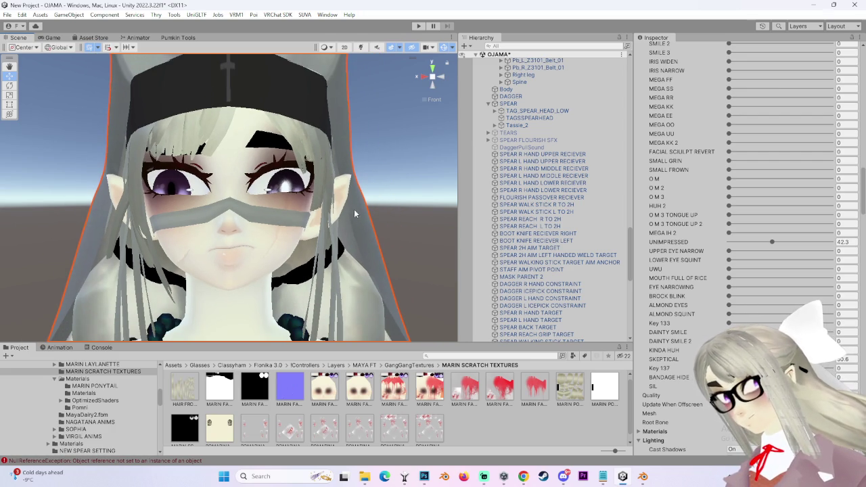
scroll(362, 173, "up", 3)
scroll(379, 143, "down", 2)
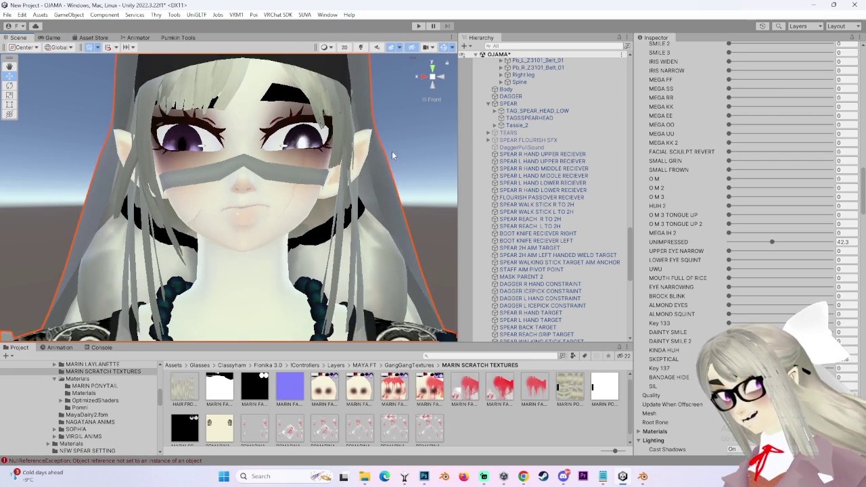
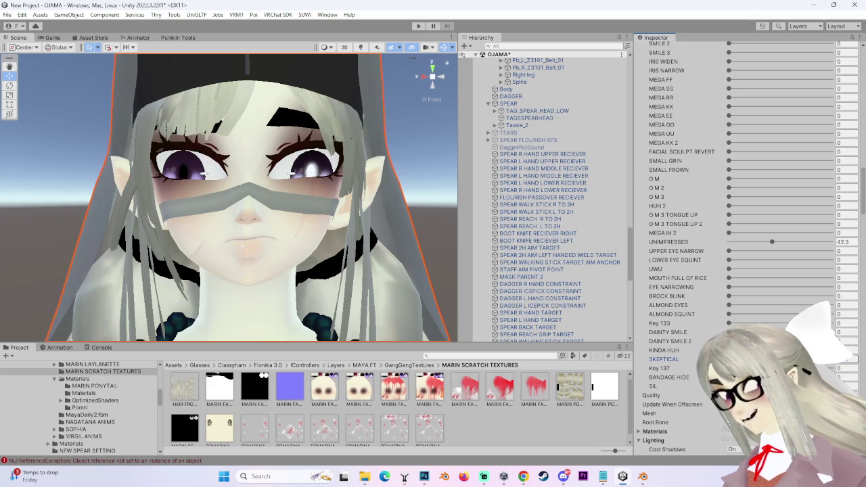
- Enter 50.6 as the SKEPTICAL blendshape value
type("1.7")
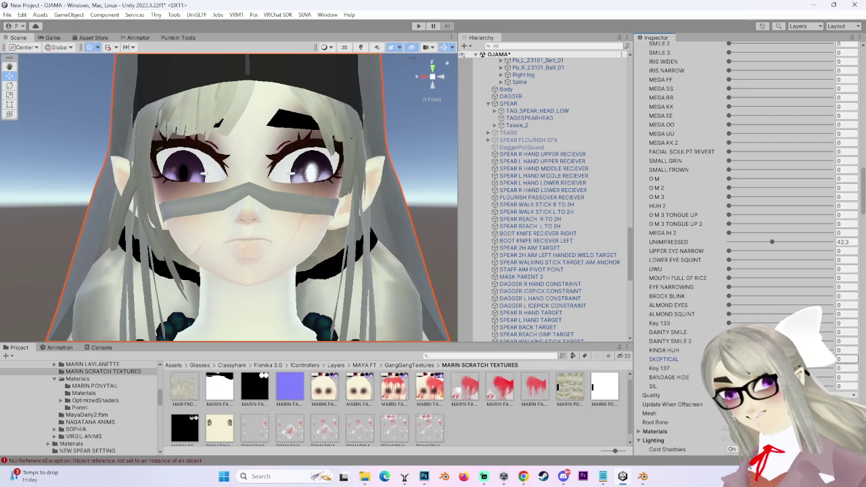
type("21.5")
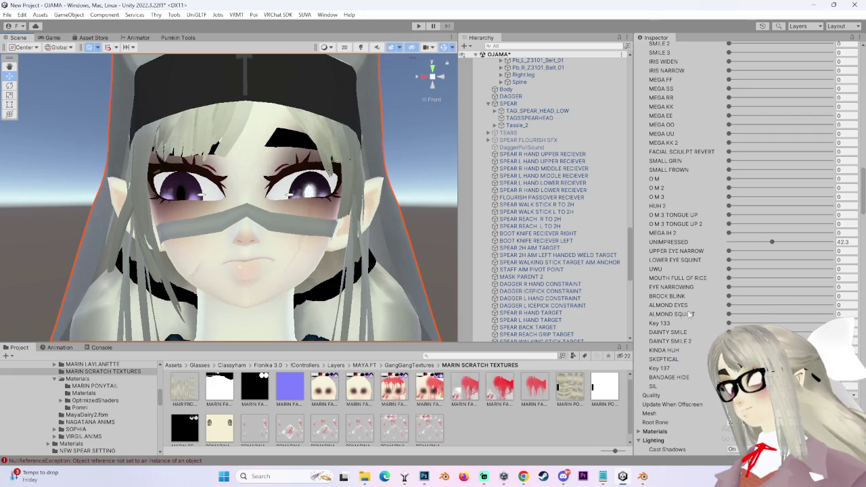
left_click(849, 360)
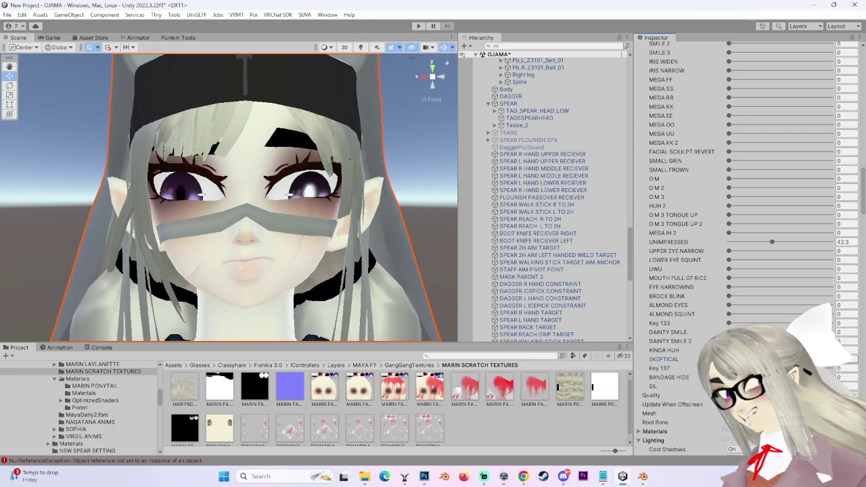
type("50.6")
key("Return")
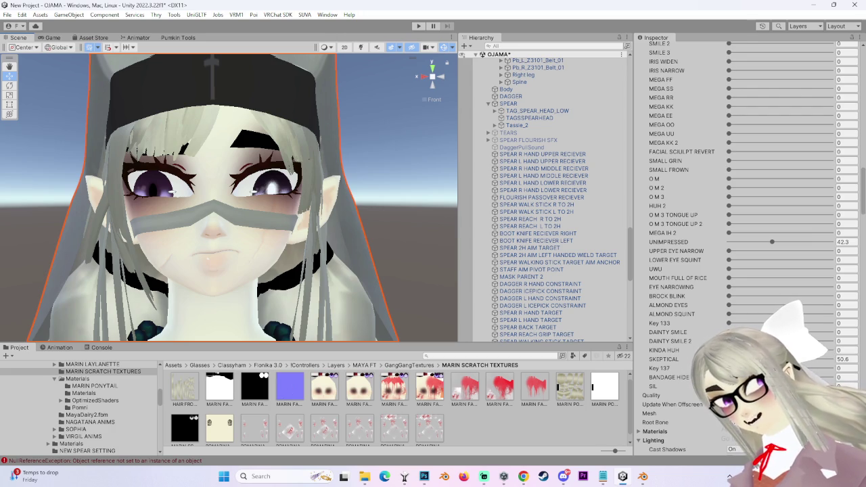
- View the face head-on, change SKEPTICAL to 0.9, and drag UNIMPRESSED down to 0
right_click_drag(204, 280, 205, 280)
scroll(205, 280, "down", 2)
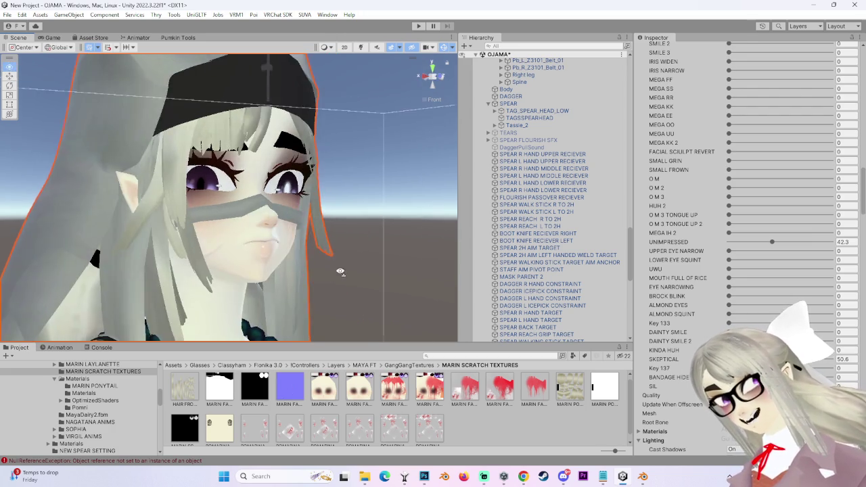
left_click(422, 76)
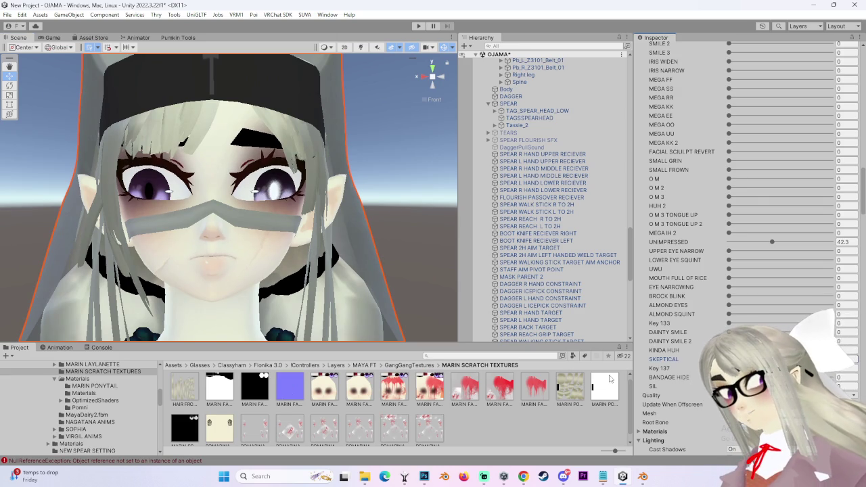
type("8")
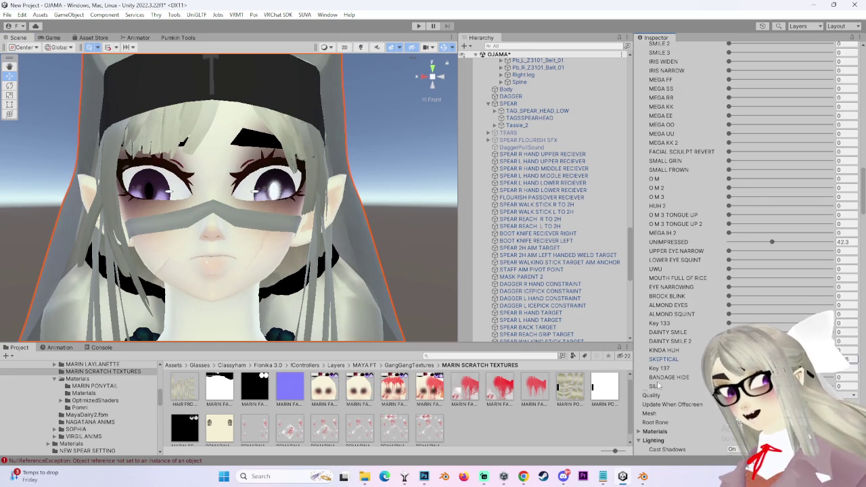
key("BackSpace")
type("9")
left_click_drag(772, 242, 765, 255)
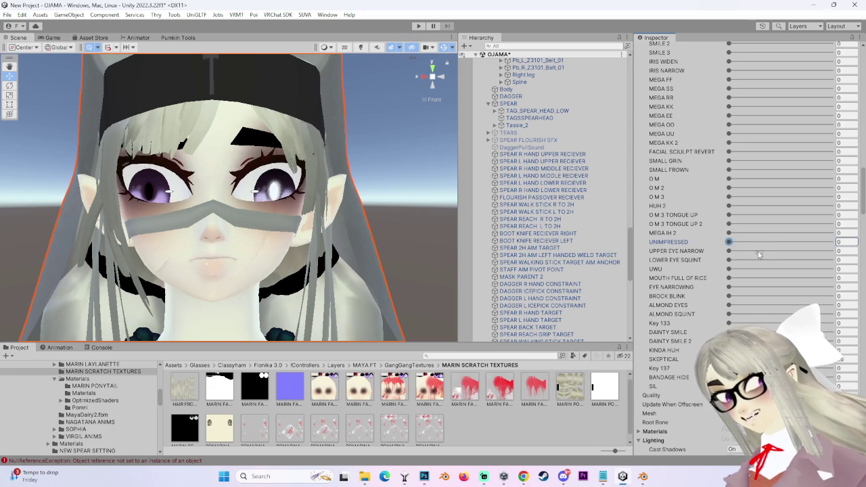
- Test EYEBROWS SAD UPTURN at 0 and full strength, leaving it at 100
scroll(731, 291, "up", 3)
scroll(767, 270, "up", 3)
scroll(798, 215, "up", 3)
left_click(744, 210)
left_click_drag(744, 210, 831, 210)
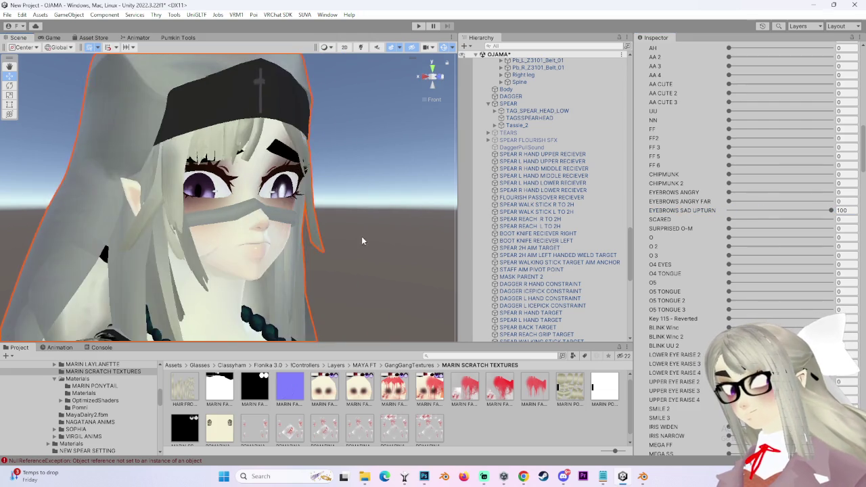
left_click_drag(781, 211, 728, 211)
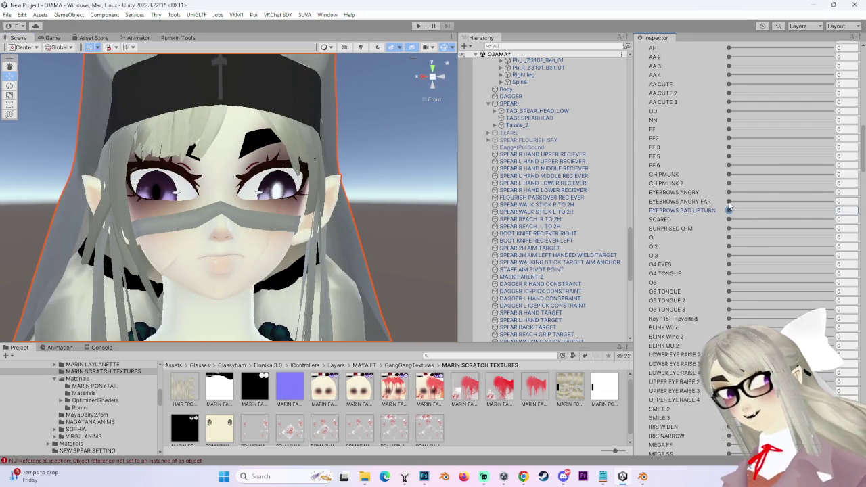
left_click_drag(817, 215, 842, 215)
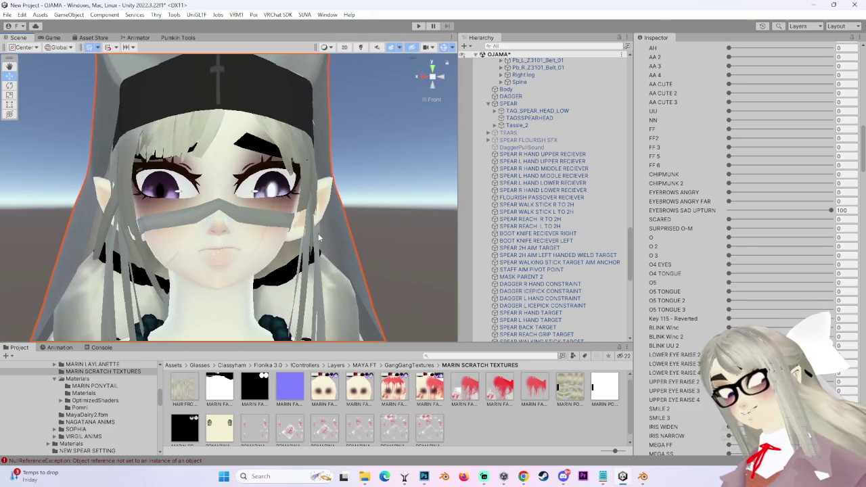
- Preview ALMOND SQUINT, leaving it at 0, and turn on Scene view lighting
scroll(709, 303, "down", 3)
scroll(708, 303, "down", 3)
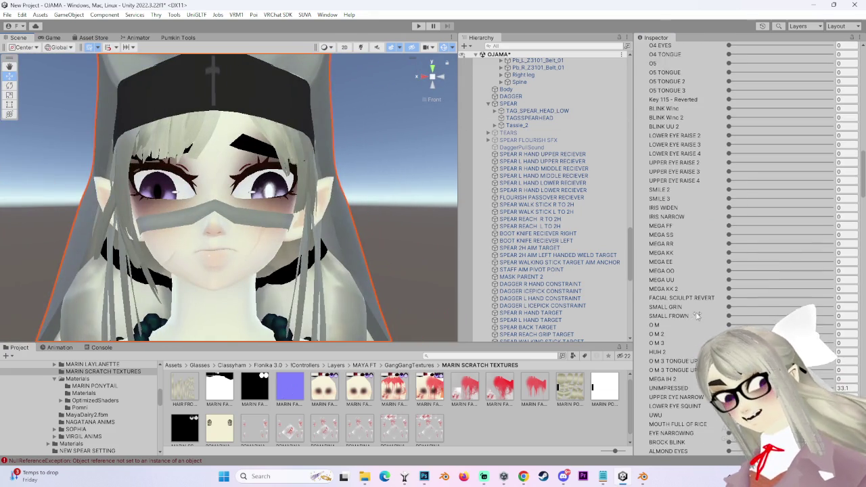
scroll(700, 299, "down", 3)
scroll(268, 231, "up", 2)
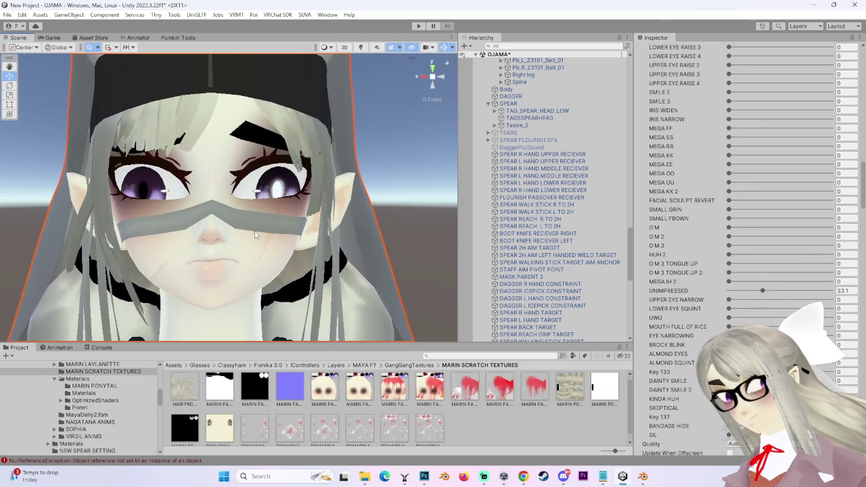
scroll(223, 241, "down", 2)
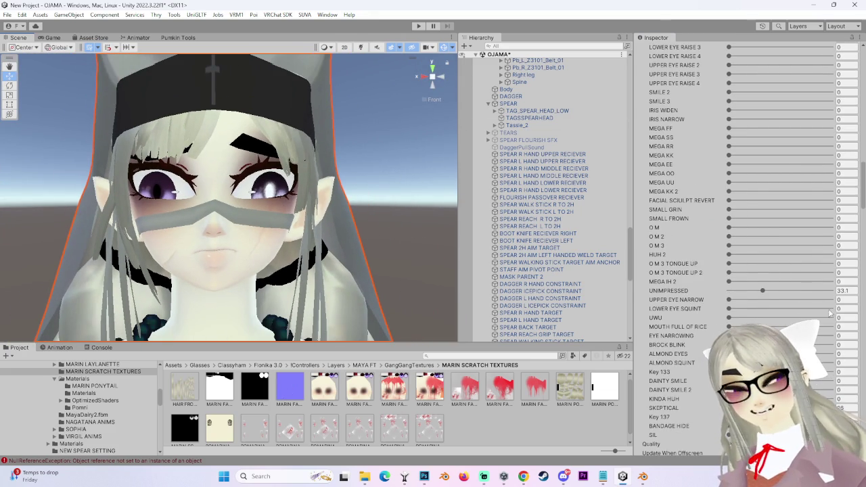
scroll(708, 319, "down", 1)
scroll(708, 319, "down", 1)
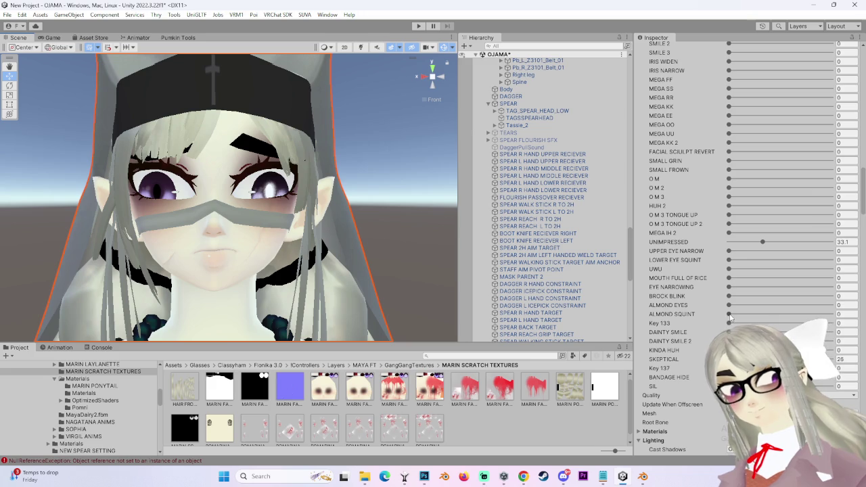
left_click_drag(729, 315, 606, 342)
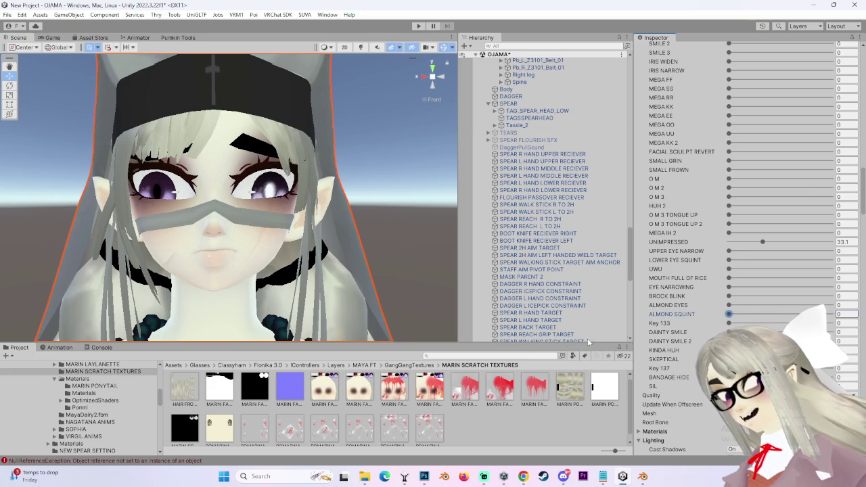
left_click_drag(305, 237, 203, 216, "alt")
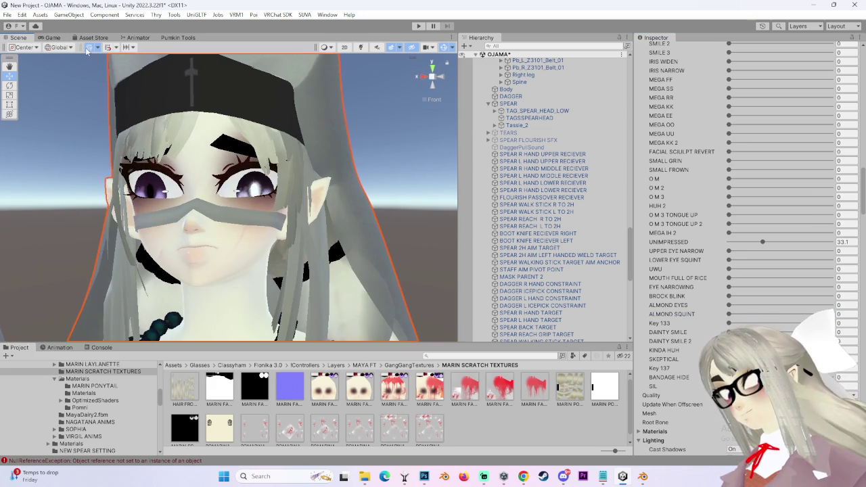
left_click(361, 47)
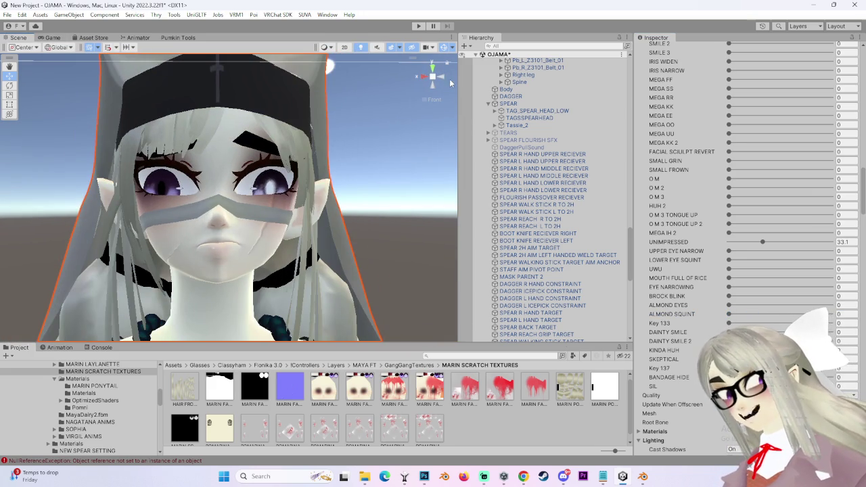
left_click_drag(271, 196, 307, 194, "alt")
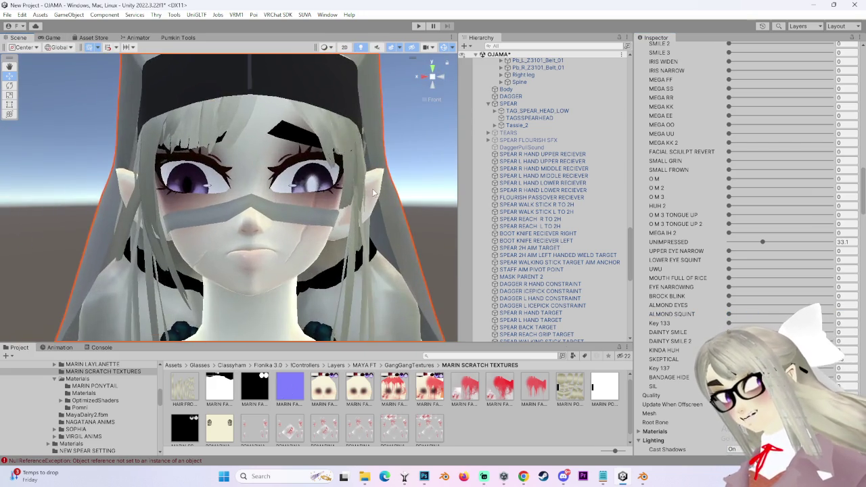
- Raise UNIMPRESSED to full, then settle it at 48.9
scroll(141, 228, "down", 3)
scroll(141, 229, "up", 1)
scroll(223, 237, "up", 2)
scroll(305, 240, "up", 2)
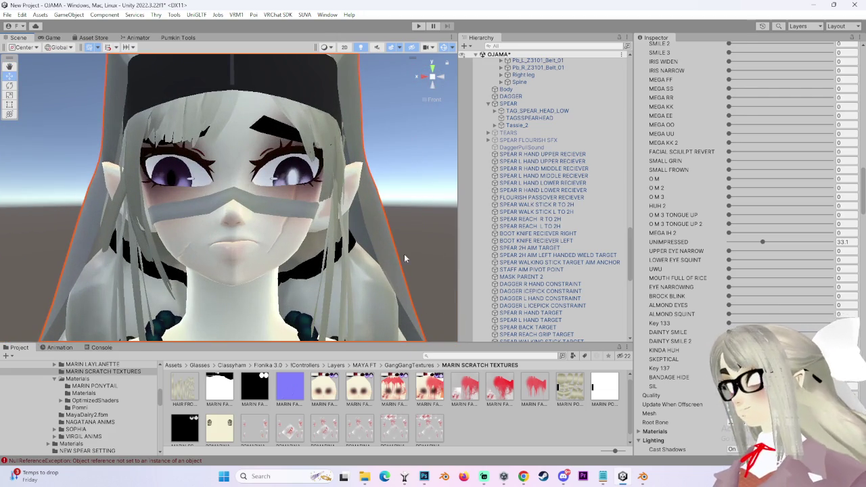
mouse_move(763, 241)
left_mouse_down()
mouse_move(860, 255)
mouse_move(667, 250)
mouse_move(778, 256)
left_mouse_up()
mouse_move(289, 238)
left_mouse_down("alt")
mouse_move(385, 256)
mouse_move(340, 243)
mouse_move(359, 240)
left_mouse_up("alt")
scroll(358, 240, "up", 2)
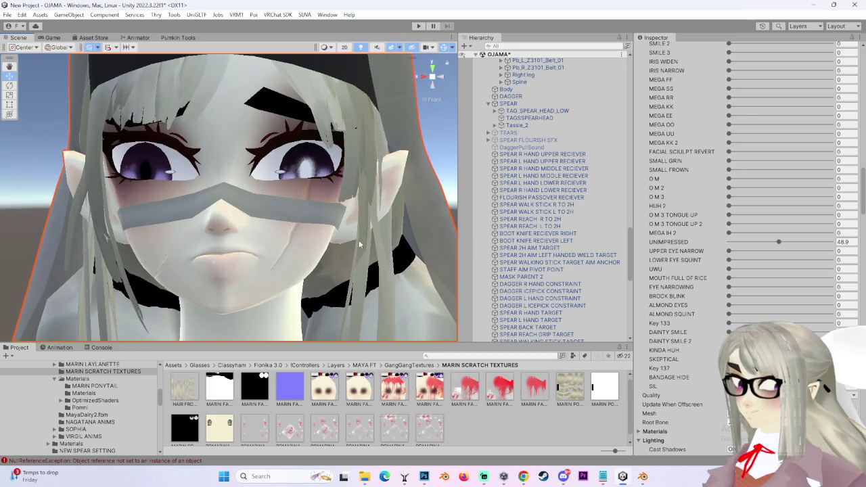
- Nudge SKEPTICAL up to about 28, tweak KINDA HUH, and check the brows from below and front
scroll(417, 262, "up", 1)
left_click(714, 365)
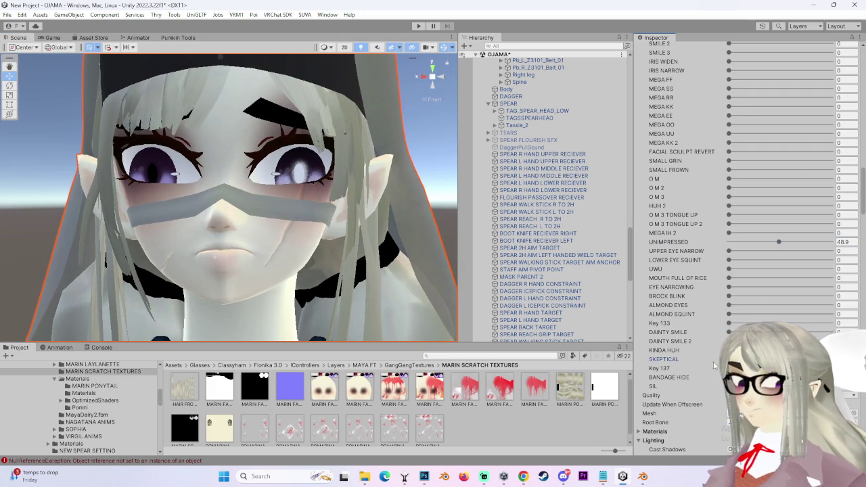
left_click_drag(713, 365, 720, 365)
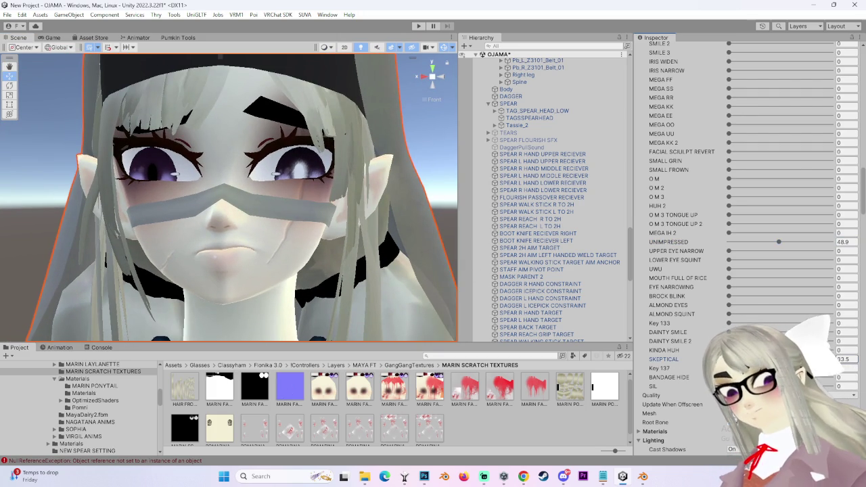
mouse_move(664, 349)
left_mouse_down()
mouse_move(676, 350)
mouse_move(663, 350)
left_mouse_up()
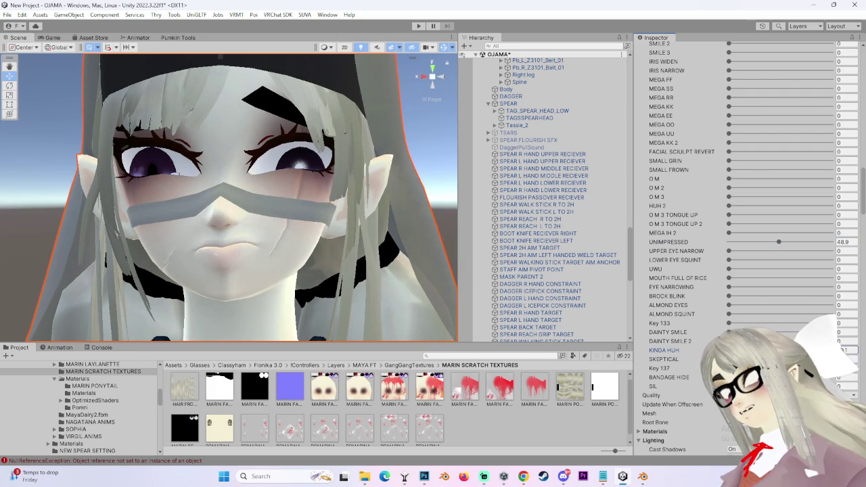
mouse_move(379, 101)
left_mouse_down("alt")
mouse_move(415, 60)
mouse_move(434, 78)
mouse_move(366, 191)
mouse_move(381, 271)
left_mouse_up("alt")
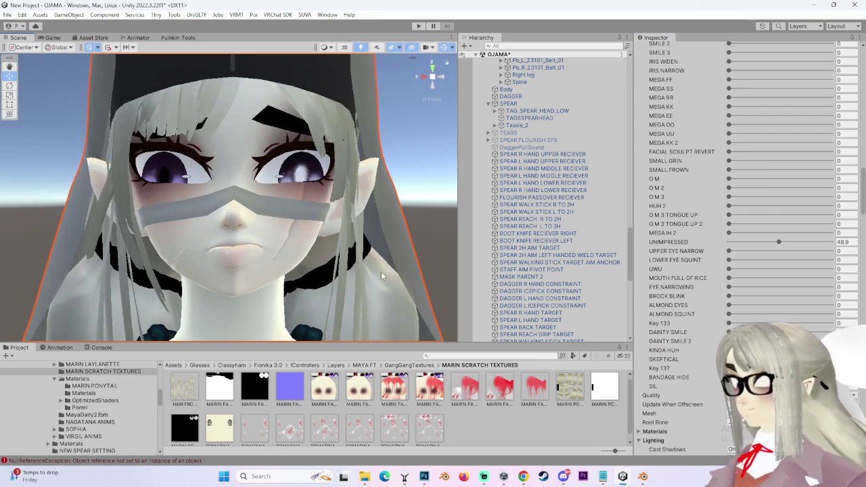
left_click_drag(434, 80, 386, 214, "alt")
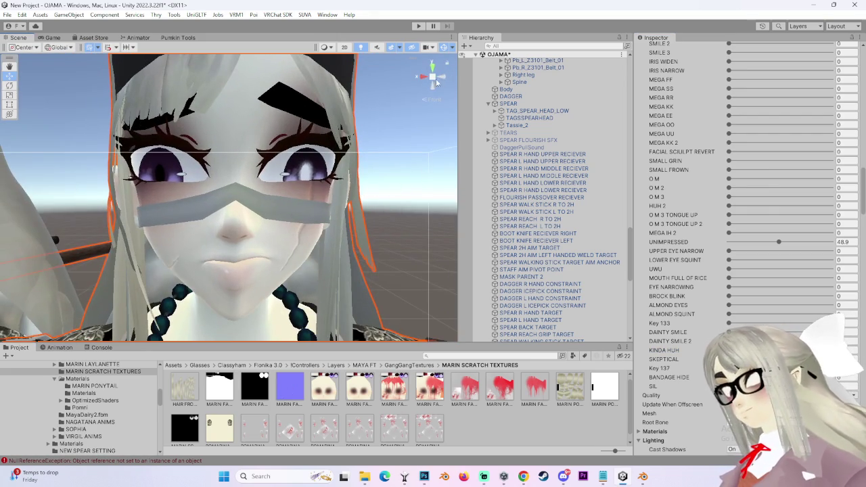
left_click(441, 80)
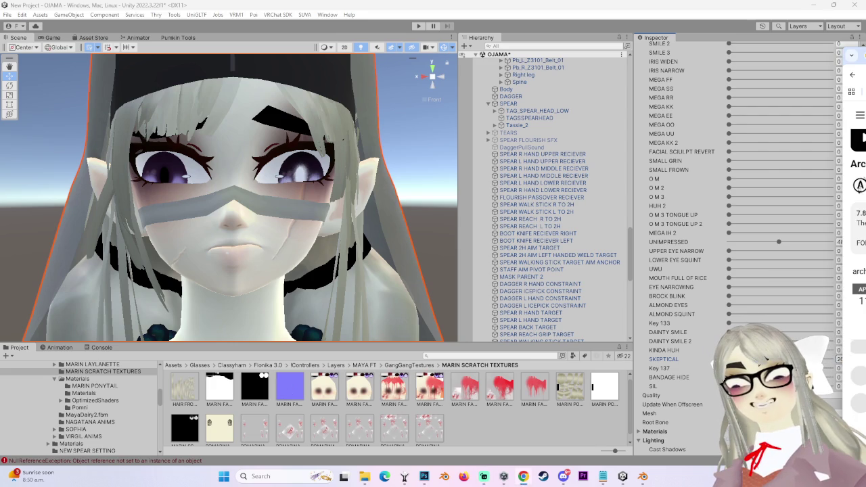
scroll(857, 257, "down", 3)
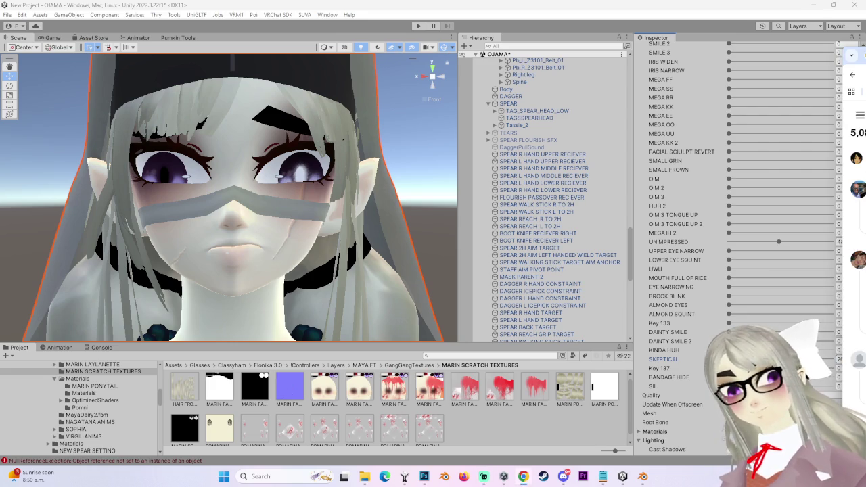
scroll(857, 257, "up", 1)
scroll(858, 257, "down", 3)
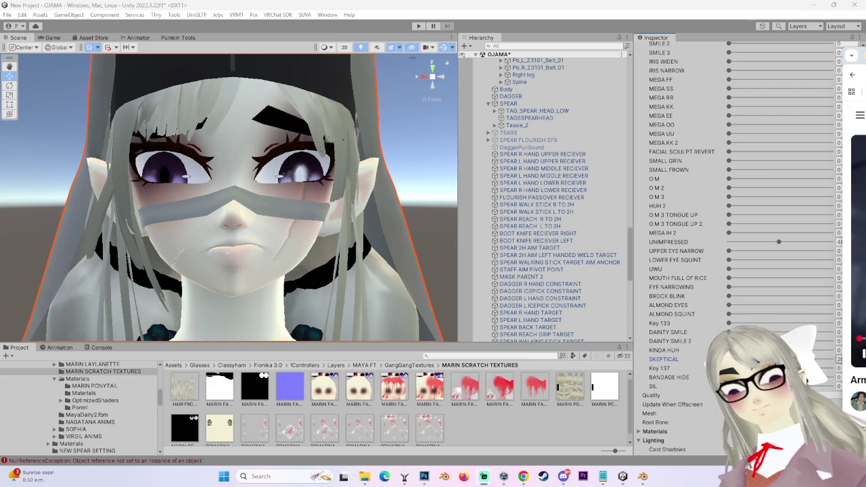
scroll(730, 328, "down", 3)
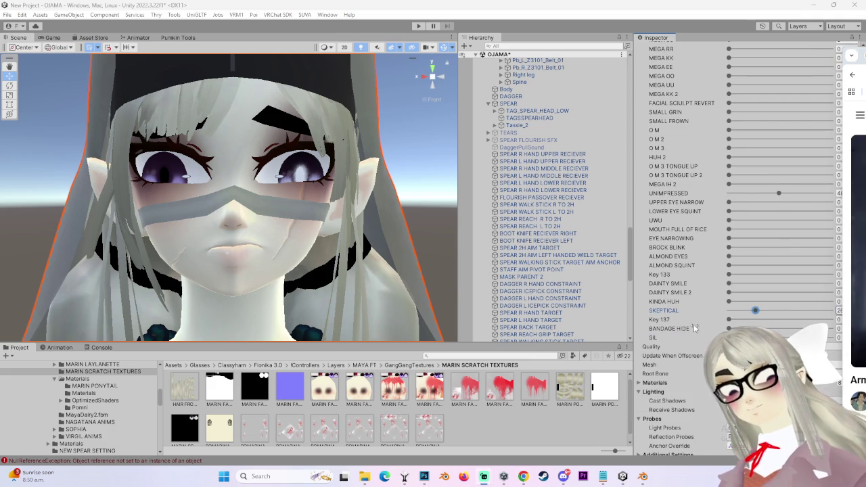
- Reframe the Scene view around the avatar's face from the side and front
scroll(320, 285, "down", 3)
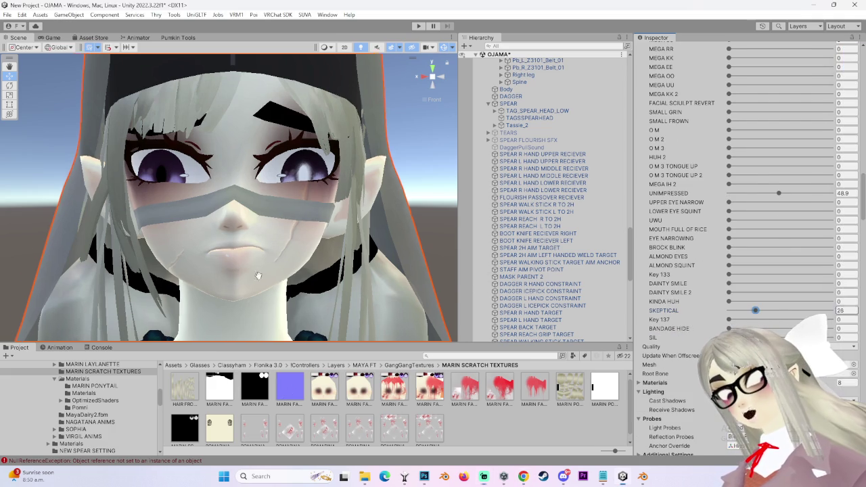
scroll(321, 285, "down", 2)
left_click_drag(320, 286, 330, 285, "alt")
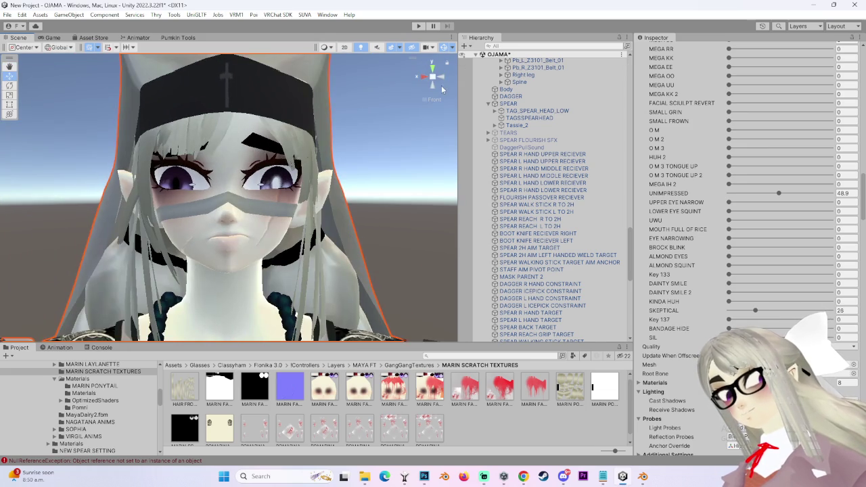
left_click_drag(443, 86, 352, 169, "alt")
scroll(334, 203, "up", 2)
middle_click_drag(406, 216, 334, 224)
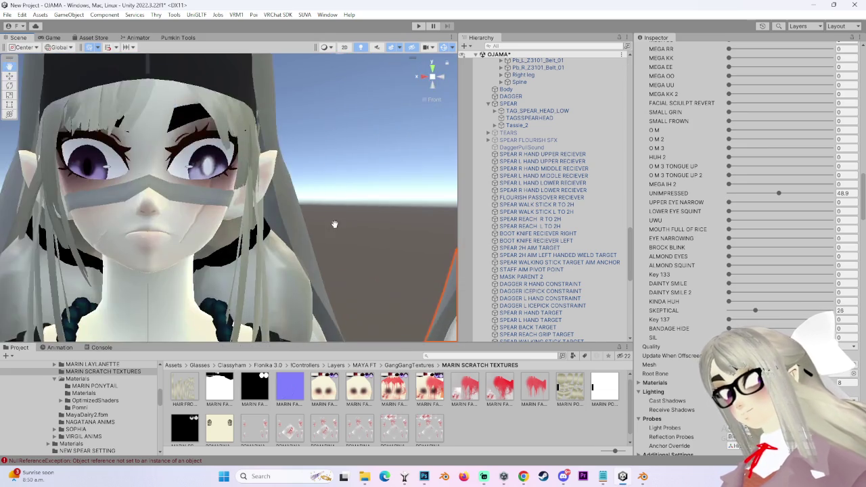
key("f")
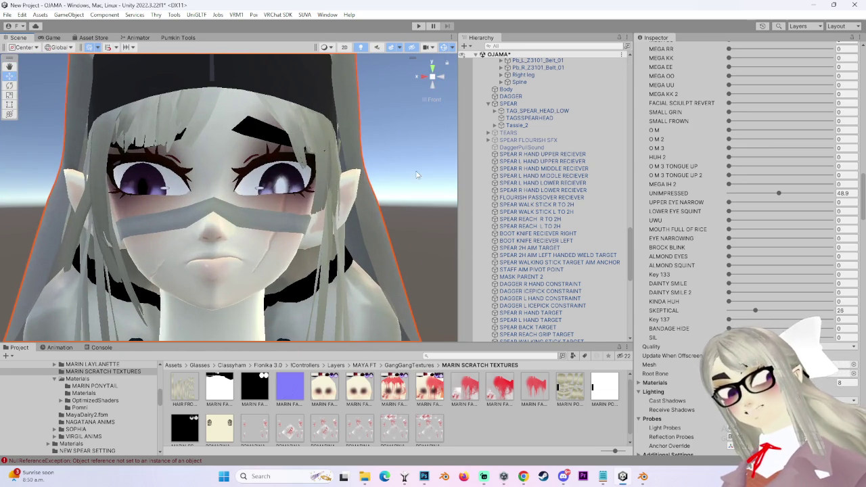
left_click_drag(309, 194, 344, 253, "alt")
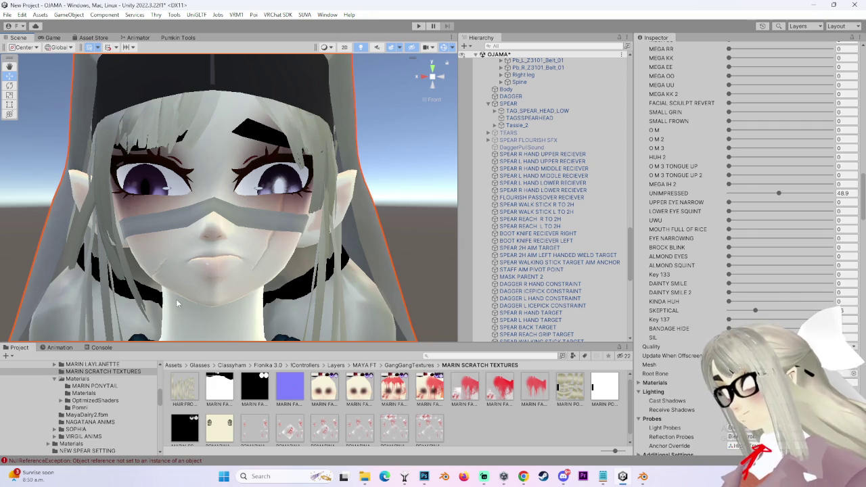
left_click_drag(198, 315, 318, 267, "alt")
- Compare SKEPTICAL at 28 and 0 using Ctrl+Z, finally leaving it at 0
left_click(755, 310)
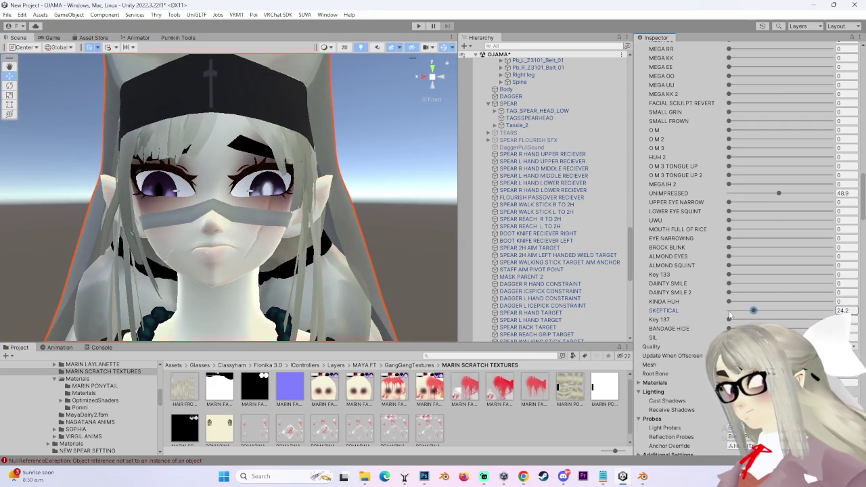
left_click_drag(736, 314, 728, 311)
mouse_move(419, 88)
left_mouse_down("alt")
mouse_move(450, 78)
mouse_move(413, 59)
left_mouse_up("alt")
key("ctrl+z")
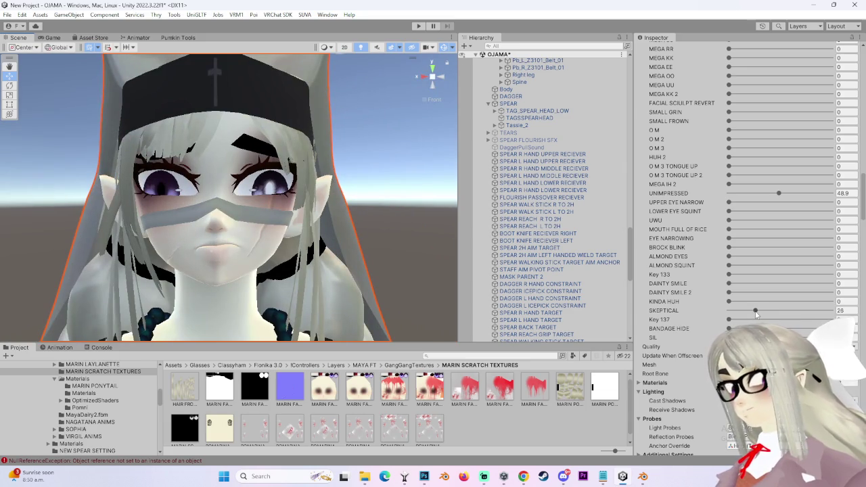
left_click_drag(755, 311, 680, 318)
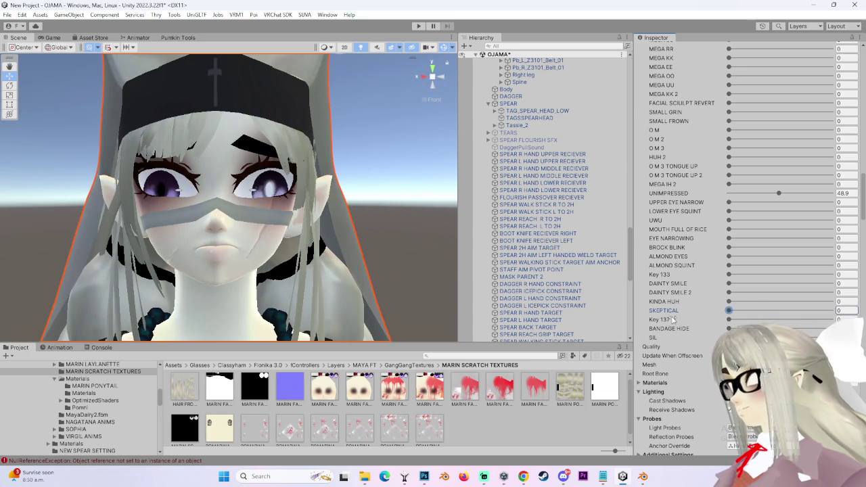
scroll(316, 277, "up", 3)
key("ctrl+z")
left_click_drag(317, 277, 325, 271, "alt")
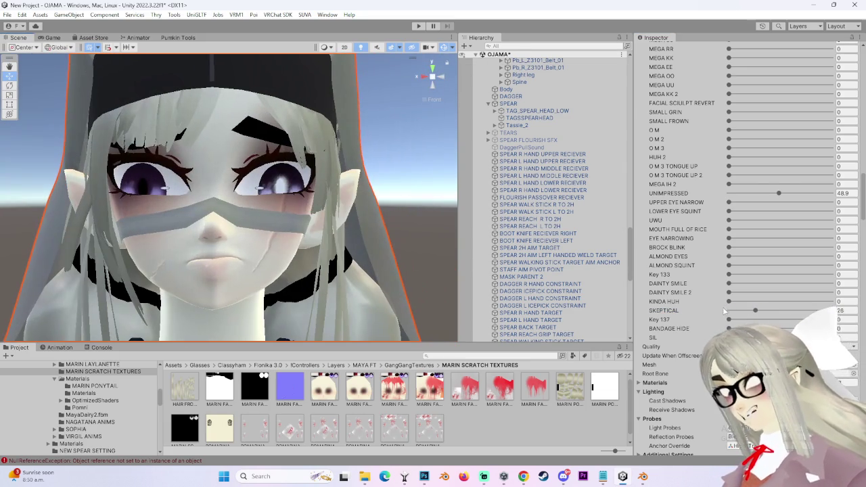
left_click_drag(755, 310, 683, 305)
scroll(348, 260, "down", 2)
mouse_move(348, 259)
left_mouse_down("alt")
mouse_move(335, 236)
mouse_move(345, 254)
left_mouse_up("alt")
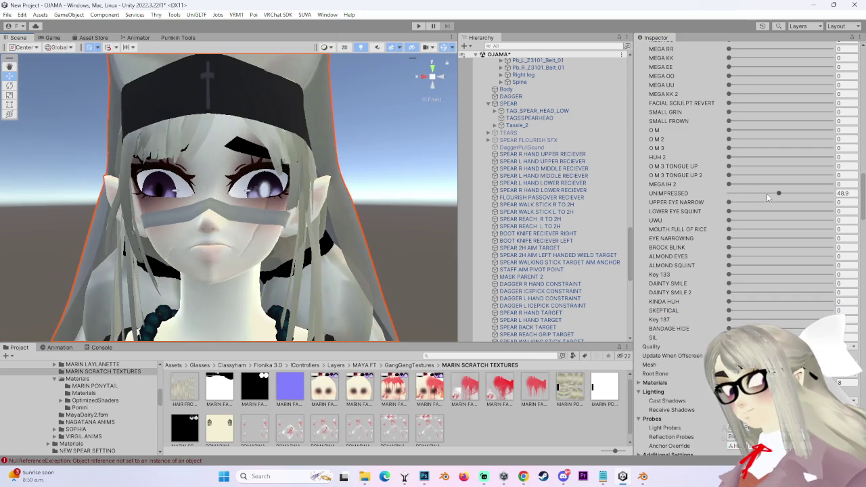
left_click(778, 193)
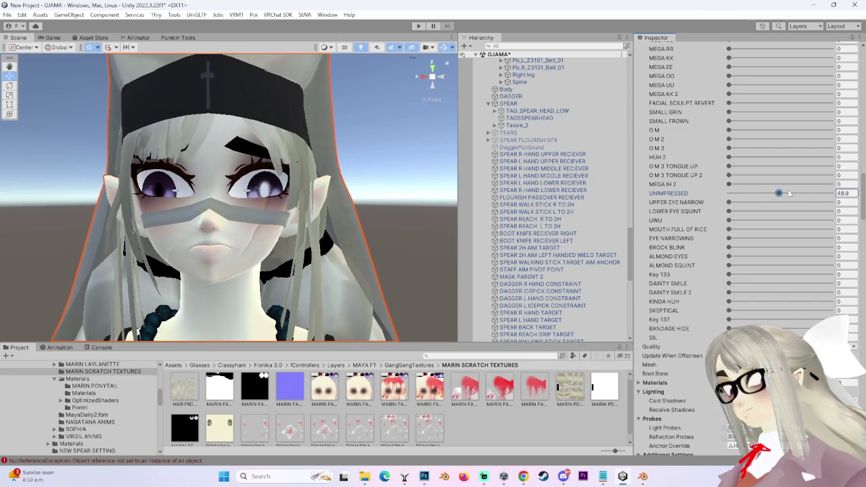
mouse_move(427, 223)
left_mouse_down("alt")
mouse_move(342, 213)
mouse_move(405, 165)
mouse_move(371, 191)
left_mouse_up("alt")
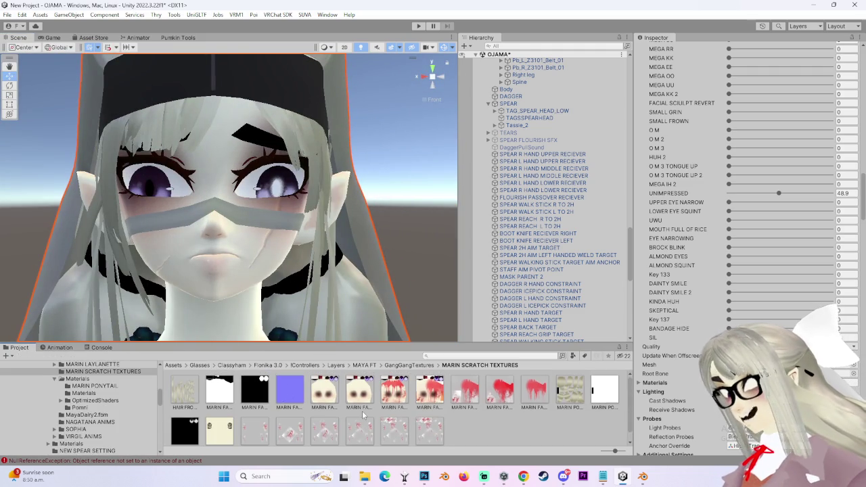
- Browse the Hierarchy's avatars, then click empty Project space to clear the selection
scroll(527, 308, "down", 2)
scroll(527, 308, "down", 2)
scroll(527, 307, "up", 5)
scroll(542, 304, "up", 5)
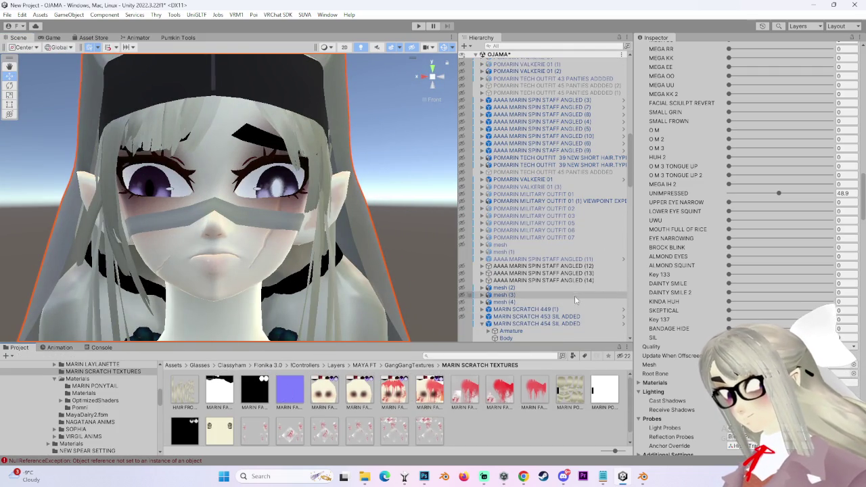
scroll(568, 301, "down", 2)
scroll(555, 306, "down", 5)
scroll(541, 311, "down", 5)
scroll(538, 312, "up", 5)
scroll(541, 270, "up", 5)
scroll(547, 223, "up", 5)
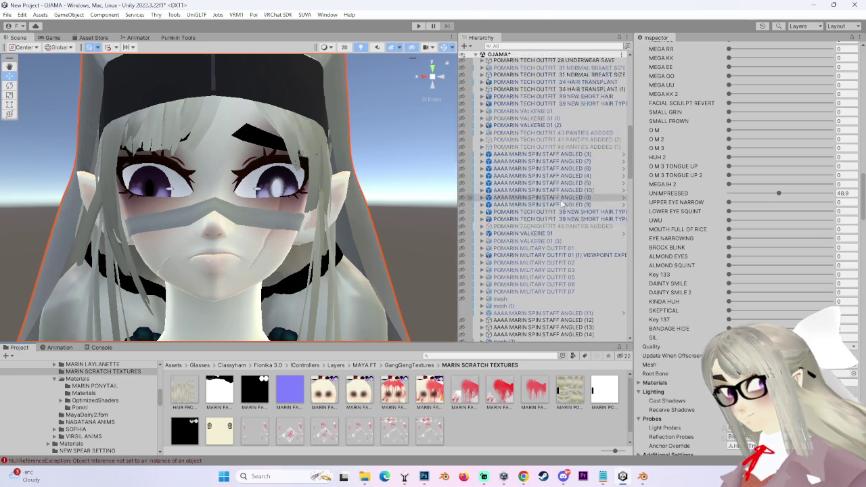
scroll(561, 220, "down", 5)
scroll(575, 242, "down", 5)
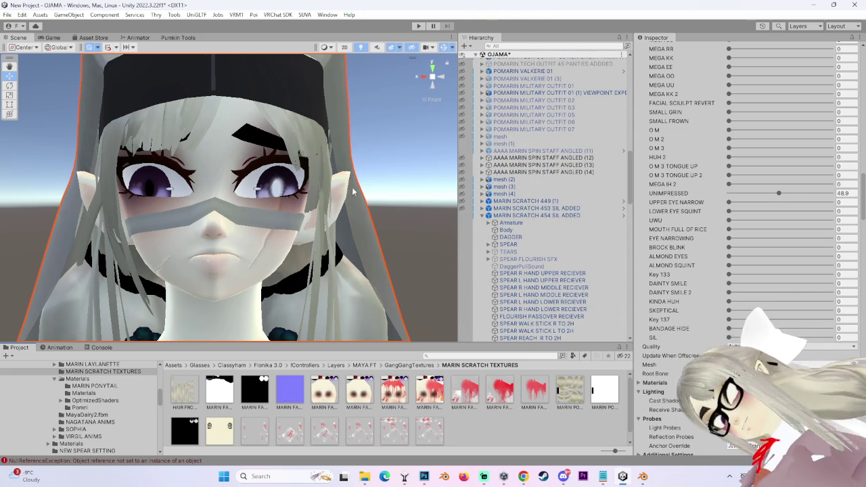
scroll(292, 223, "down", 2)
scroll(301, 243, "down", 2)
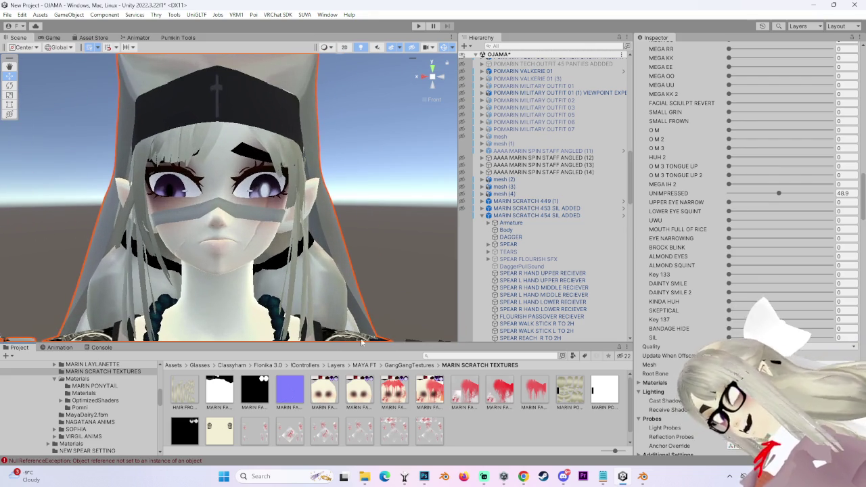
left_click(566, 435)
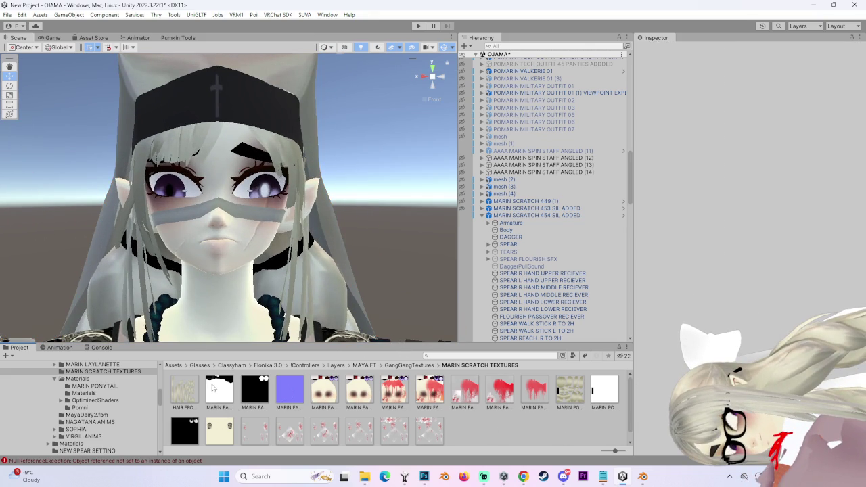
scroll(81, 405, "down", 10)
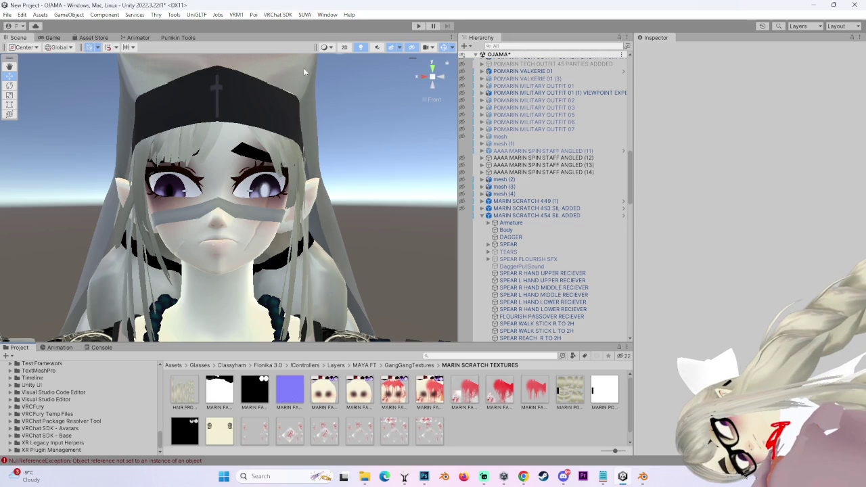
mouse_move(318, 169)
left_mouse_down("alt")
mouse_move(376, 172)
mouse_move(324, 173)
left_mouse_up("alt")
scroll(566, 269, "up", 3)
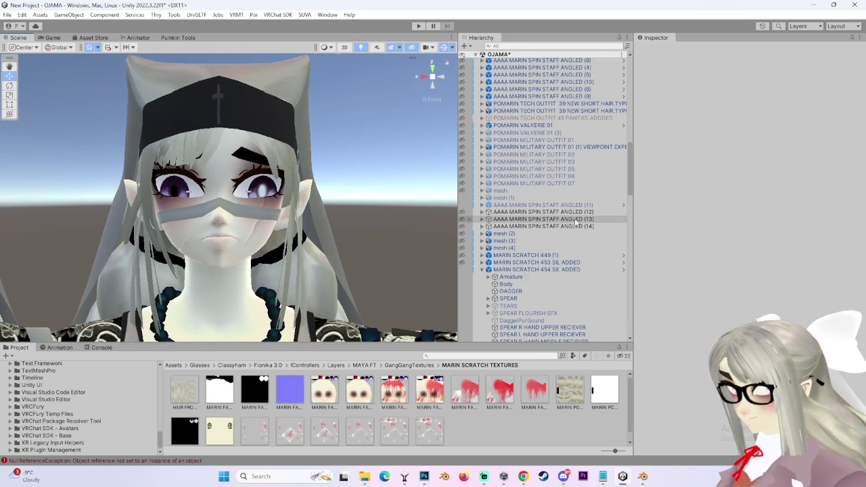
- Frame MARIN SCRATCH 466 SHORTS ADJUSTMENT (2) and move it to X -0.54
left_click(506, 285)
key("f")
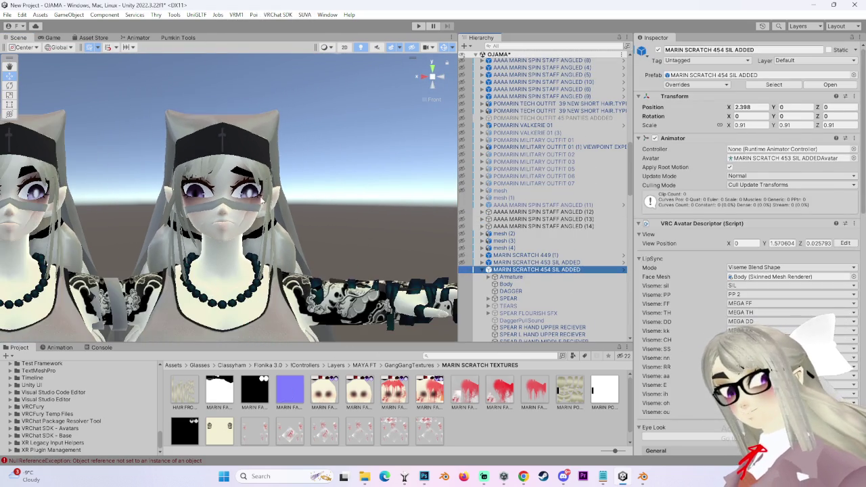
left_click(365, 293)
double_click(555, 326)
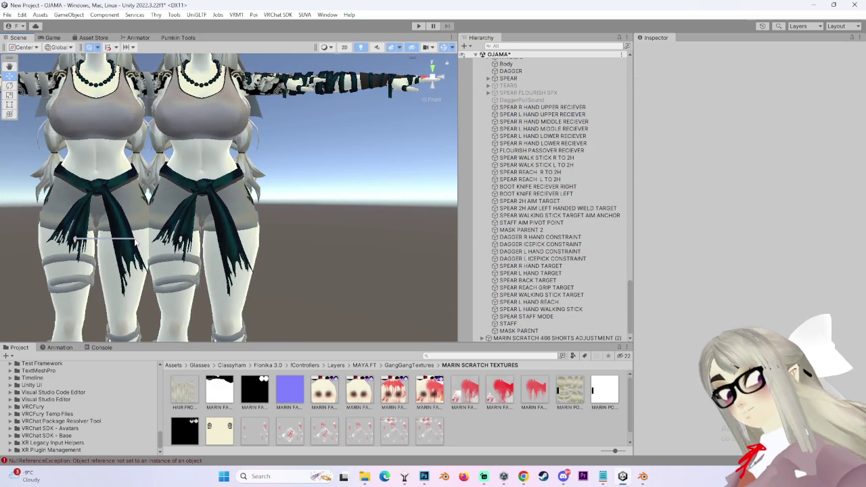
left_click_drag(73, 240, 122, 242)
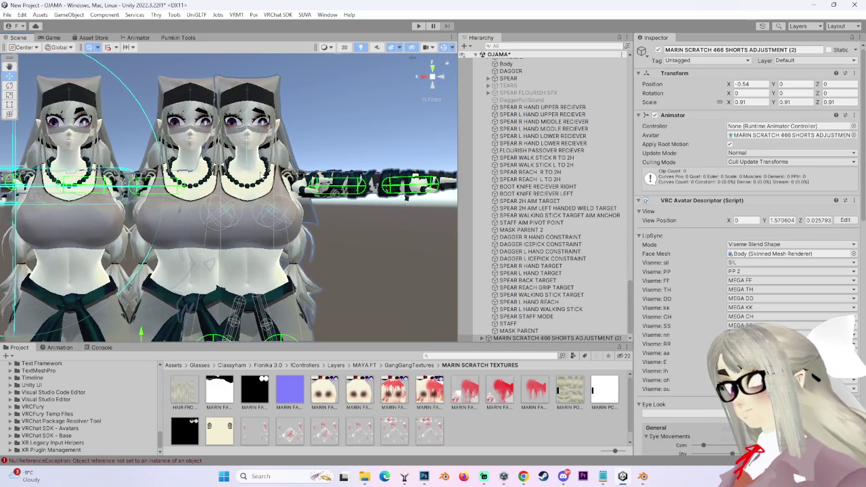
- Expand that avatar's children and select its Body to show the blendshapes
left_click(535, 332)
double_click(539, 338)
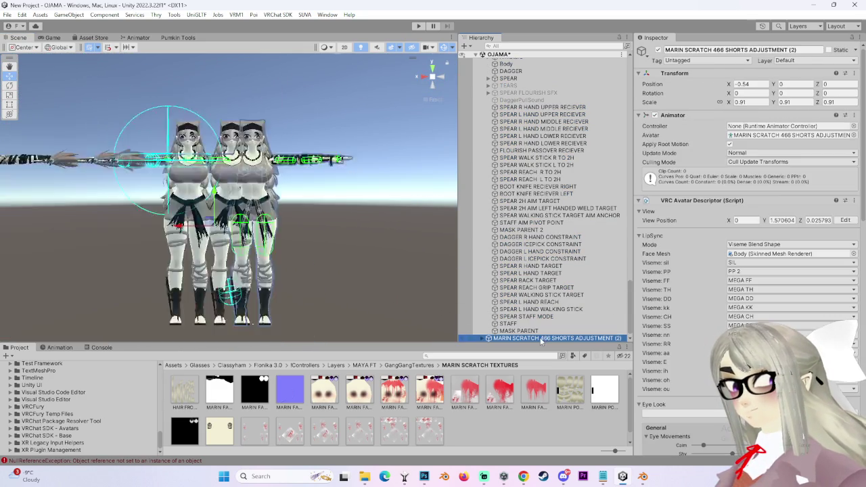
scroll(238, 223, "up", 2)
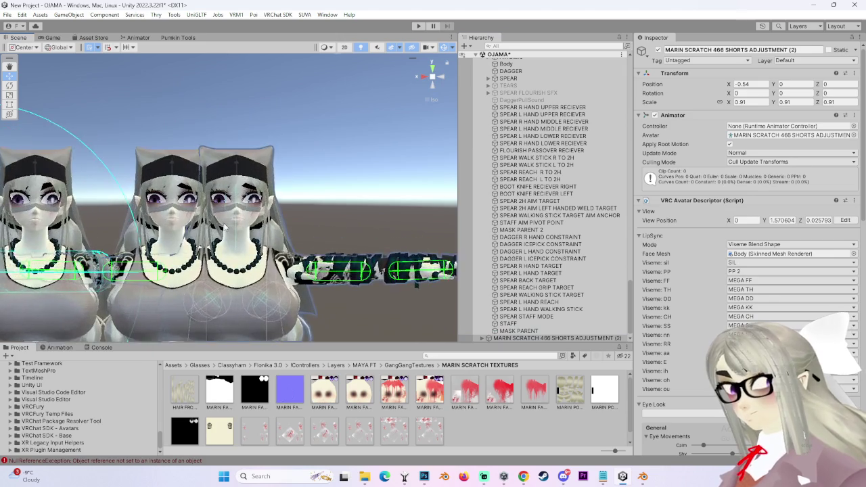
scroll(251, 216, "up", 2)
scroll(267, 210, "up", 2)
scroll(283, 204, "up", 2)
left_click(482, 338)
left_click(173, 233)
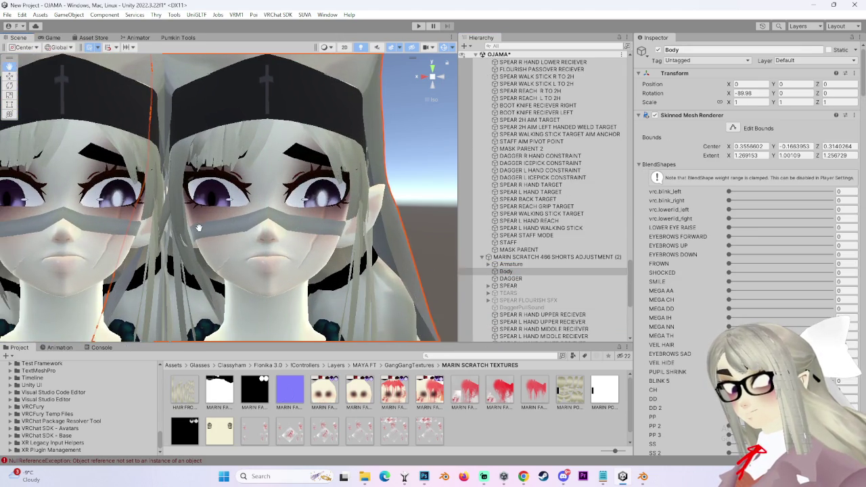
- Max out UNIMPRESSED on the duplicate and frame both faces side by side
scroll(685, 337, "down", 5)
scroll(685, 337, "down", 5)
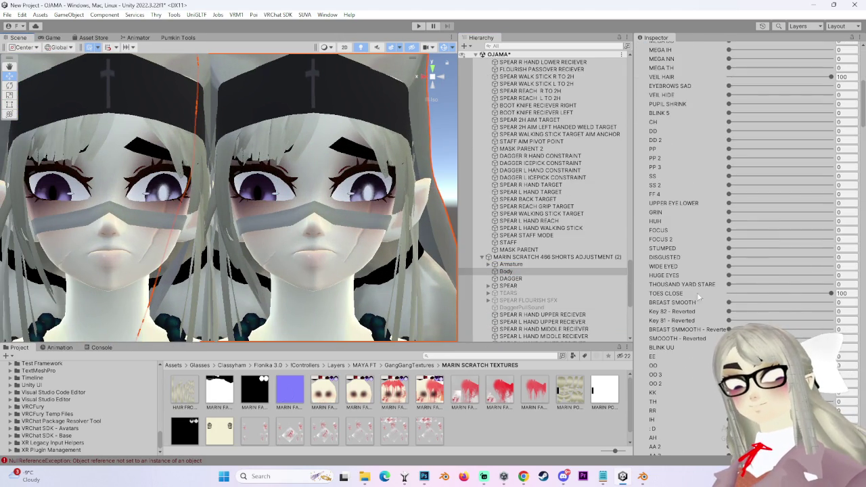
scroll(844, 227, "down", 5)
scroll(844, 227, "down", 5)
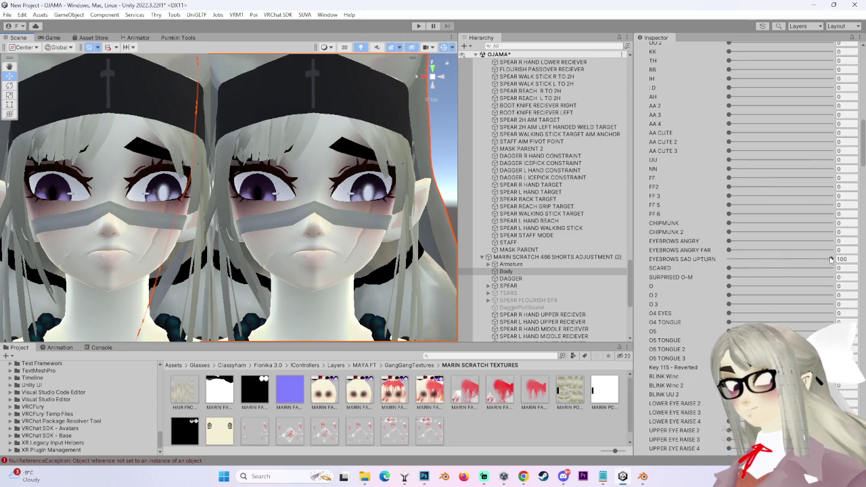
scroll(698, 295, "down", 5)
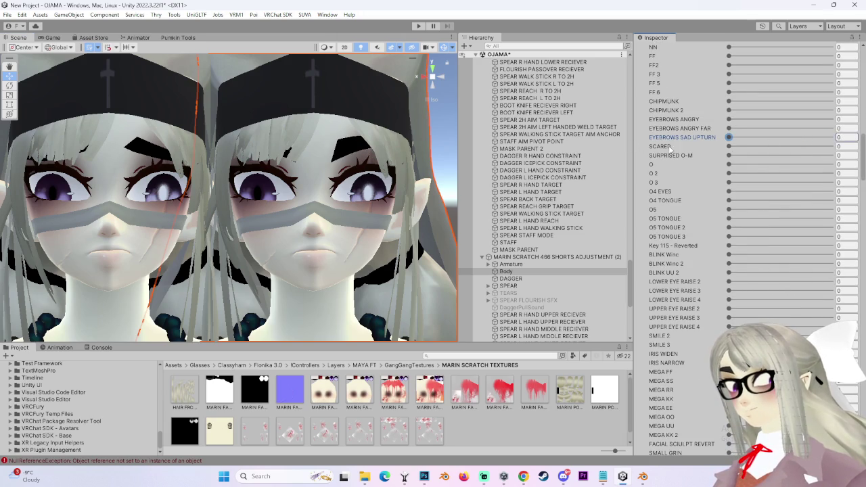
scroll(701, 250, "down", 5)
scroll(701, 250, "down", 5)
mouse_move(778, 266)
left_mouse_down()
mouse_move(839, 266)
mouse_move(543, 307)
left_mouse_up()
scroll(327, 215, "up", 3)
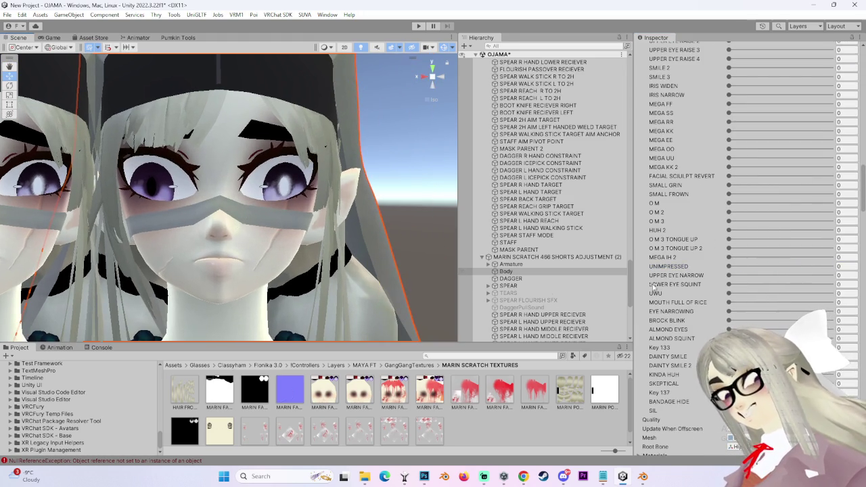
middle_click_drag(243, 226, 714, 218)
mouse_move(287, 226)
middle_mouse_down()
mouse_move(380, 288)
mouse_move(369, 301)
middle_mouse_up()
- Test SKEPTICAL, then type 0 into it, and preview ALMOND SQUINT and UWU
left_click_drag(728, 383, 821, 383)
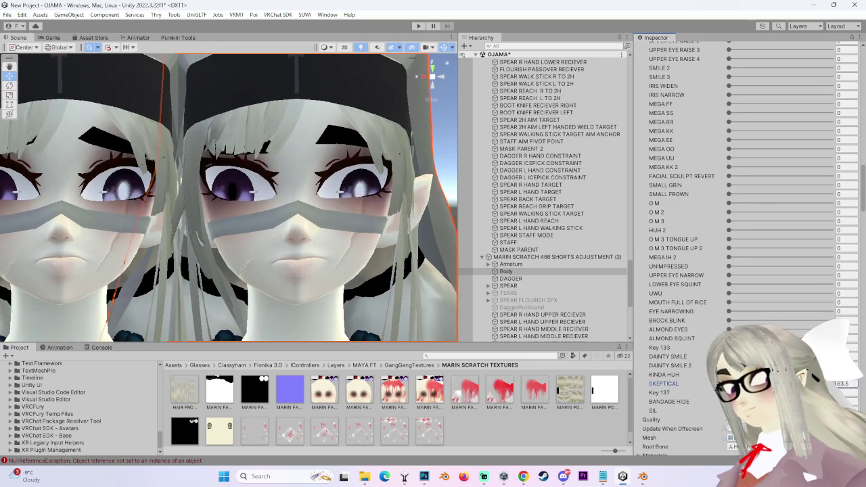
type("0")
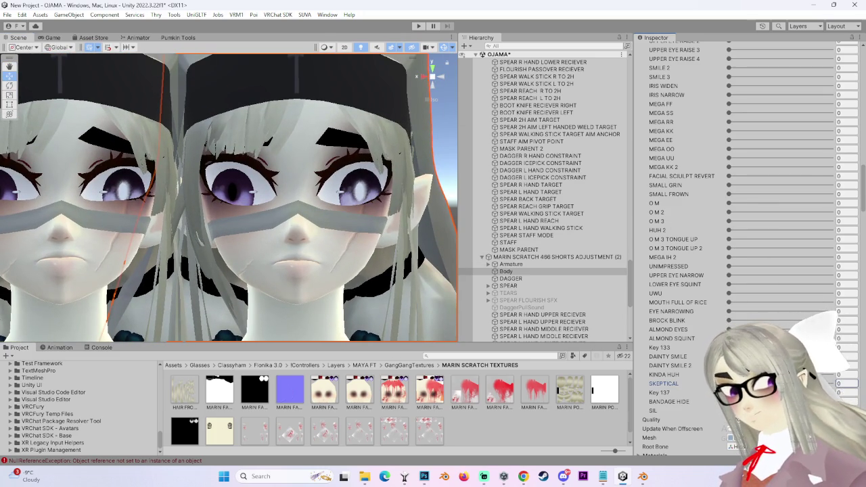
left_click(728, 338)
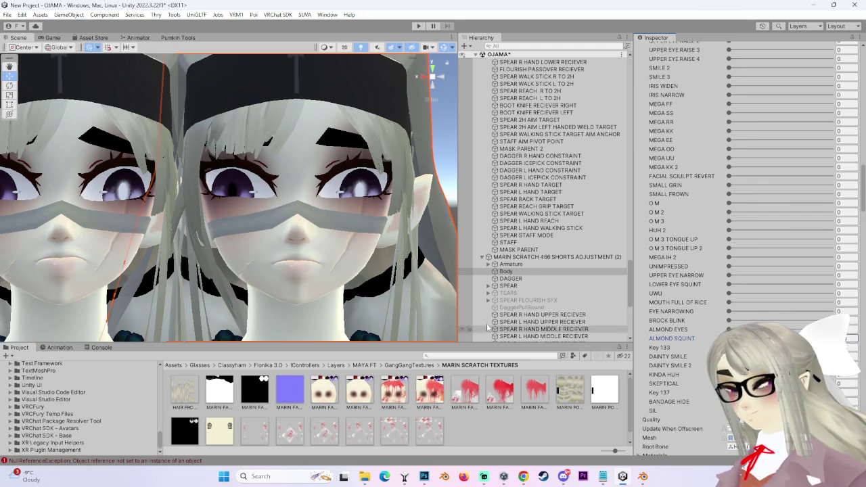
middle_click_drag(368, 290, 381, 288)
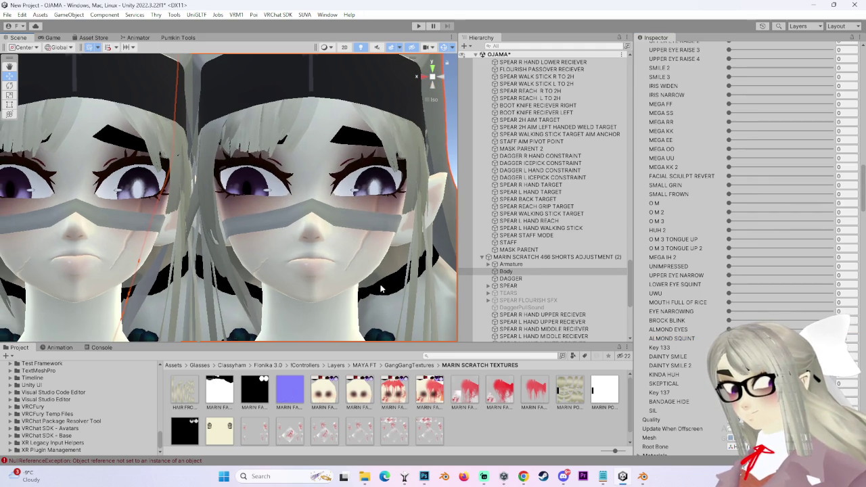
left_click(728, 293)
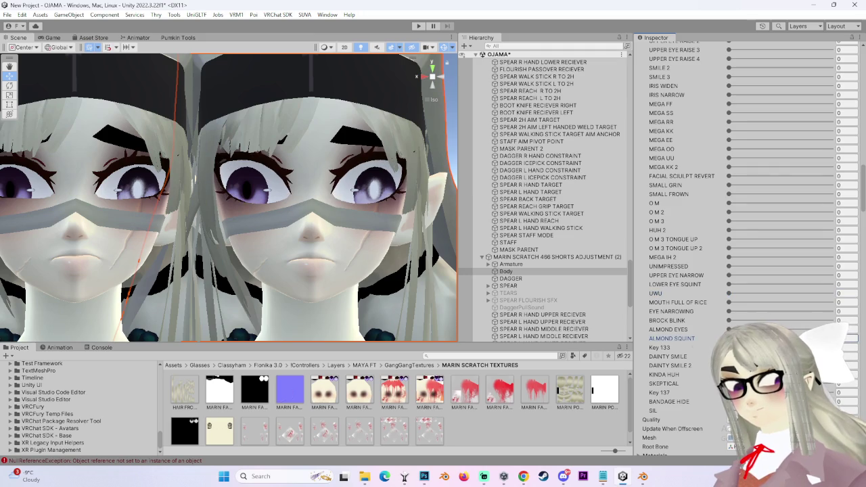
scroll(695, 300, "up", 3)
scroll(695, 300, "up", 7)
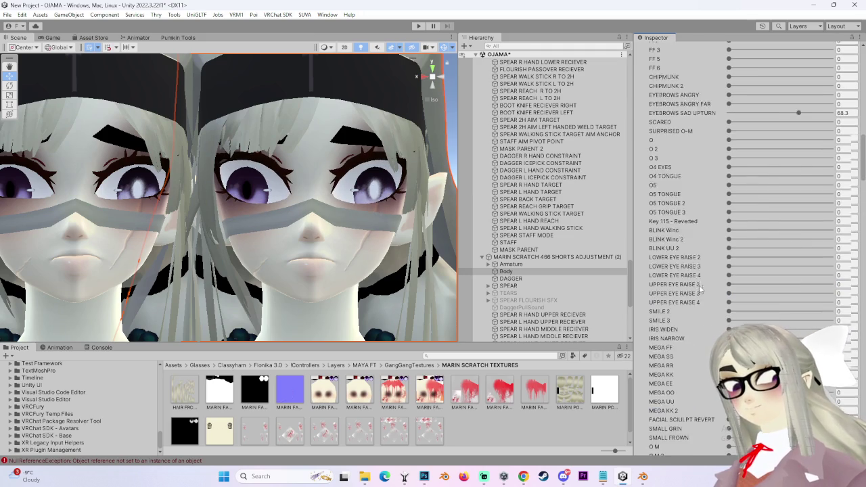
- Raise SCARED to about 40, reset it to 0, and set SURPRISED O-M to about 74
scroll(692, 284, "up", 5)
left_click_drag(731, 248, 769, 264)
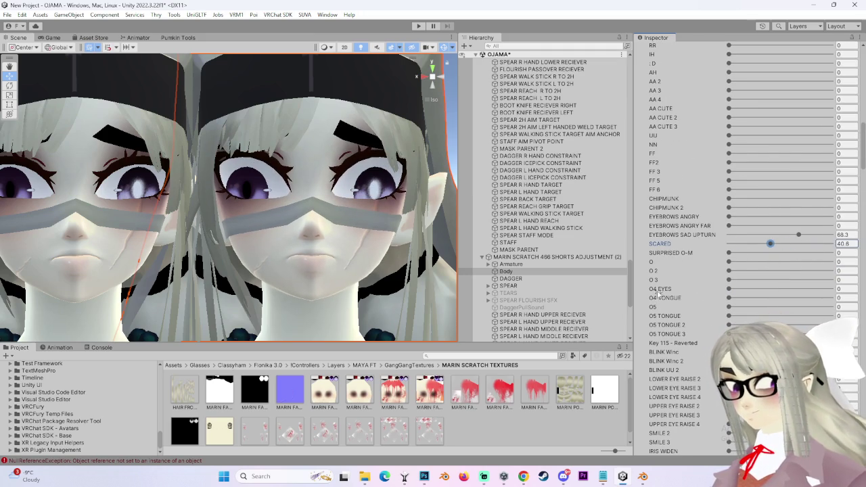
scroll(722, 292, "down", 4)
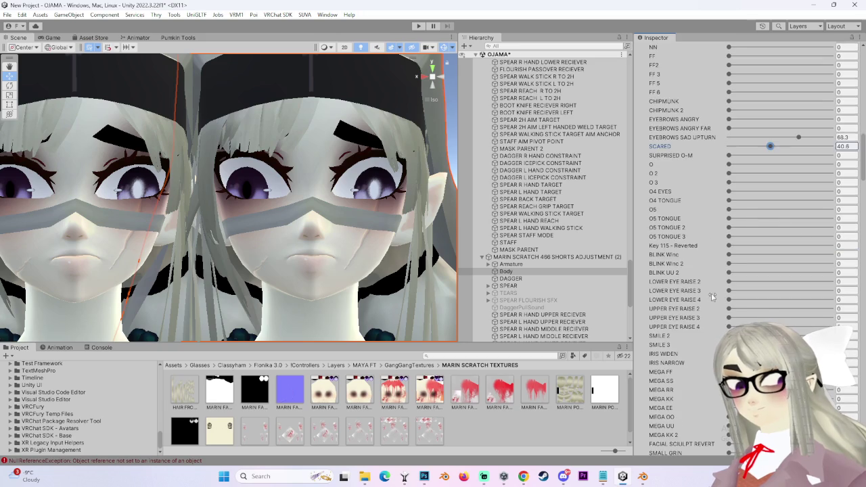
scroll(709, 298, "down", 4)
scroll(703, 308, "up", 3)
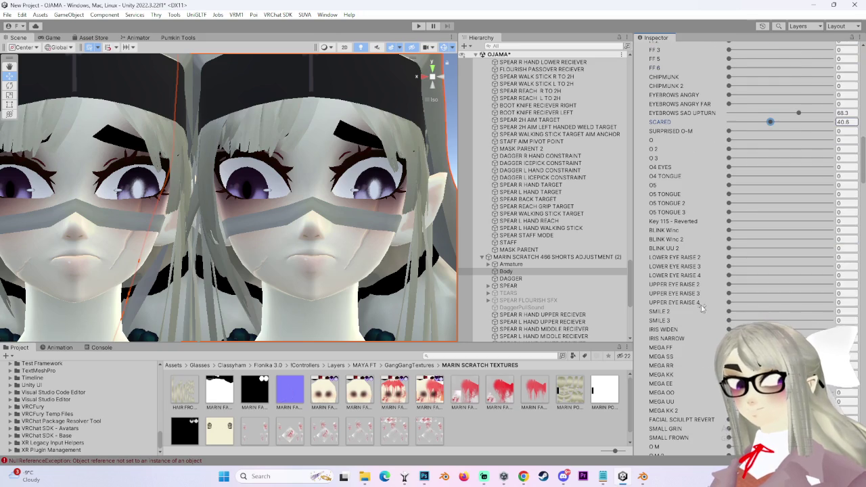
scroll(700, 309, "up", 2)
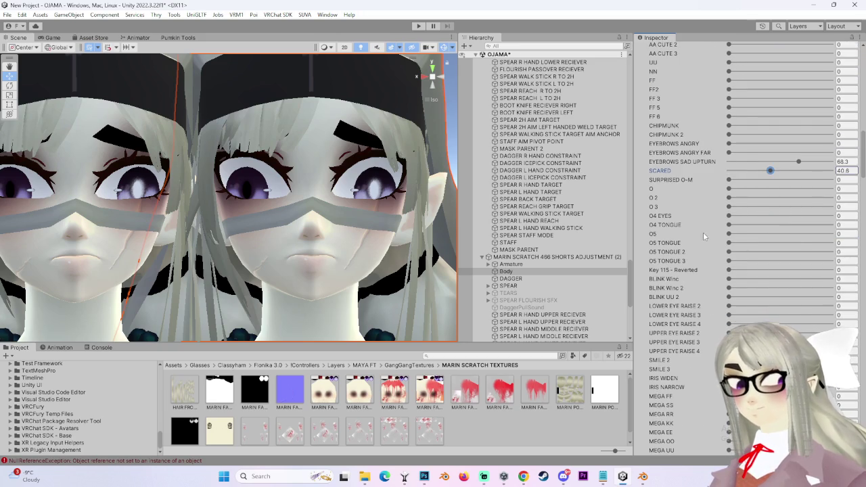
scroll(704, 235, "up", 3)
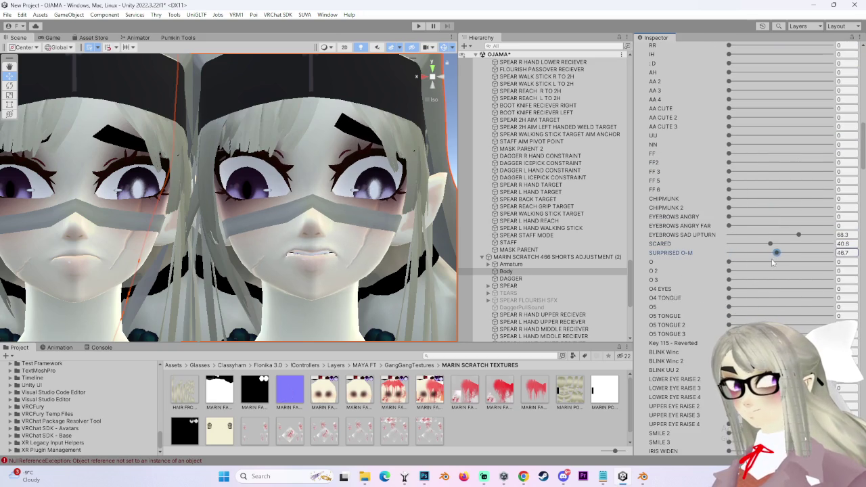
left_click_drag(769, 244, 676, 254)
mouse_move(728, 253)
left_mouse_down()
mouse_move(772, 253)
mouse_move(806, 273)
left_mouse_up()
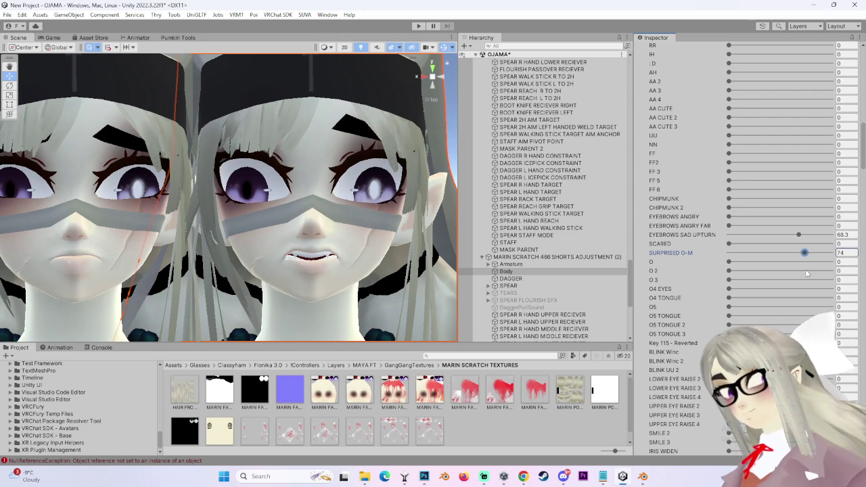
scroll(698, 353, "down", 5)
scroll(699, 354, "down", 7)
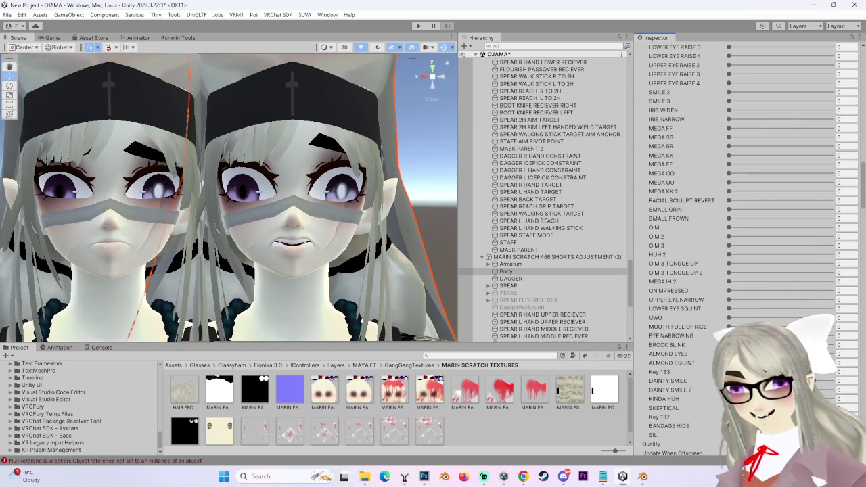
- Check the ALMOND SQUINT shape and view both heads straight from the front
left_click(744, 362)
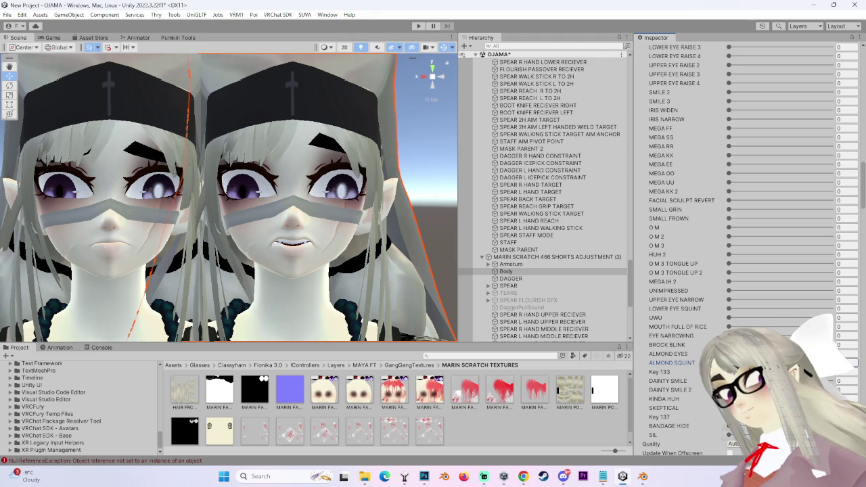
right_click_drag(284, 308, 299, 328, "alt")
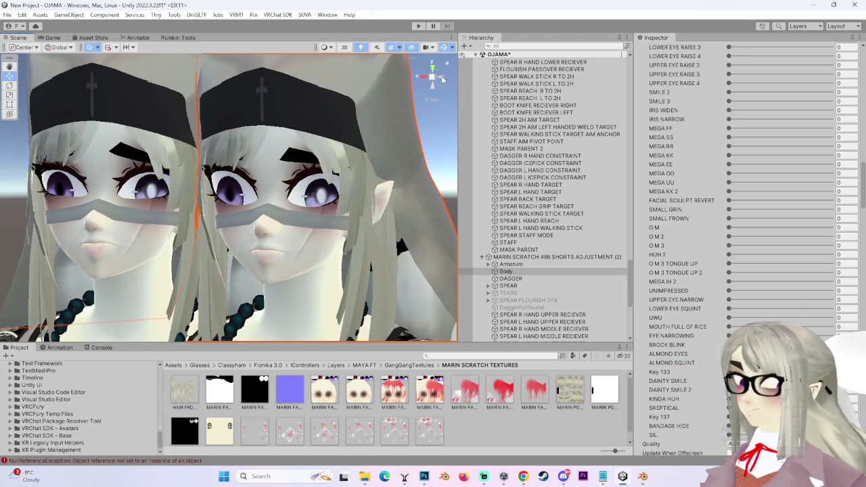
left_click(422, 75)
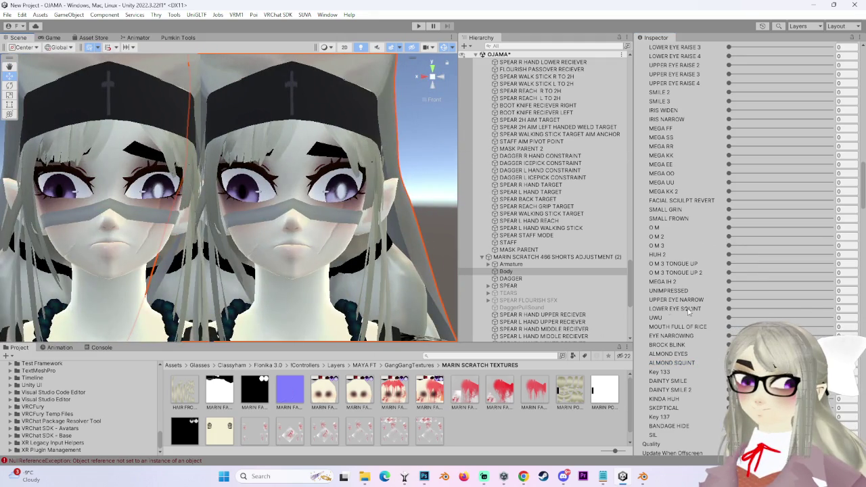
scroll(704, 312, "up", 5)
scroll(684, 311, "up", 5)
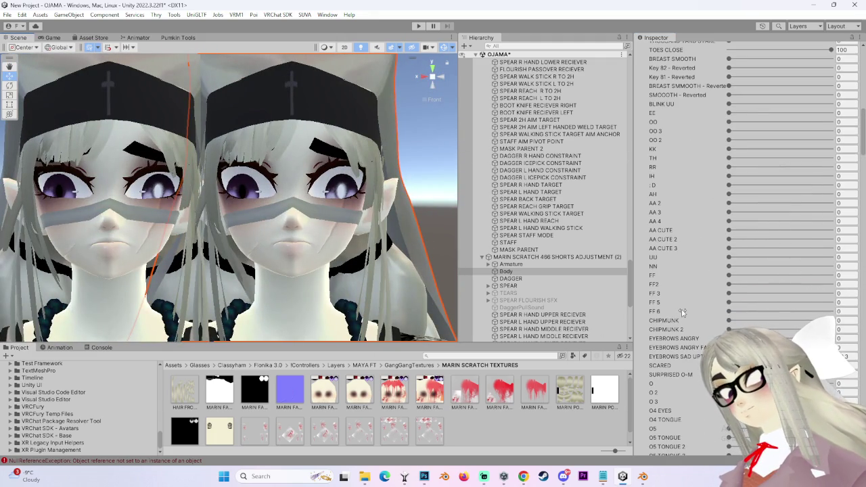
scroll(681, 312, "up", 2)
scroll(681, 312, "up", 2)
scroll(681, 312, "up", 2)
scroll(680, 311, "up", 2)
- Reset the surprised and scared blendshapes to 0 in the BlendShapes list
scroll(715, 325, "down", 5)
scroll(715, 325, "down", 5)
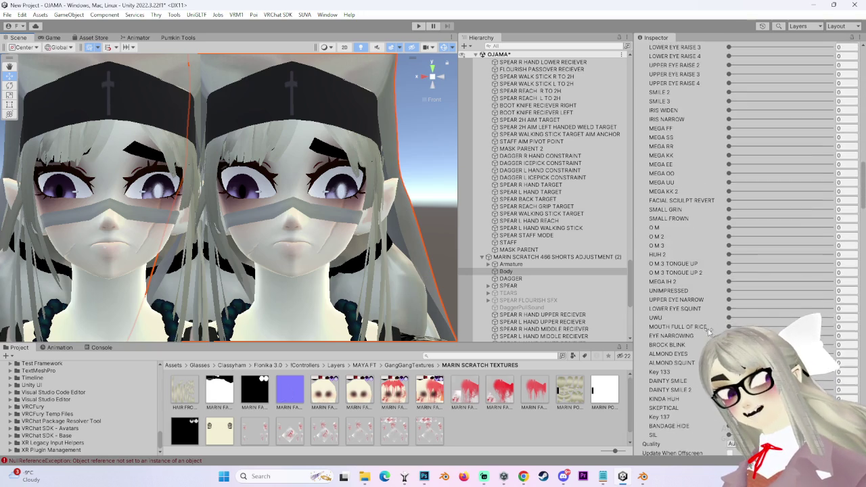
scroll(716, 324, "down", 5)
scroll(708, 300, "up", 3)
scroll(724, 299, "up", 3)
scroll(746, 298, "up", 2)
left_click_drag(769, 298, 713, 302)
scroll(707, 307, "up", 2)
scroll(704, 311, "up", 1)
scroll(697, 321, "up", 2)
scroll(732, 443, "up", 4)
scroll(733, 443, "up", 5)
scroll(732, 443, "up", 4)
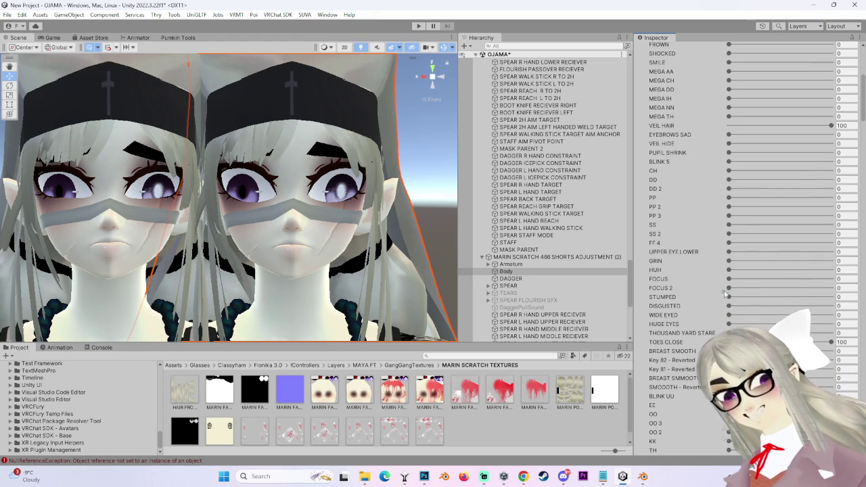
- Test the STUMPED expression on the eyes, leaving it at 0
mouse_move(729, 298)
left_mouse_down()
mouse_move(820, 305)
mouse_move(650, 313)
left_mouse_up()
scroll(709, 229, "up", 3)
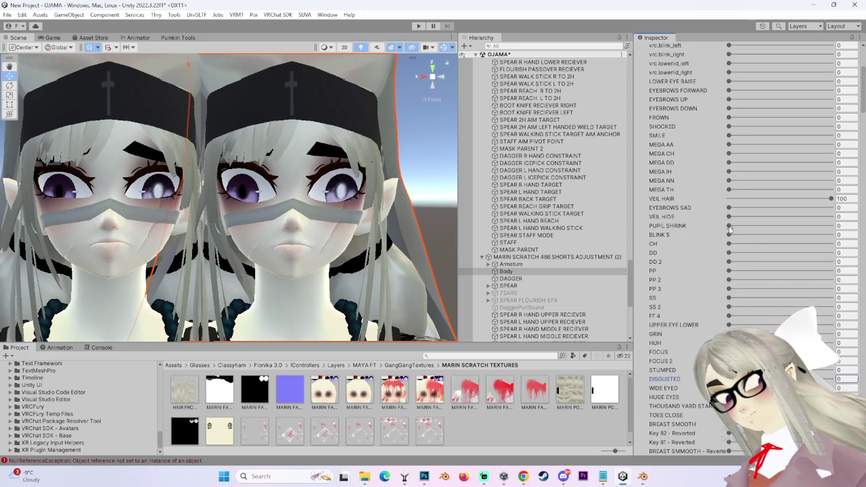
scroll(697, 230, "up", 3)
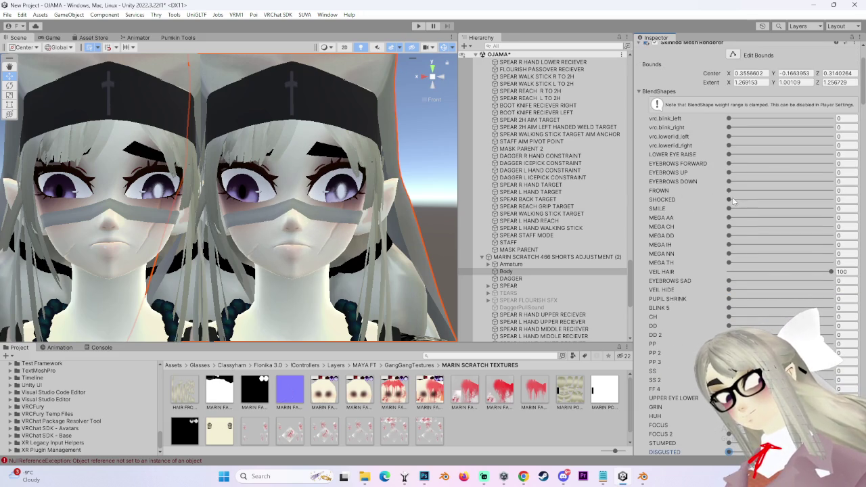
- Preview the SHOCKED expression and a near-full smile, then browse the blendshape list
left_click_drag(726, 202, 624, 209)
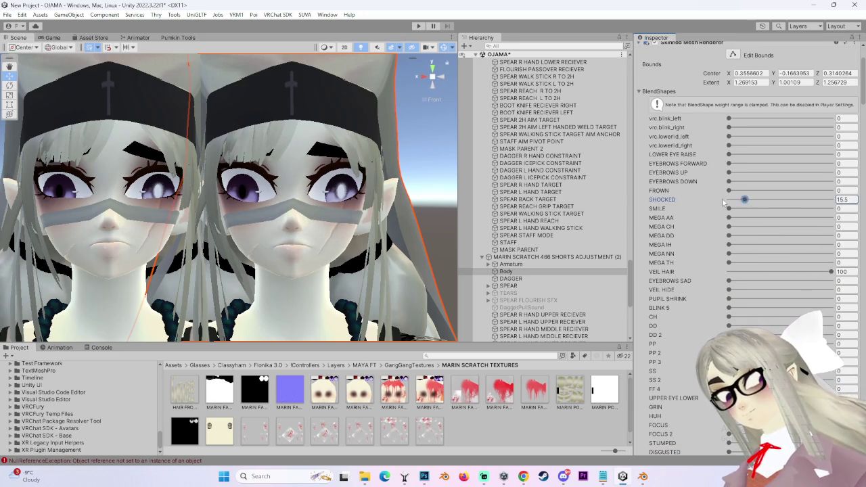
mouse_move(728, 209)
left_mouse_down()
mouse_move(830, 217)
mouse_move(725, 192)
mouse_move(767, 199)
left_mouse_up()
scroll(691, 225, "down", 2)
scroll(698, 239, "down", 2)
scroll(699, 238, "down", 1)
scroll(699, 239, "down", 1)
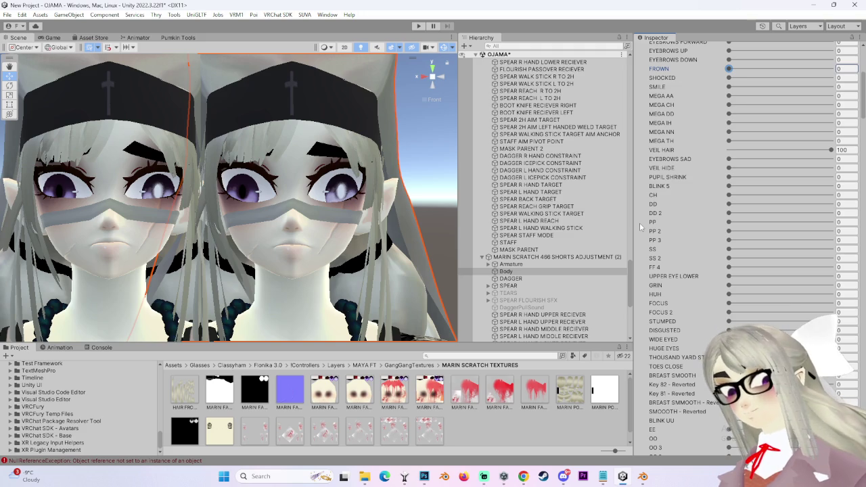
scroll(639, 223, "up", 3)
scroll(683, 270, "down", 5)
scroll(683, 270, "down", 5)
scroll(683, 304, "down", 5)
scroll(670, 406, "up", 5)
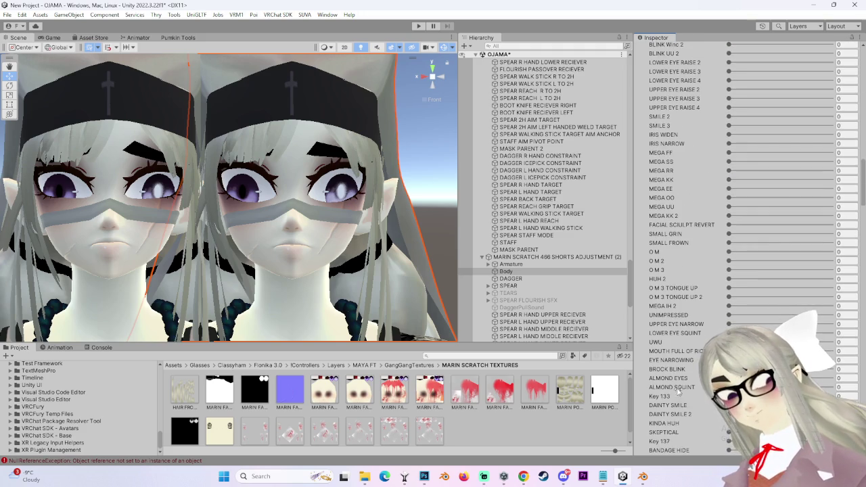
scroll(348, 232, "up", 2)
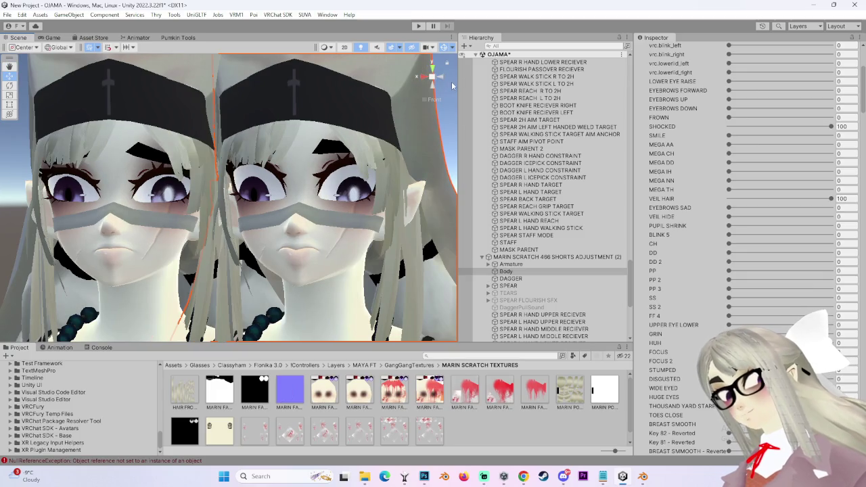
- Check side and front views, then try SHOCKED at 0, full, and about 42
left_click(430, 79)
left_click(431, 79)
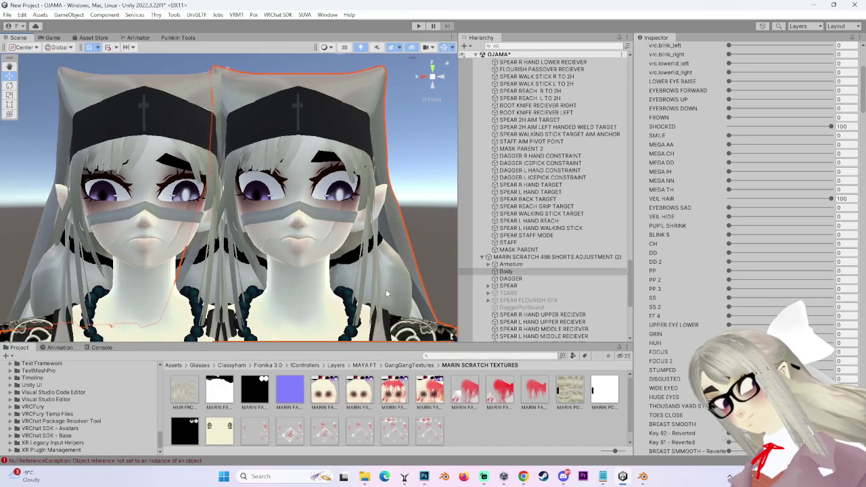
scroll(385, 289, "up", 2)
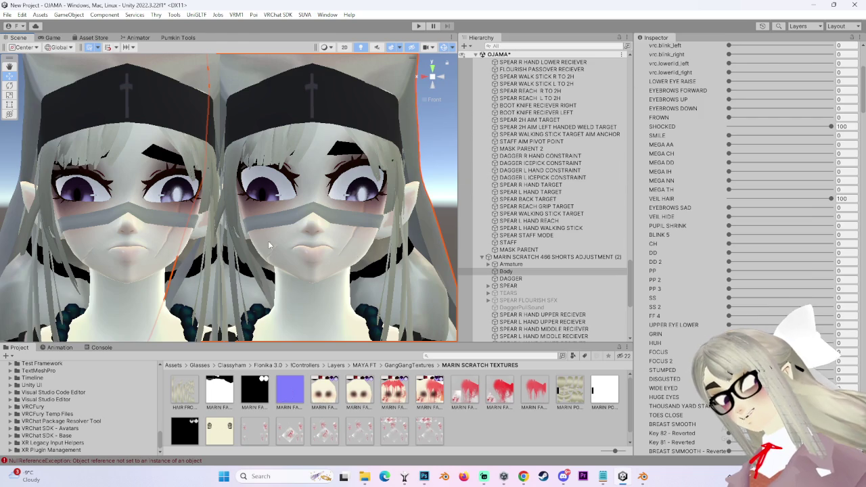
scroll(342, 253, "up", 1)
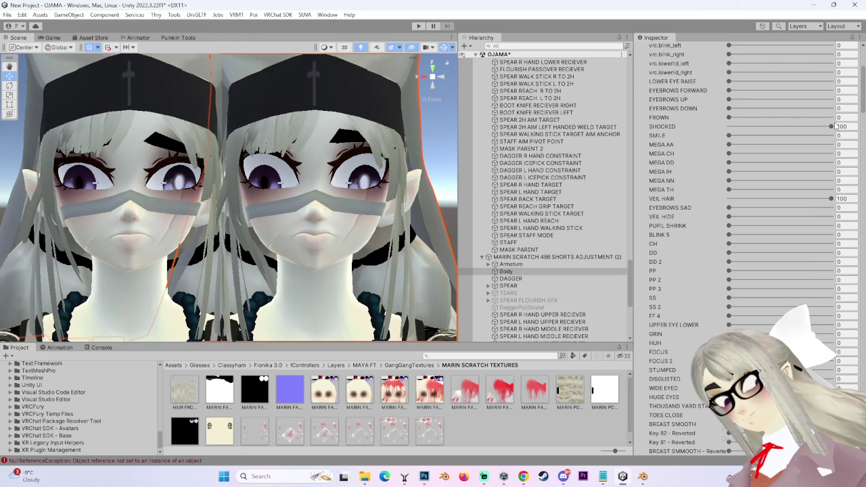
left_click_drag(779, 126, 613, 148)
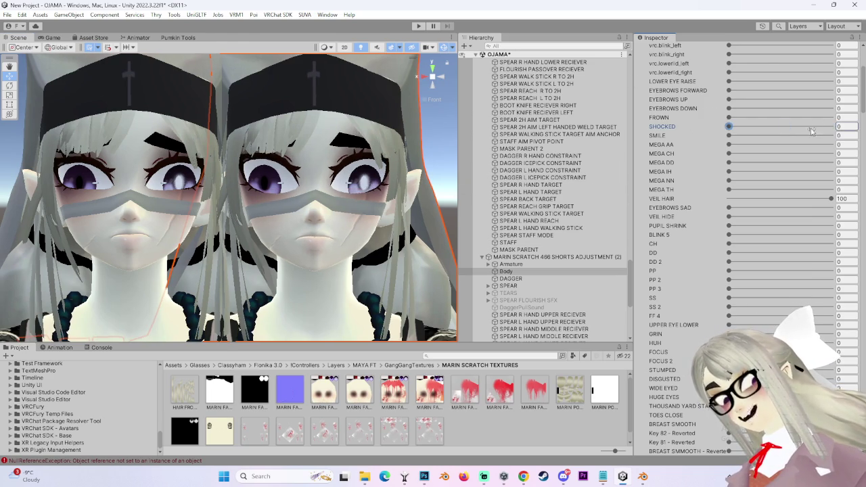
mouse_move(728, 126)
left_mouse_down()
mouse_move(830, 126)
mouse_move(728, 126)
left_mouse_up()
left_click(771, 126)
scroll(661, 336, "down", 10)
scroll(661, 336, "down", 4)
scroll(666, 342, "down", 4)
scroll(673, 348, "down", 4)
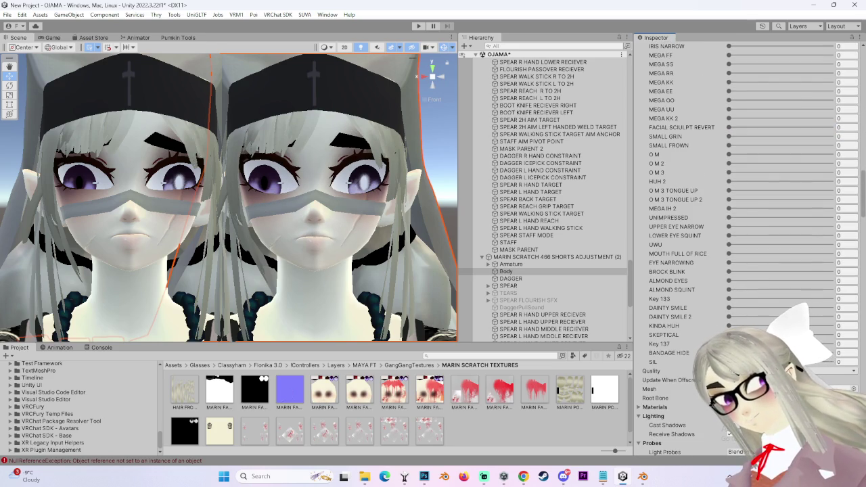
- Try SKEPTICAL at full and 28.6, then settle it at a subtle 13.3
left_click(830, 334)
left_click_drag(831, 334, 758, 334)
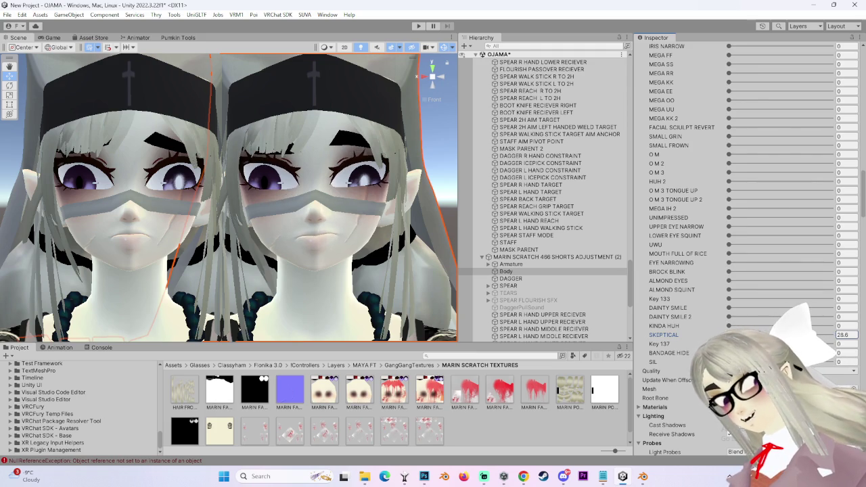
mouse_move(815, 334)
left_mouse_down()
mouse_move(831, 334)
mouse_move(633, 356)
left_mouse_up()
left_click_drag(729, 326, 725, 325)
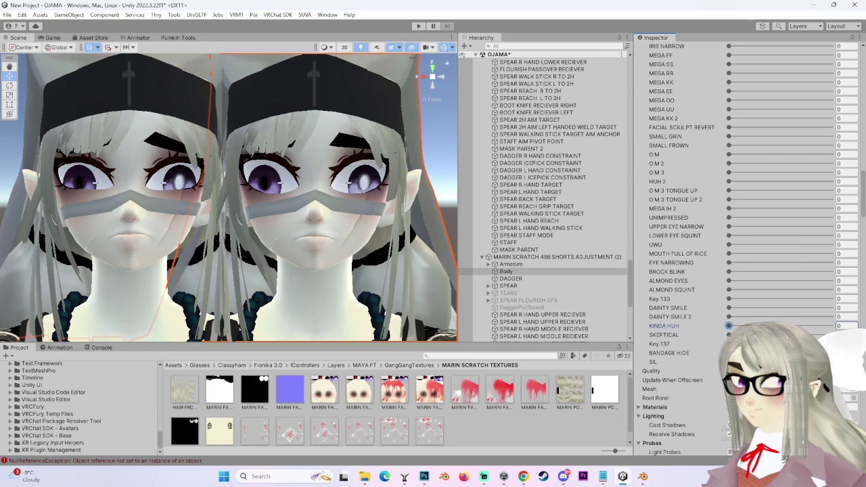
mouse_move(729, 334)
left_mouse_down()
mouse_move(743, 334)
mouse_move(641, 476)
left_mouse_up()
- In Blender's Layout workspace, make HEAD the active material slot, then return to Unity
left_click(641, 476)
left_click(125, 17)
scroll(442, 220, "up", 3)
middle_click_drag(418, 223, 406, 211, "shift")
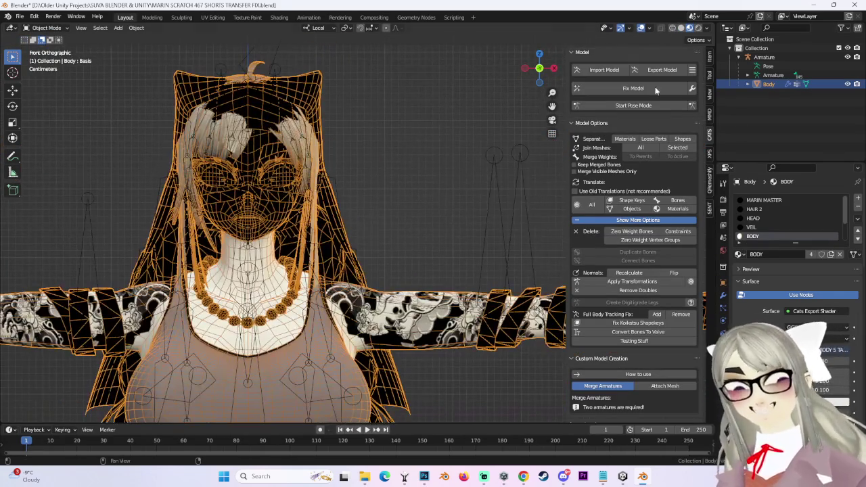
scroll(551, 217, "up", 4)
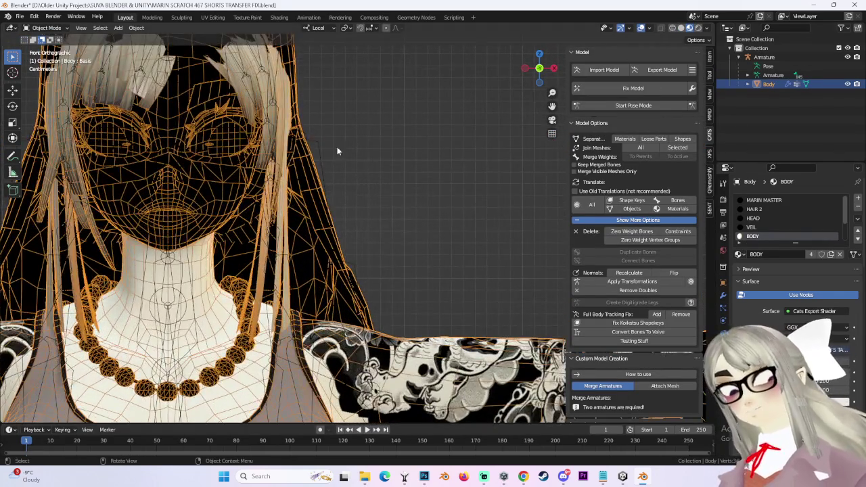
scroll(315, 133, "down", 4)
left_click(753, 218)
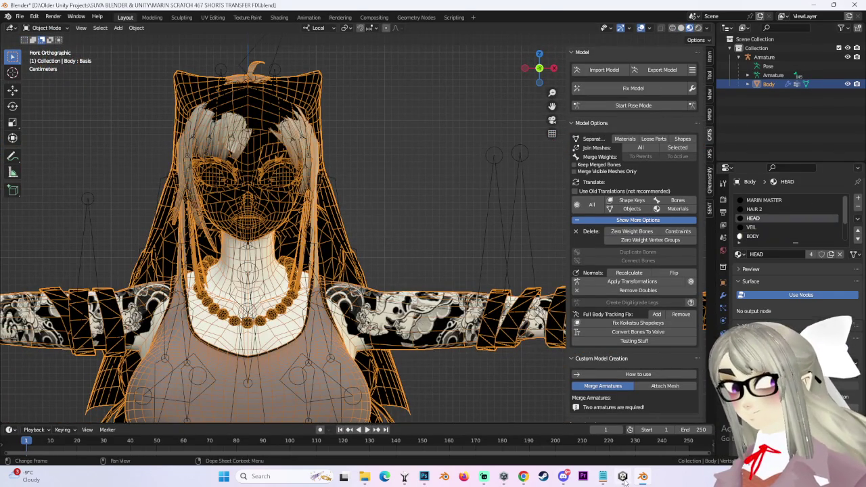
left_click(623, 477)
scroll(803, 310, "down", 10)
- Scroll through the Inspector's materials and expand the face material's shader settings
scroll(777, 324, "down", 10)
scroll(744, 352, "down", 10)
scroll(679, 399, "down", 5)
scroll(680, 338, "up", 5)
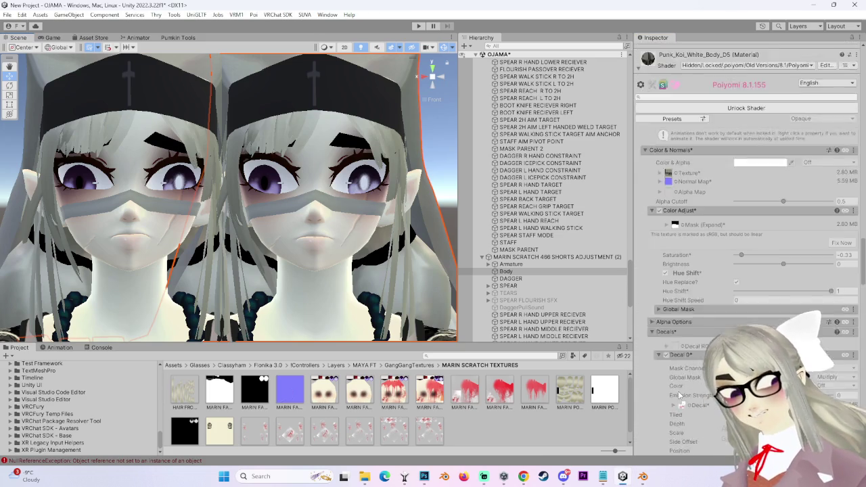
scroll(683, 284, "up", 5)
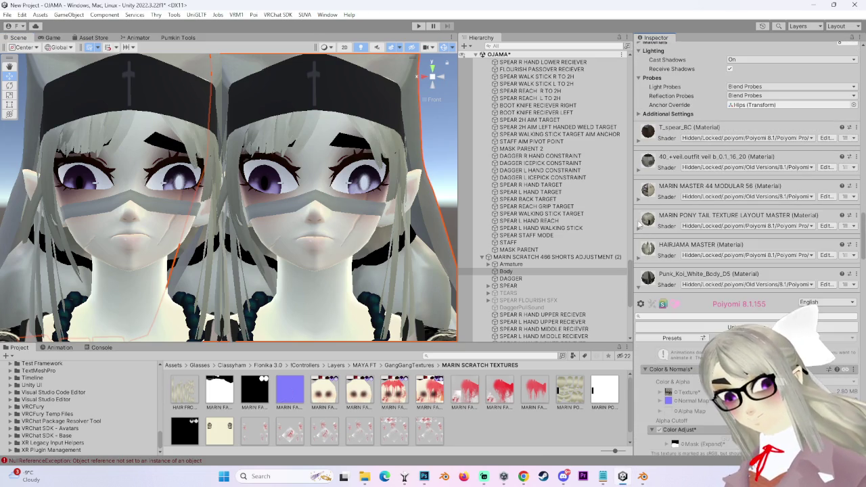
scroll(649, 270, "down", 5)
scroll(653, 298, "down", 5)
scroll(656, 325, "down", 5)
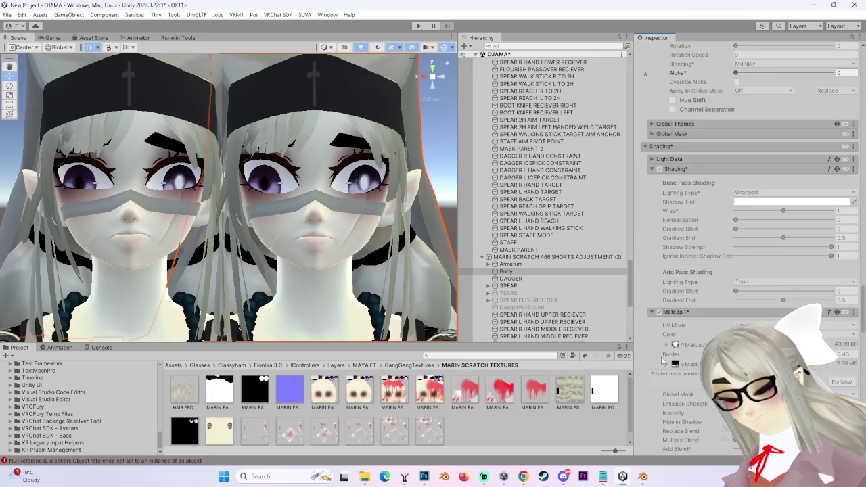
scroll(662, 365, "down", 5)
scroll(661, 368, "down", 5)
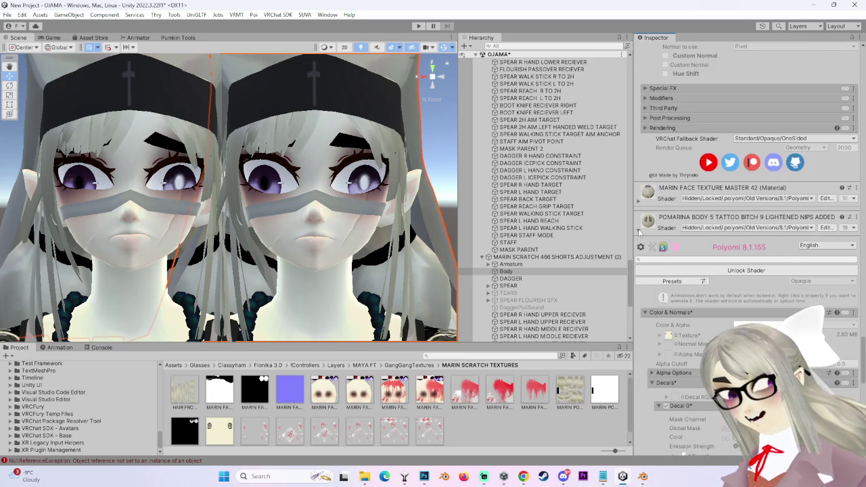
scroll(639, 232, "up", 4)
left_click(639, 398)
scroll(638, 399, "down", 2)
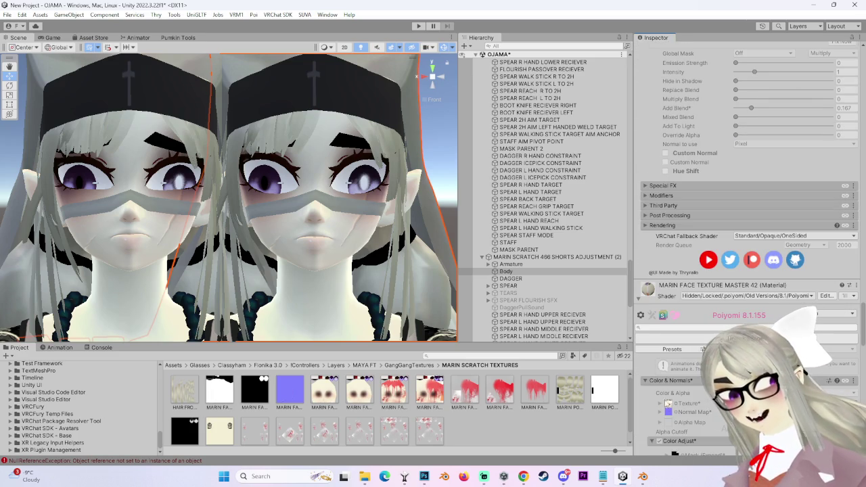
- Select the MARIN FACE TEXTURE MASTER 52 texture in the Project panel, then return to Blender
right_click(363, 394)
left_click(399, 60)
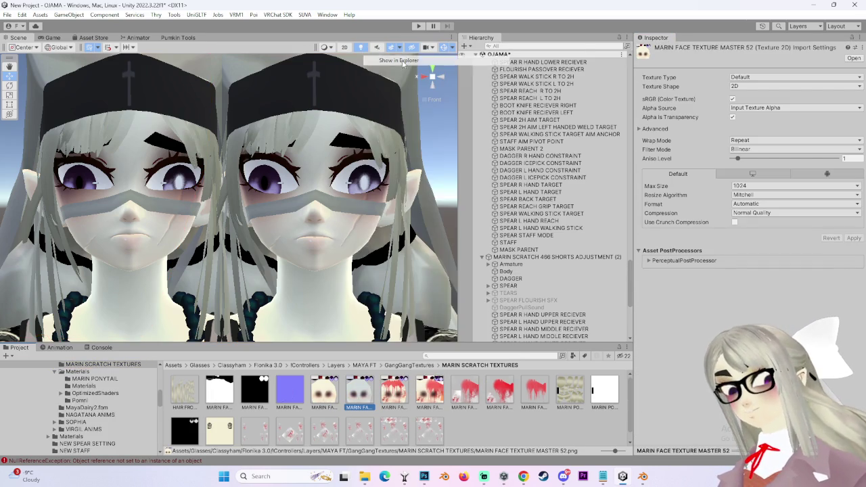
left_click(643, 477)
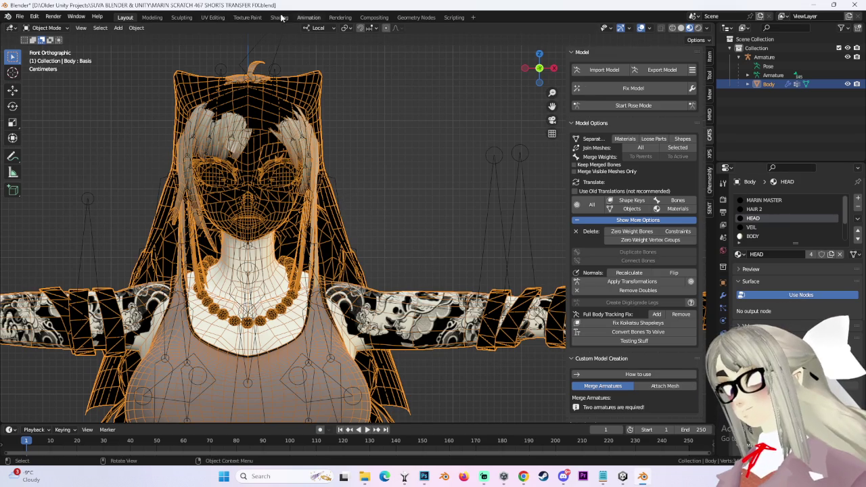
- In Shading, paste the face texture image node and link it to Base Color
left_click(279, 16)
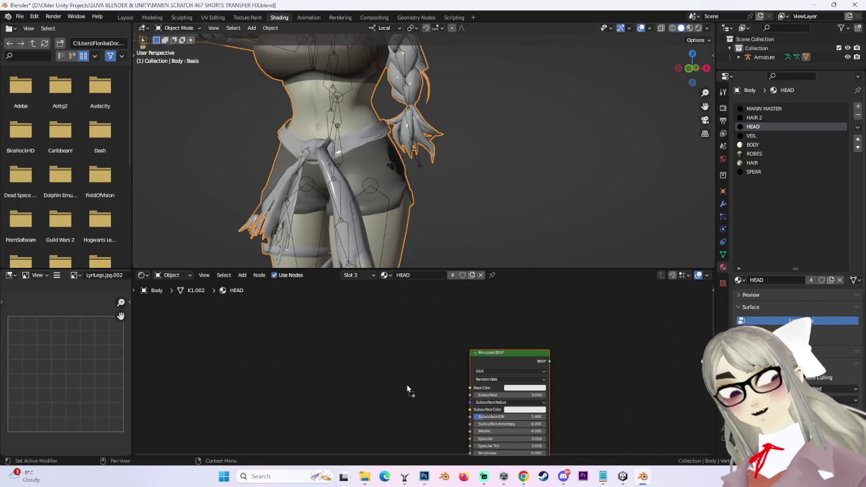
key("ctrl+v")
left_click_drag(437, 385, 470, 388)
scroll(406, 169, "down", 4)
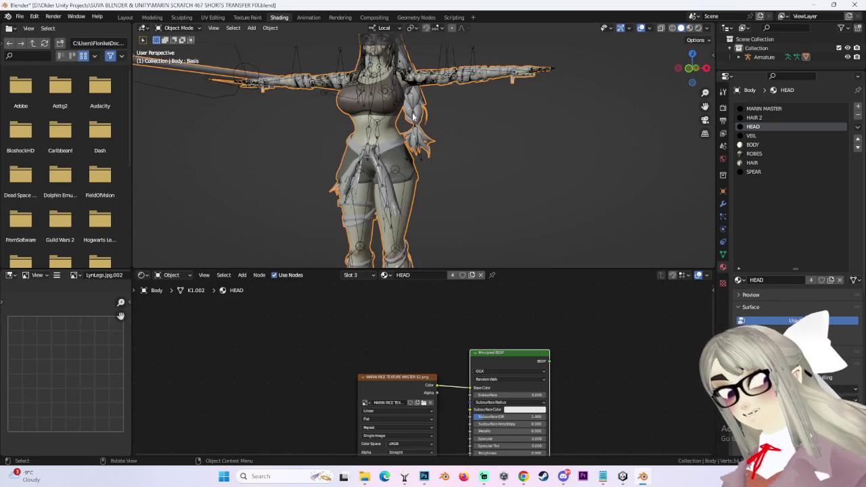
scroll(439, 189, "up", 6)
- Hide the armature and set the Layout viewport to MatCap shading
middle_click_drag(460, 203, 483, 211)
left_click(477, 217)
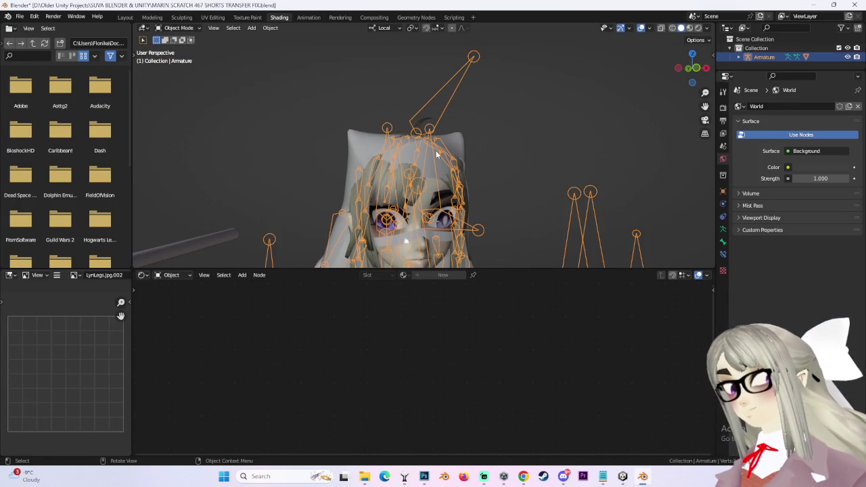
key("h")
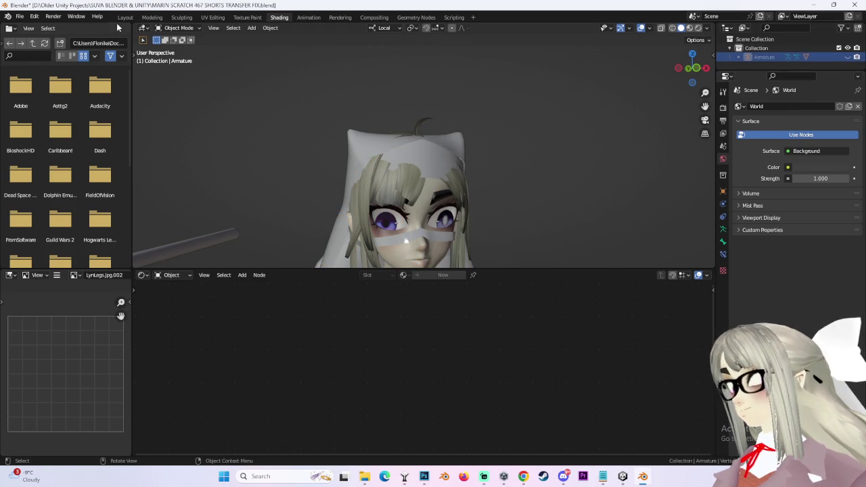
left_click(125, 16)
left_click(687, 29)
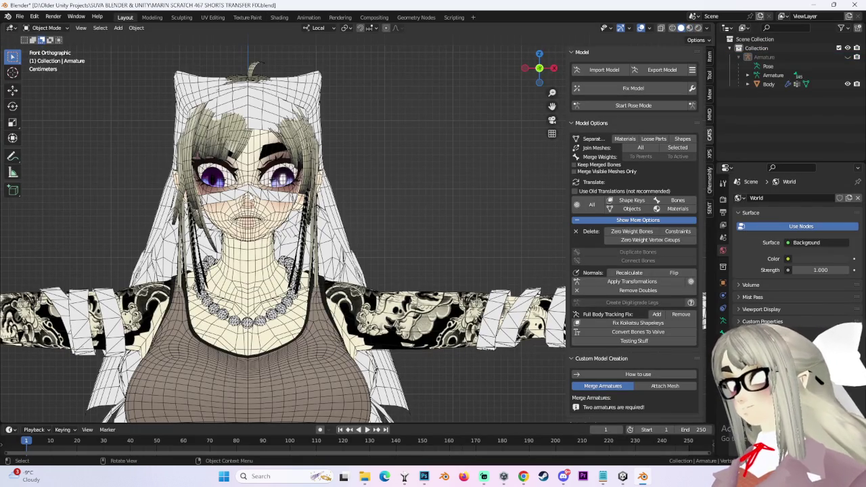
left_click(707, 29)
left_click(703, 100)
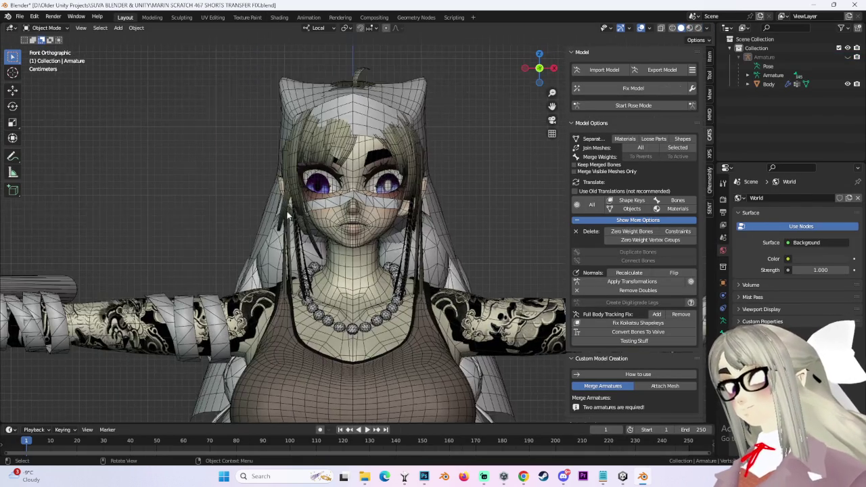
- Select the Body mesh and enter Edit Mode
scroll(381, 198, "up", 2)
left_click(381, 198)
key("Tab")
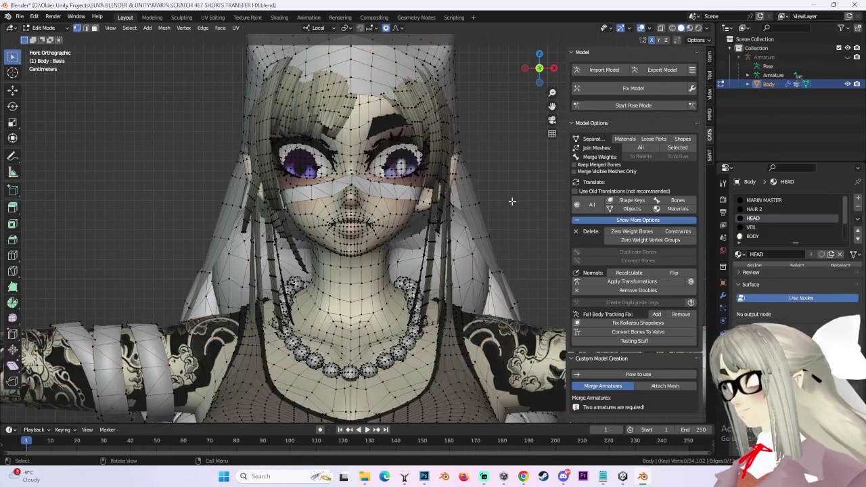
- Select the faces of the VEIL and HAIR 2 material slots
scroll(437, 201, "down", 2)
left_click(752, 227)
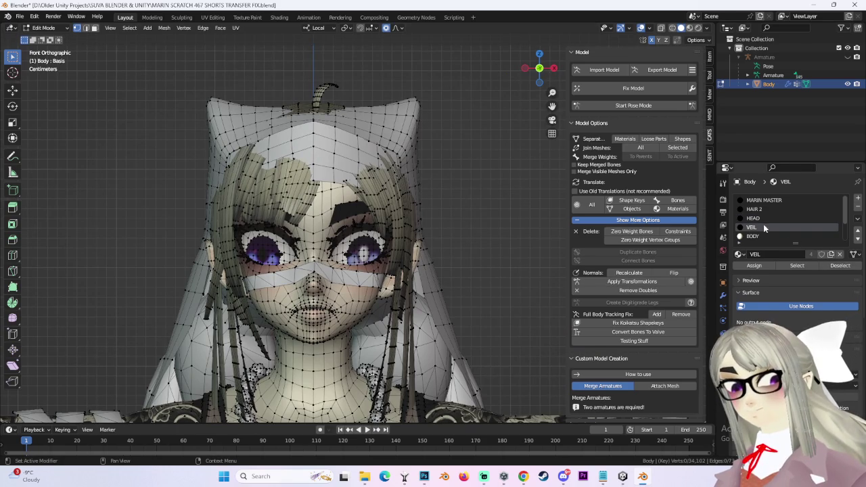
left_click(796, 265)
scroll(757, 223, "down", 3)
scroll(755, 232, "up", 3)
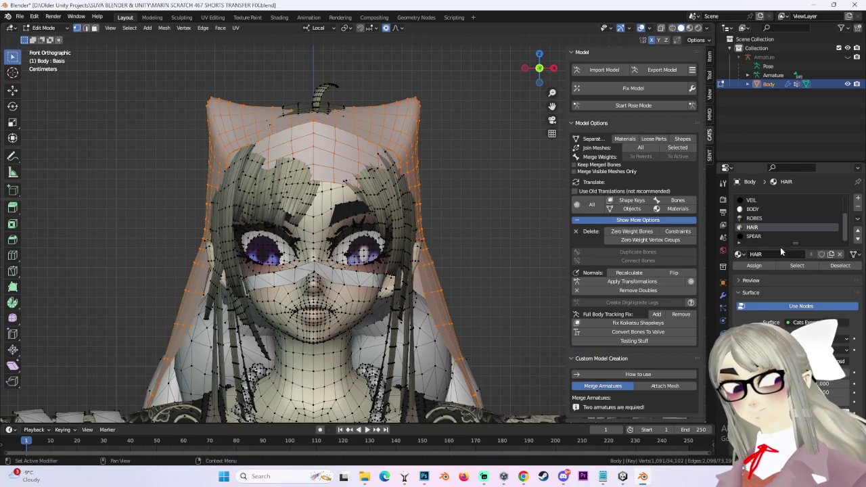
left_click(754, 209)
left_click(796, 265)
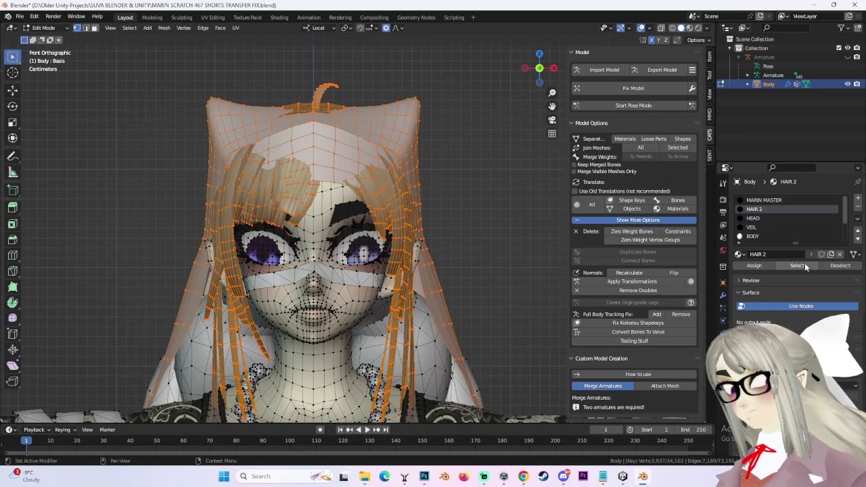
scroll(310, 278, "up", 3)
scroll(310, 278, "up", 1)
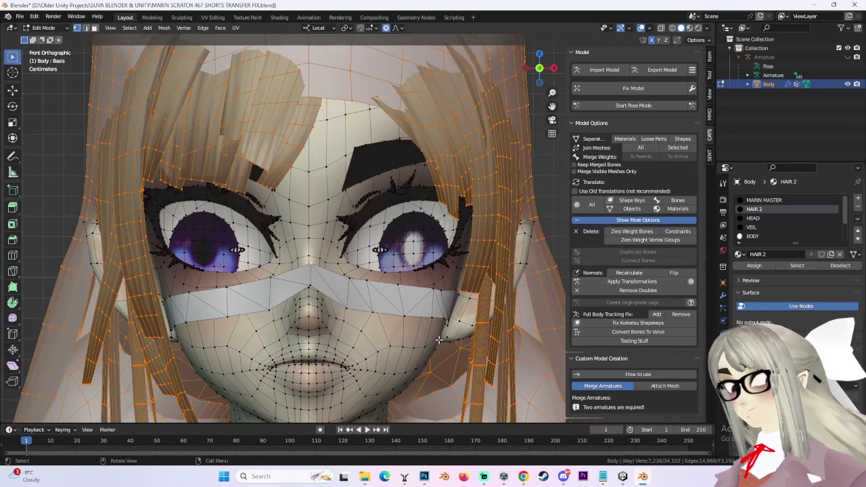
- Add the linked face-mask band and separate the selection into its own object
key("ctrl+l")
scroll(443, 326, "down", 3)
key("p")
left_click(444, 320)
scroll(444, 324, "up", 3)
- Return to Object Mode, hide Body.001, and reselect the Body mesh
left_click(44, 27)
left_click(44, 35)
left_click(773, 92)
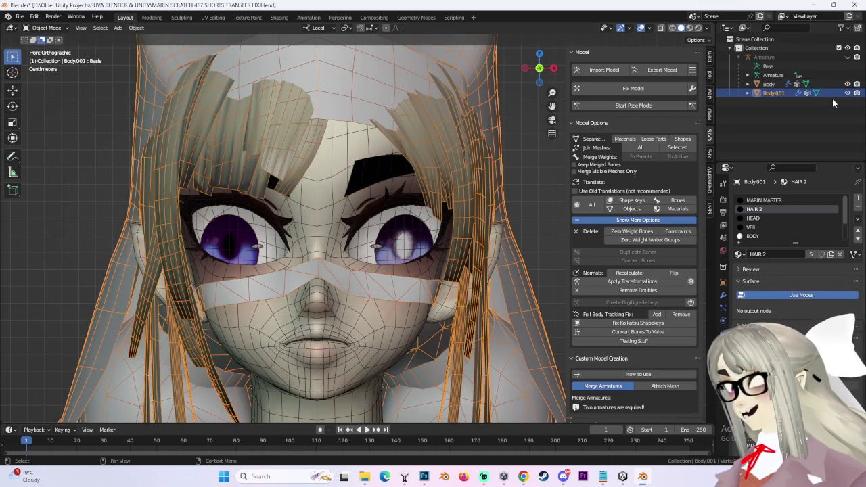
left_click(847, 92)
scroll(370, 195, "down", 2)
left_click(357, 252)
scroll(357, 252, "up", 2)
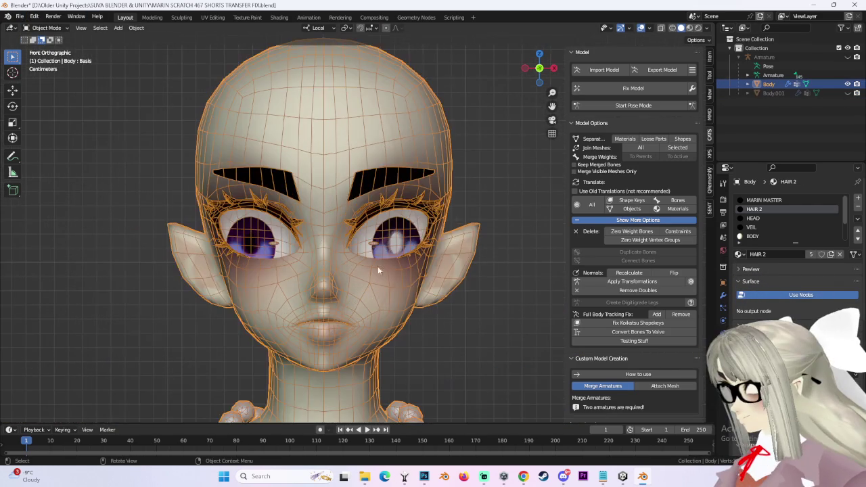
- Put Body into vertex Edit Mode and trial-select the left iris vertices, then clear them
left_click(723, 334)
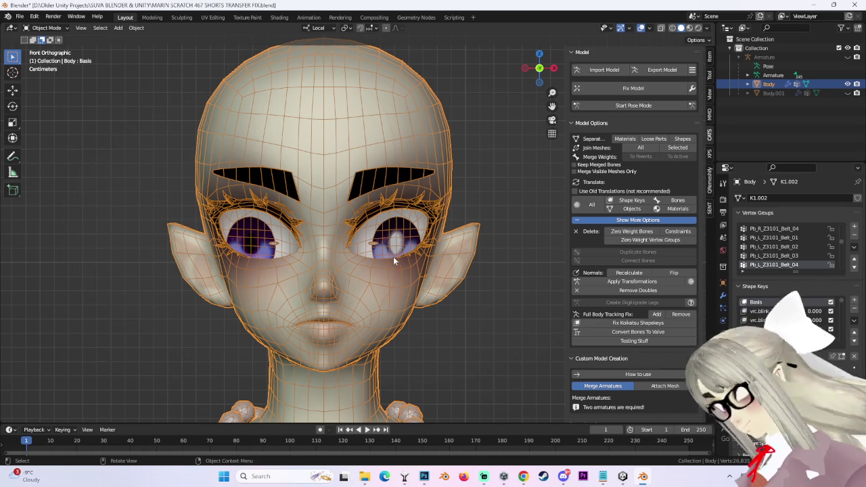
left_click(44, 28)
left_click(44, 45)
scroll(210, 265, "up", 3)
left_click_drag(160, 225, 215, 269)
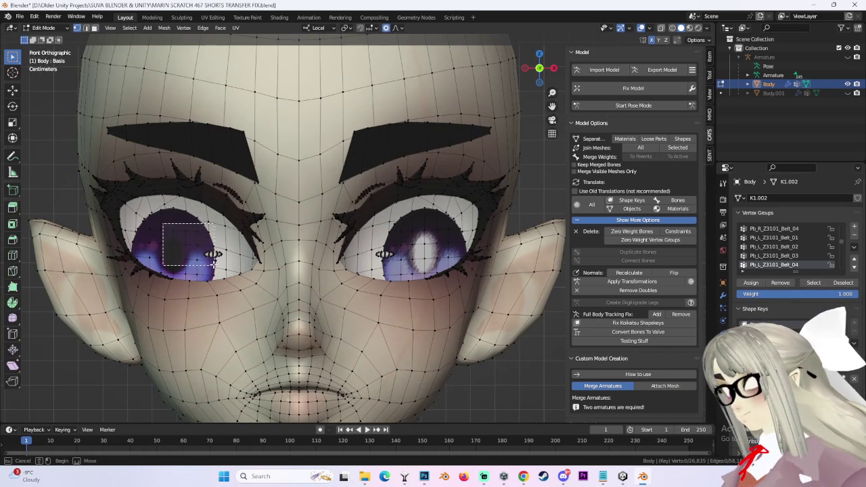
key("h")
scroll(231, 247, "down", 3)
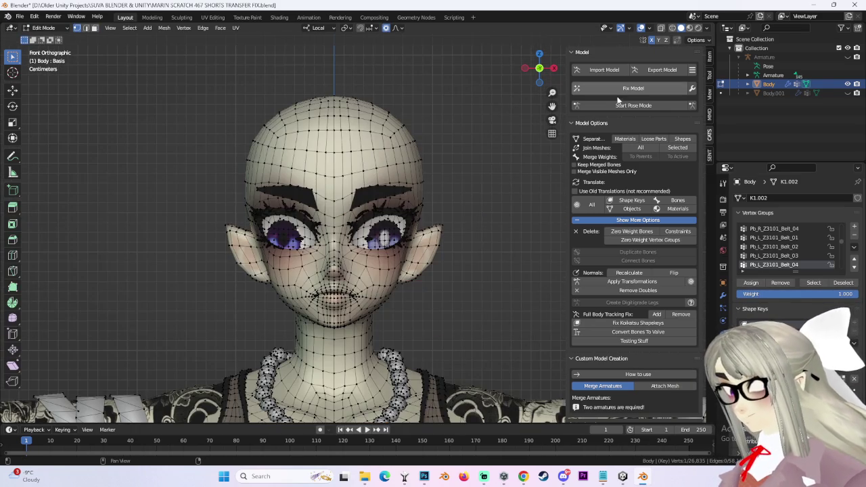
- In Pose Mode, test-rotate the right arm bone, cancel, and bring the head back into view
left_click(633, 106)
left_click(120, 285)
scroll(120, 286, "down", 3)
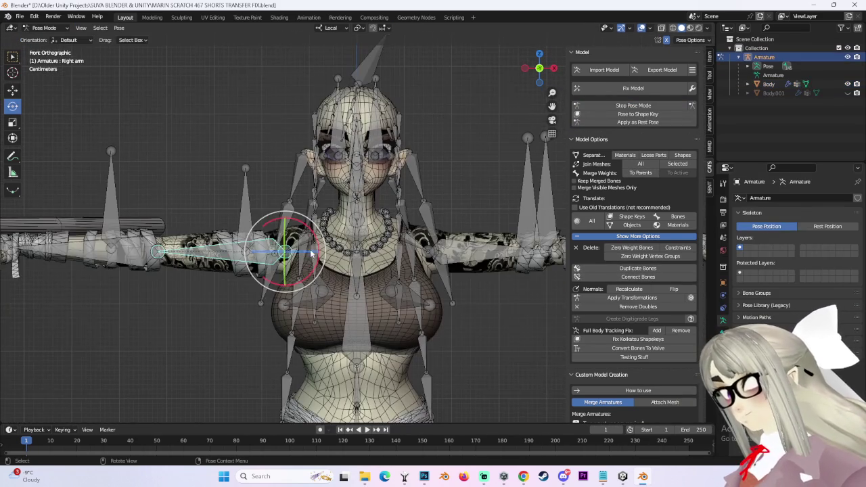
left_click_drag(284, 230, 291, 169)
scroll(321, 210, "up", 3)
middle_click_drag(321, 209, 489, 243, "shift")
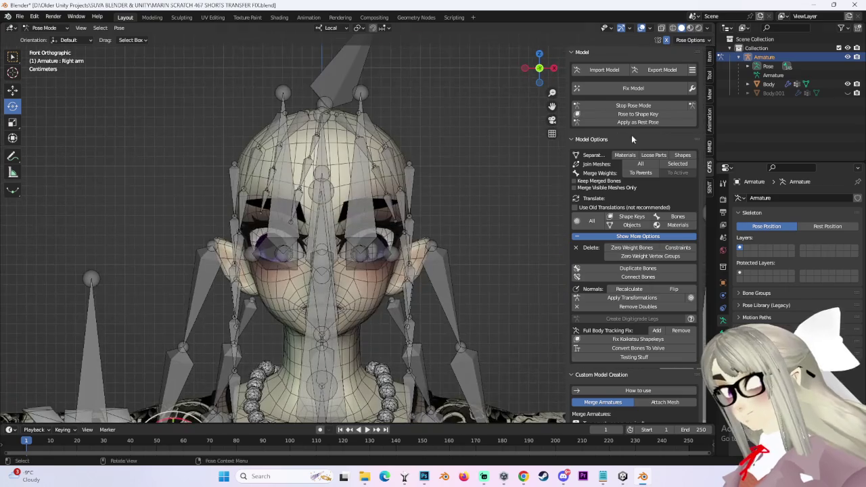
key("h")
scroll(319, 165, "up", 3)
- Leave Pose Mode, select the Body mesh and switch it into Edit Mode
left_click(44, 28)
left_click(46, 48)
left_click(44, 28)
left_click(49, 38)
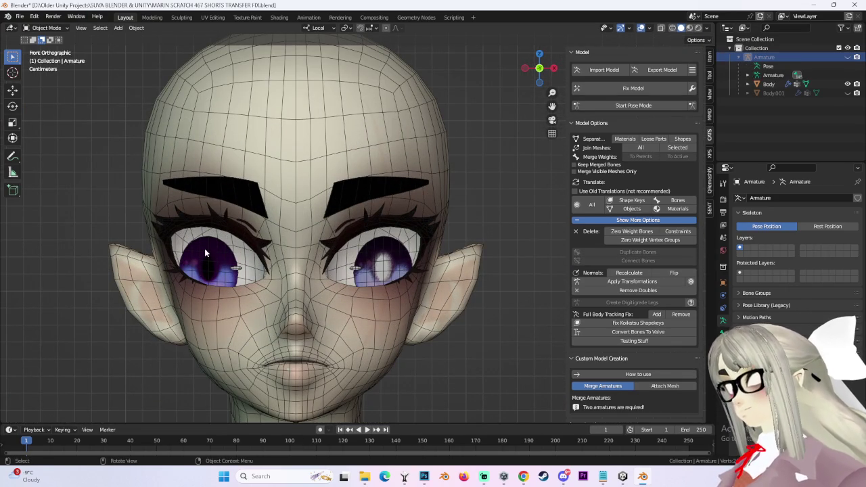
left_click(209, 250)
left_click(44, 28)
left_click(46, 48)
- Select the linked eye meshes with Ctrl+L and separate them into a new object, Body.002
scroll(214, 167, "up", 4)
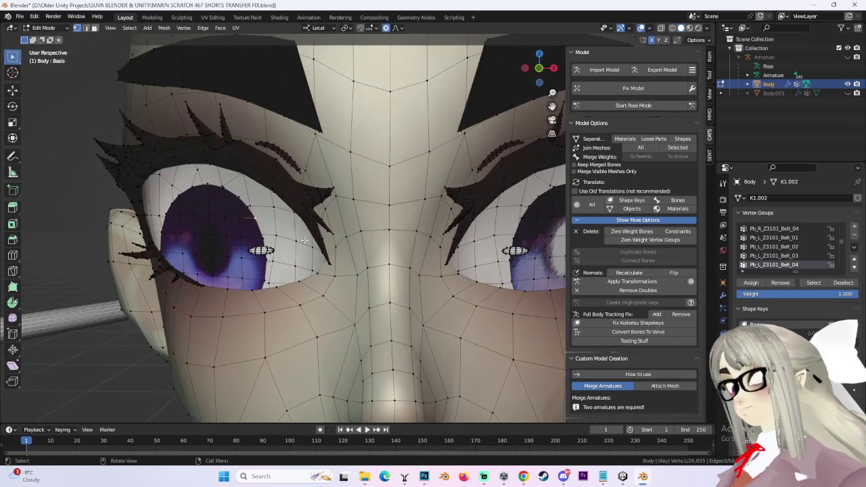
left_click_drag(200, 220, 258, 274)
middle_click_drag(259, 274, 302, 200)
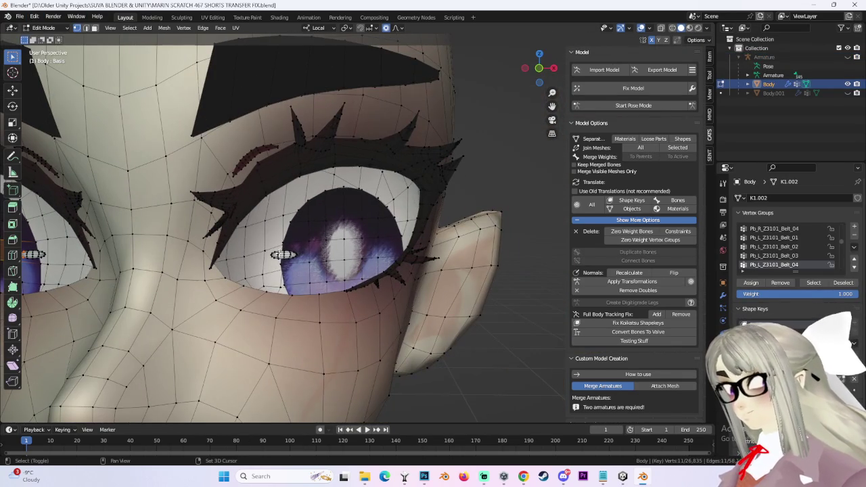
key("ctrl+l")
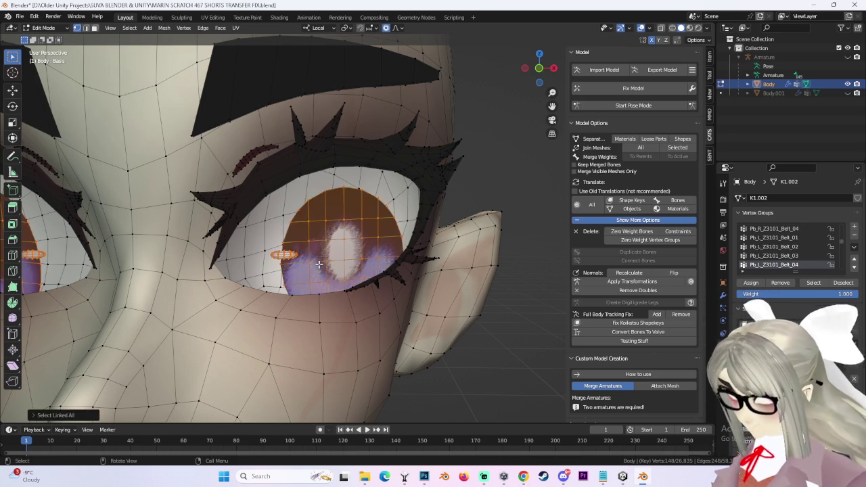
key("KP_1")
left_click(538, 68)
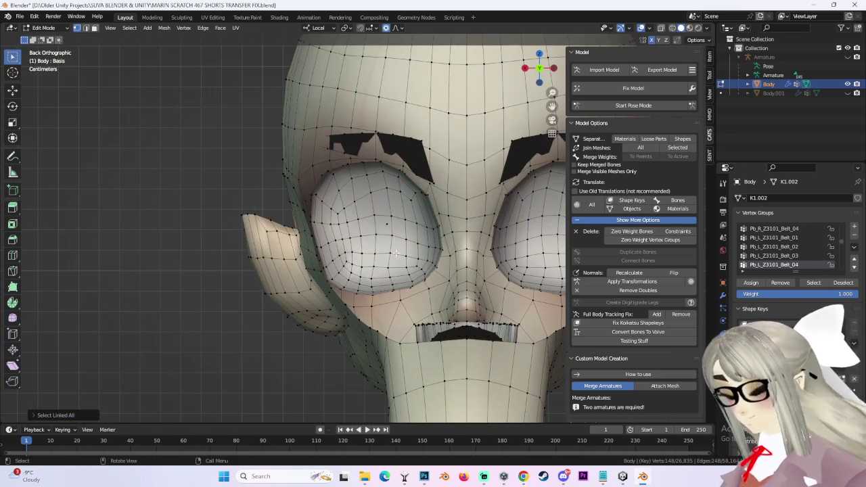
key("p")
left_click(338, 232)
- Back in Object Mode, select Body.002, then unhide the hair object Body.001 in the Outliner
left_click(54, 27)
left_click(49, 38)
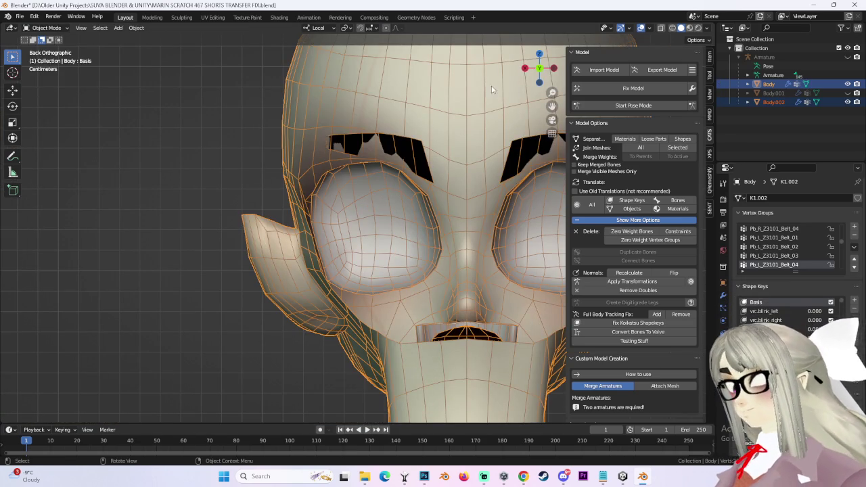
left_click(539, 68)
left_click(345, 221)
scroll(345, 222, "down", 3)
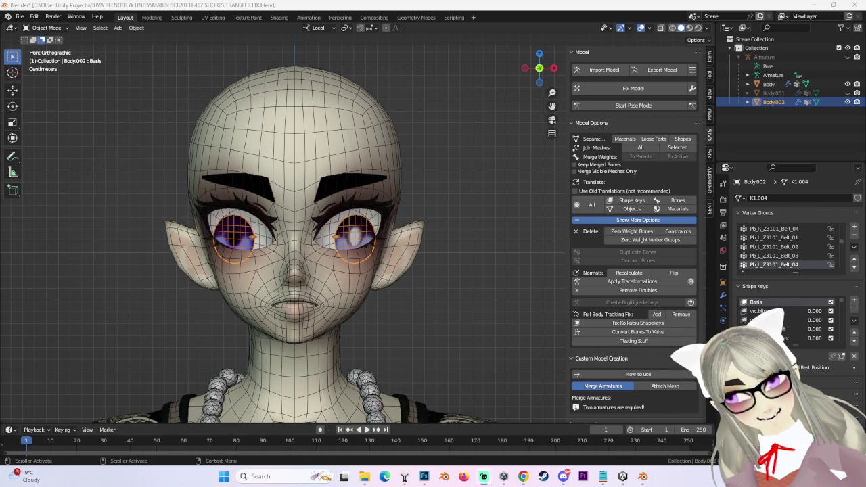
left_click(847, 101)
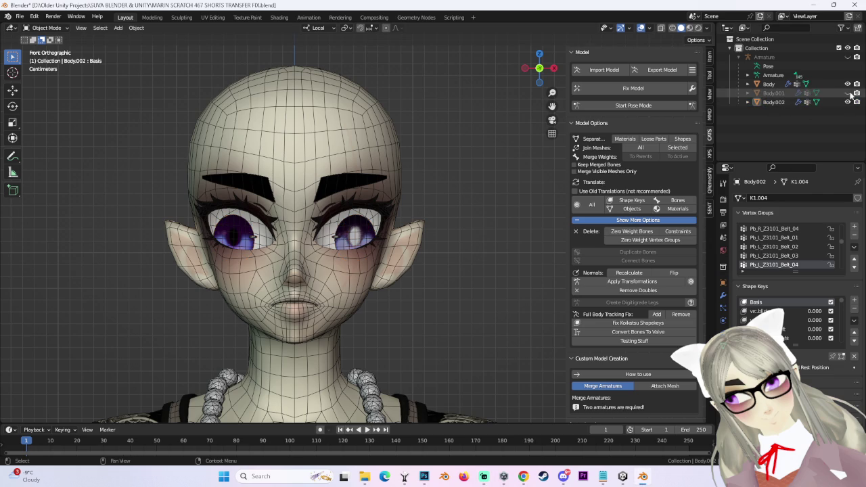
left_click(848, 93)
scroll(476, 177, "down", 1)
scroll(476, 176, "up", 1)
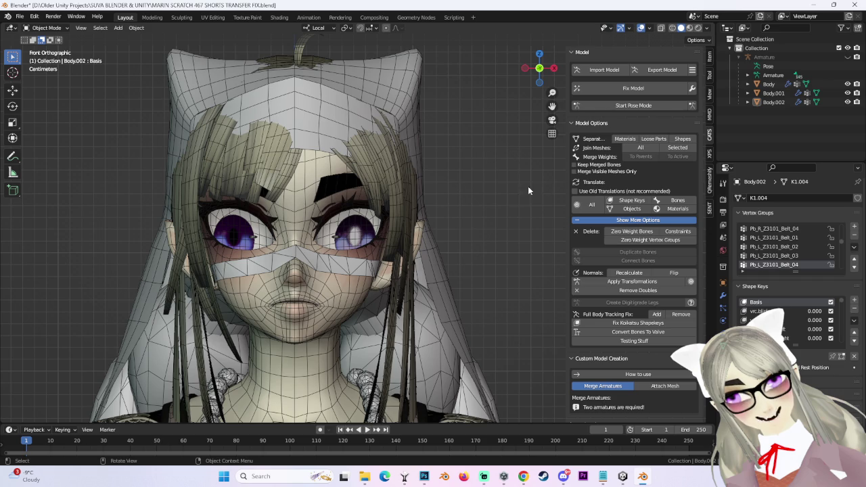
- Select the hair object Body.001 and switch it into Edit Mode
scroll(536, 184, "down", 3)
left_click(358, 262)
scroll(345, 270, "up", 3)
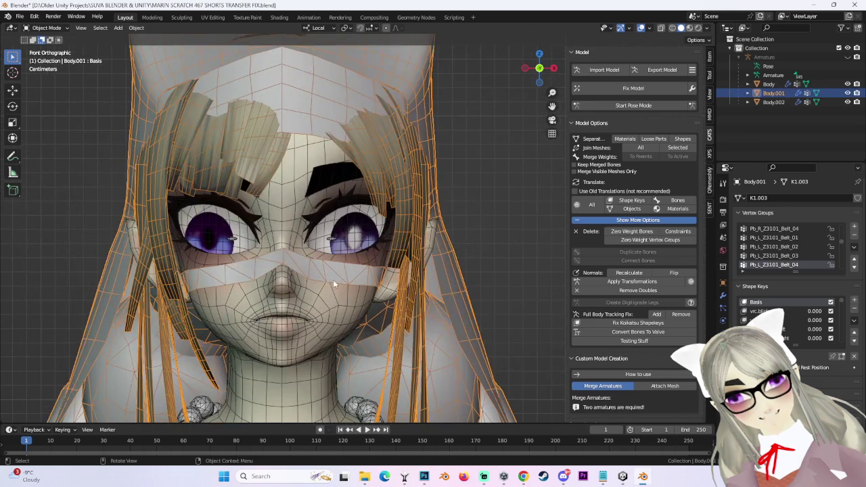
left_click(813, 112)
key("ctrl+z")
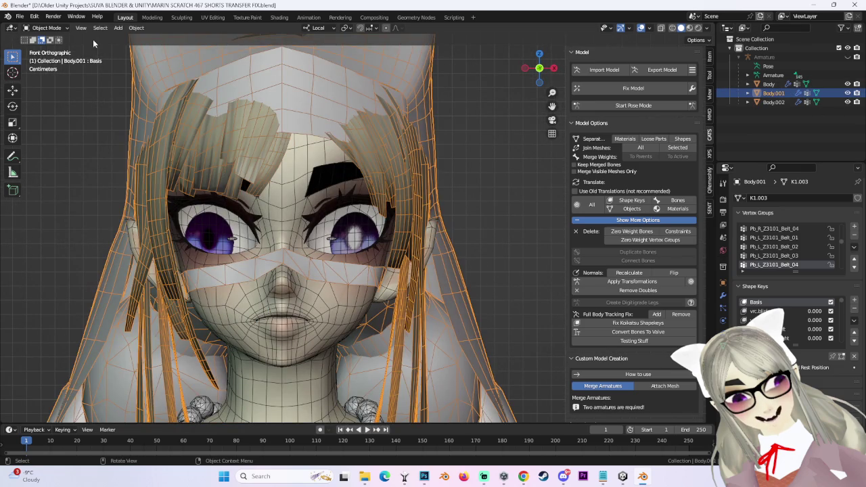
left_click(61, 29)
left_click(50, 48)
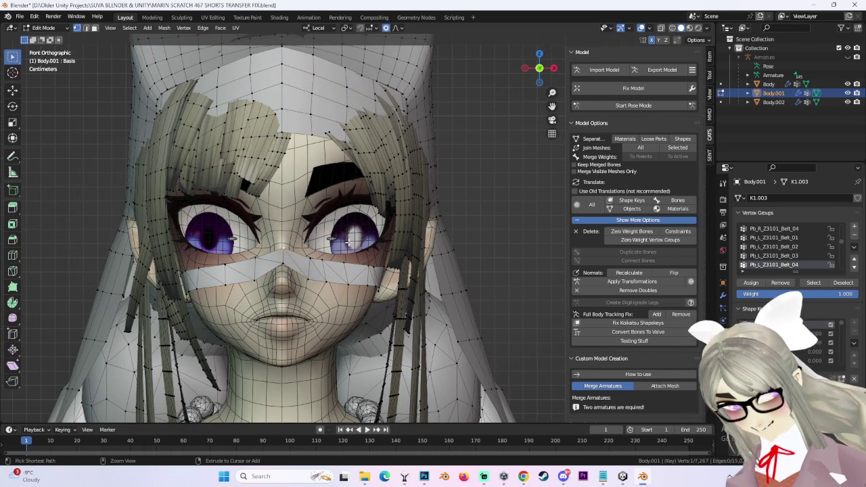
- Maximize the viewport, separate the linked bandage into Body.003, and return to Object Mode
key("ctrl+space")
key("ctrl+l")
key("p")
left_click(371, 301)
left_click(61, 29)
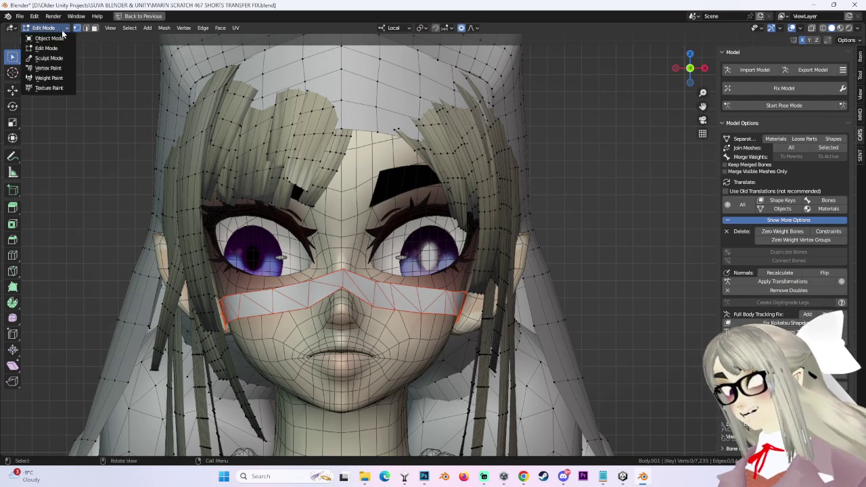
left_click(49, 38)
left_click(437, 298)
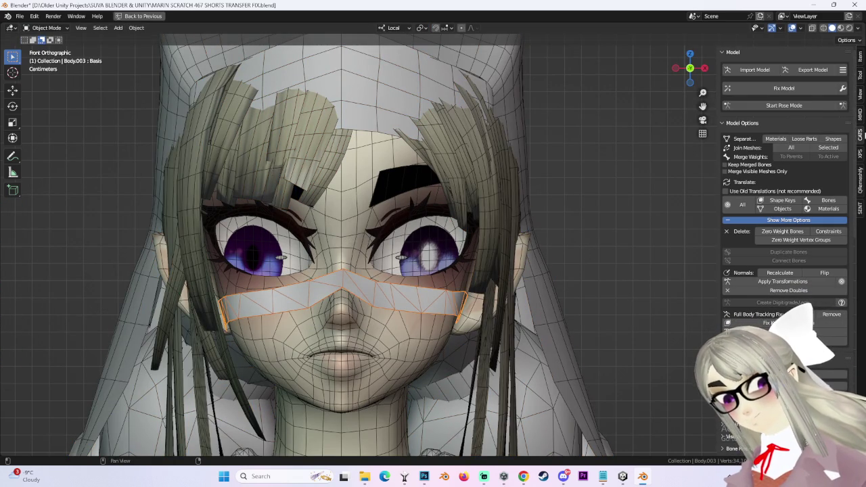
- Restore the program window and inspect the bandage object's transform values in the side panel
scroll(855, 124, "down", 1)
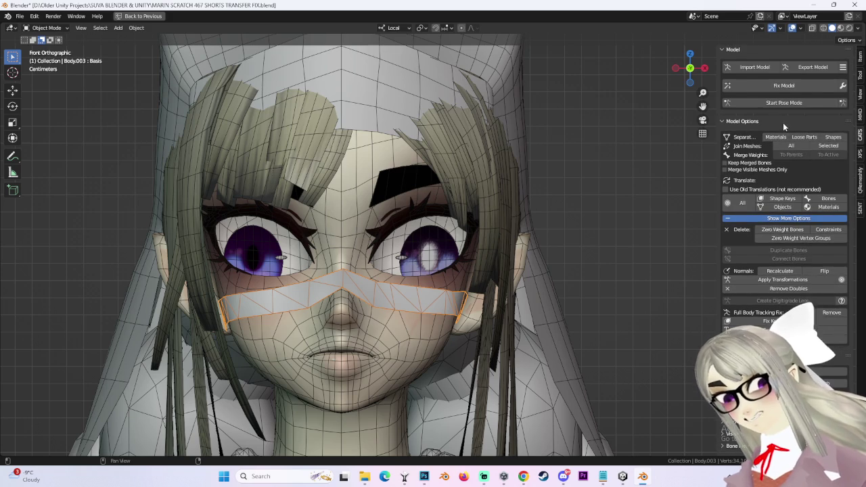
scroll(744, 107, "up", 1)
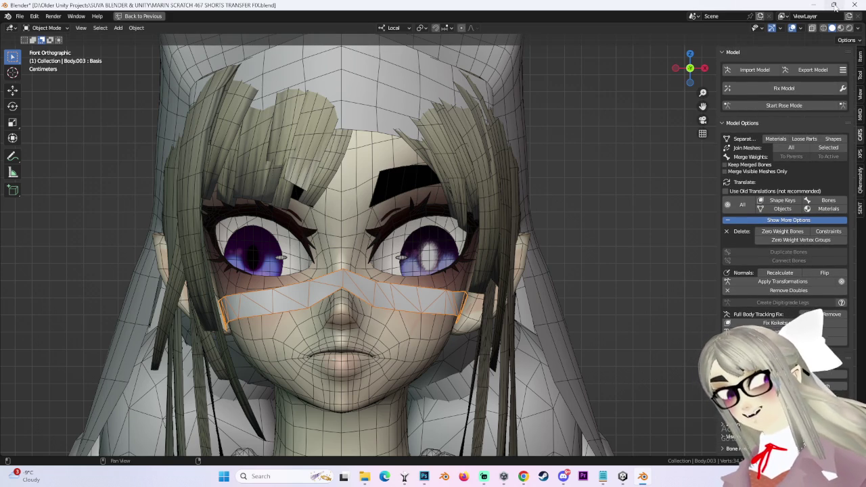
left_click(834, 5)
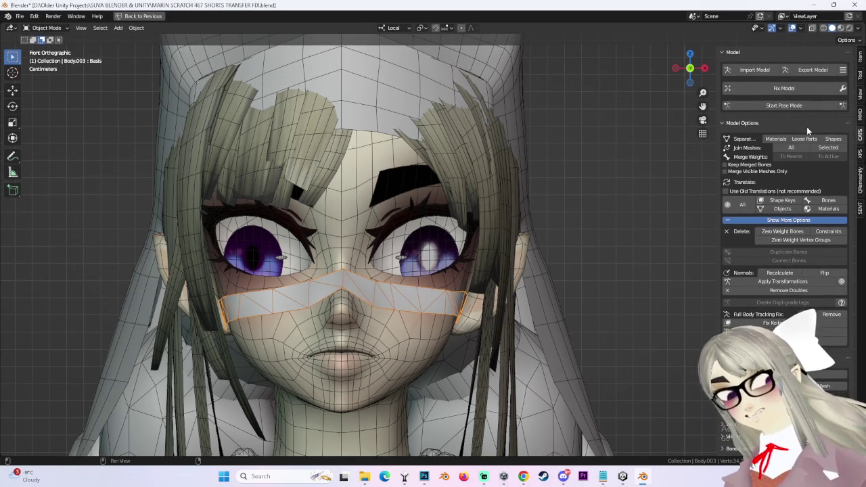
left_click(860, 56)
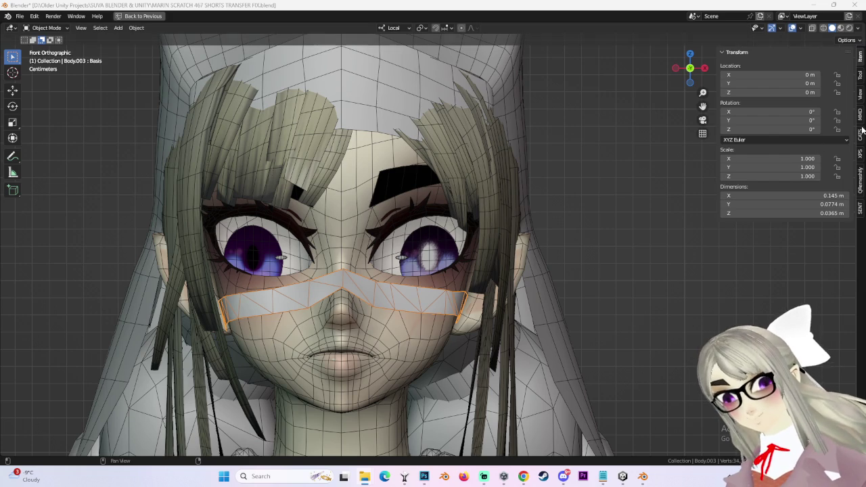
left_click(859, 134)
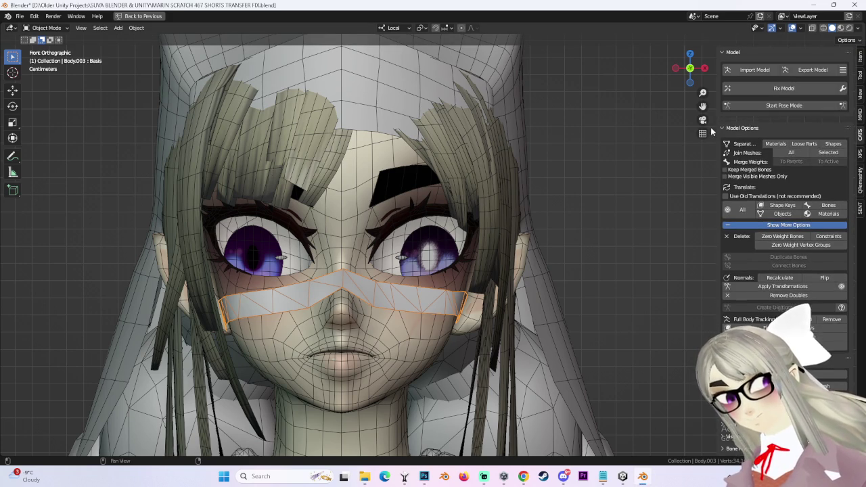
scroll(536, 278, "down", 5)
scroll(511, 303, "up", 3)
left_click(861, 59)
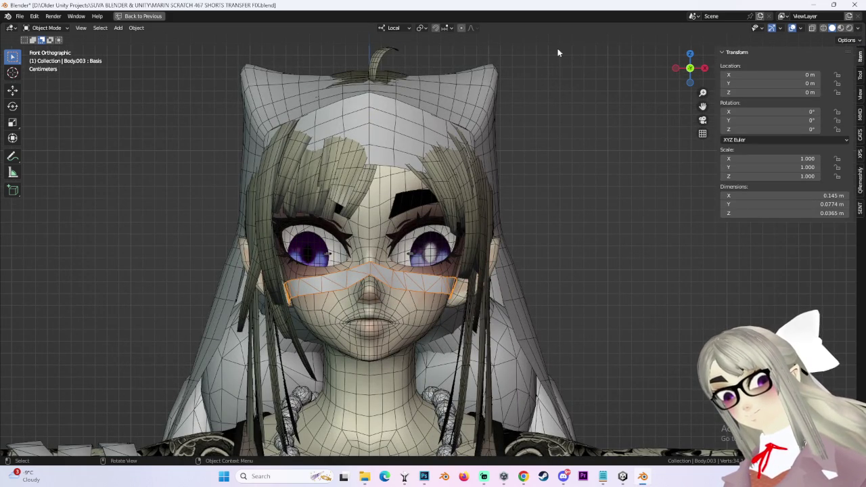
scroll(567, 163, "down", 3)
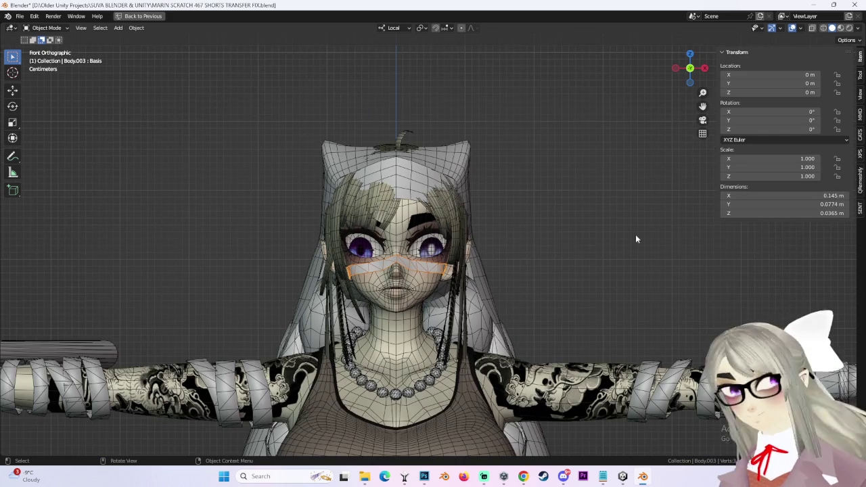
scroll(430, 267, "up", 5)
- Deselect the bandage and browse the side panel's CATS, View, XPS and transform tabs
left_click(624, 264)
scroll(624, 264, "down", 4)
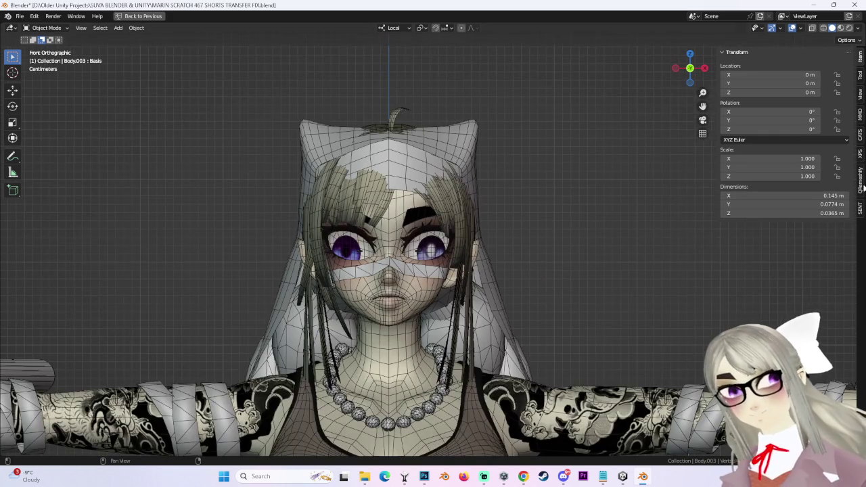
left_click(861, 178)
left_click(862, 95)
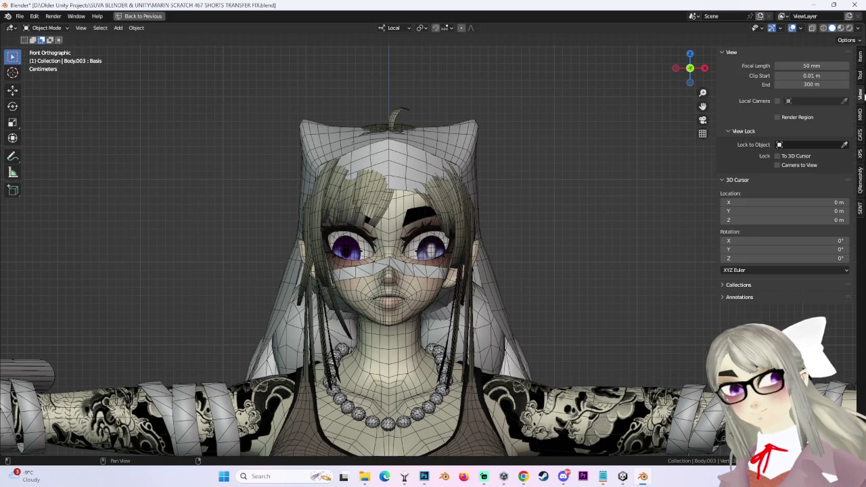
left_click(860, 60)
left_click(861, 153)
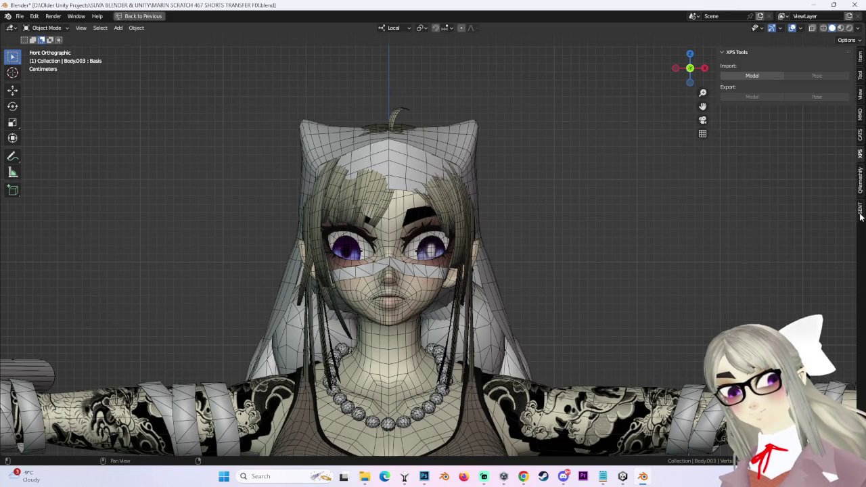
left_click(860, 203)
left_click(861, 57)
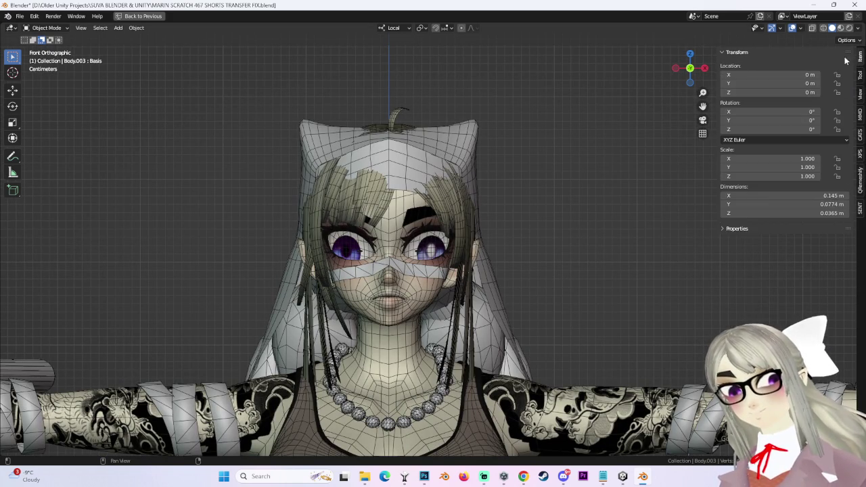
- Check the model from the side, re-maximize the window, and return to the full Layout workspace
left_click(704, 68)
left_click(675, 68)
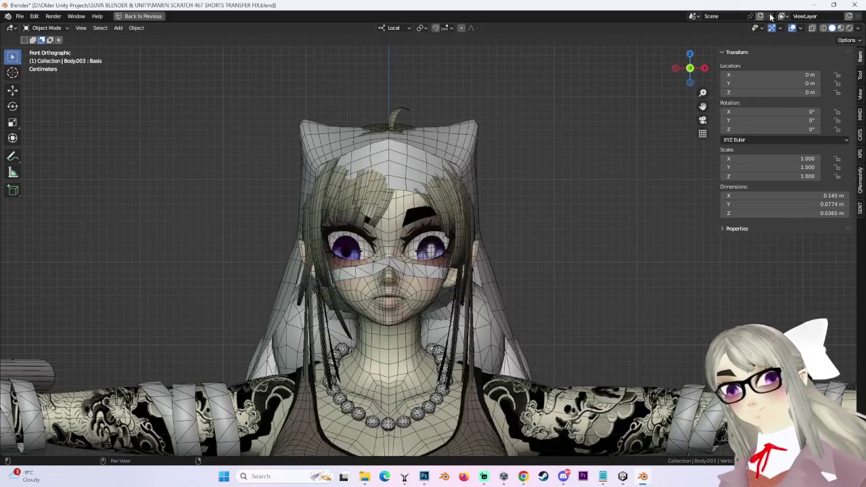
left_click_drag(793, 8, 733, 66)
left_click(816, 58)
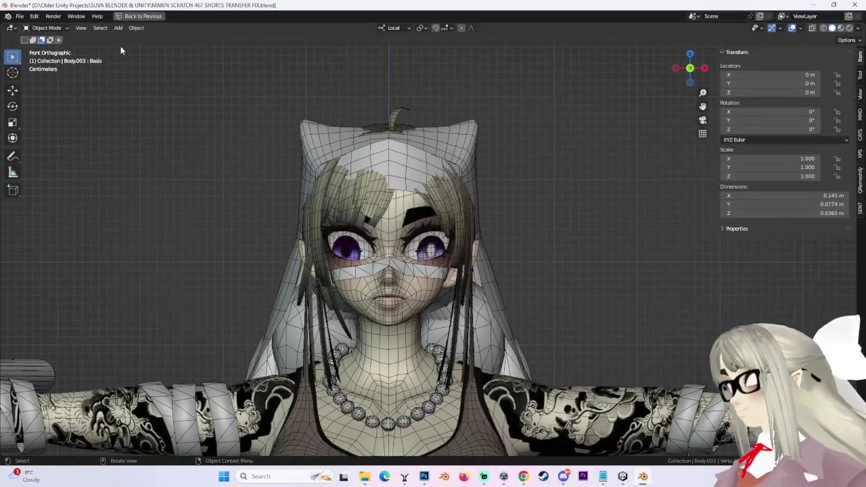
left_click(136, 19)
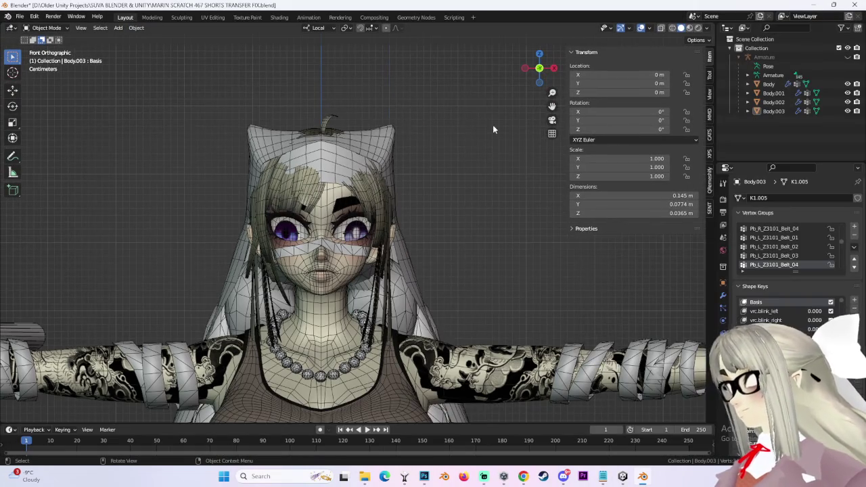
- Hide the bandage mask Body.003, select Body, center the face and turn overlays off
scroll(481, 146, "up", 1)
left_click(342, 255)
left_click(847, 111)
left_click(769, 84)
scroll(406, 237, "up", 3)
middle_click_drag(490, 219, 612, 151, "shift")
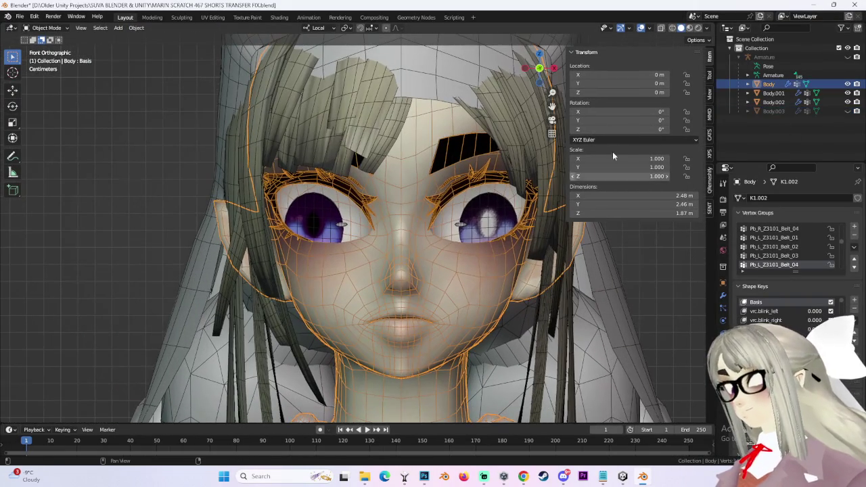
left_click(642, 29)
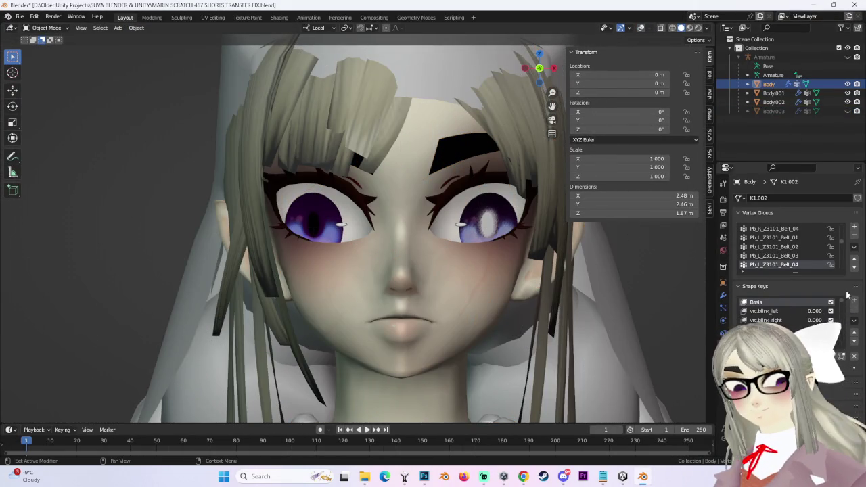
- Preview shape key Key 137 at full strength, then turn viewport overlays back on
scroll(847, 302, "down", 5)
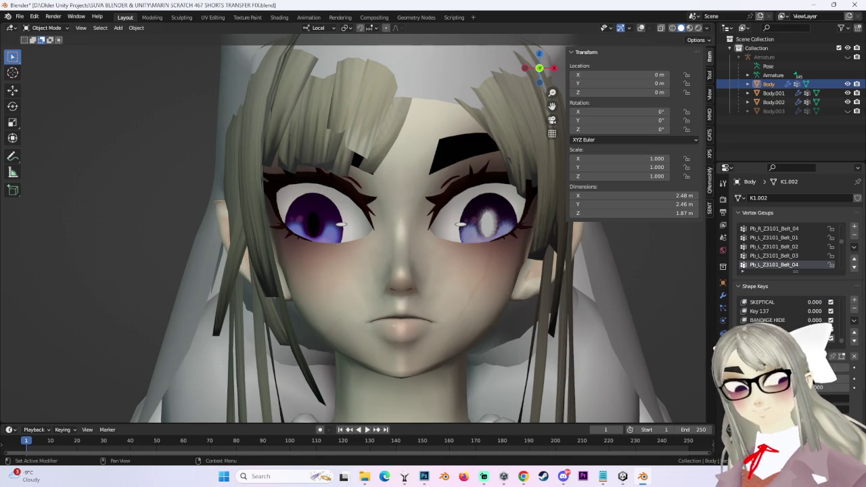
mouse_move(808, 311)
left_mouse_down()
mouse_move(839, 311)
mouse_move(809, 311)
left_mouse_up()
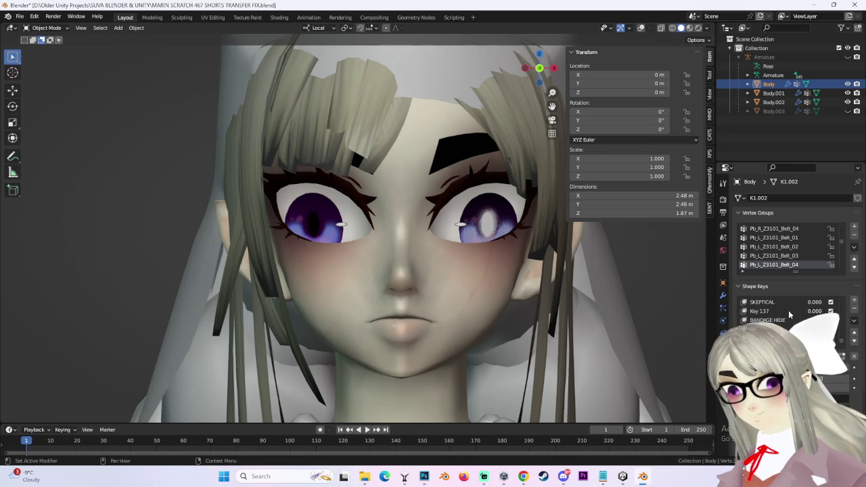
left_click(854, 309)
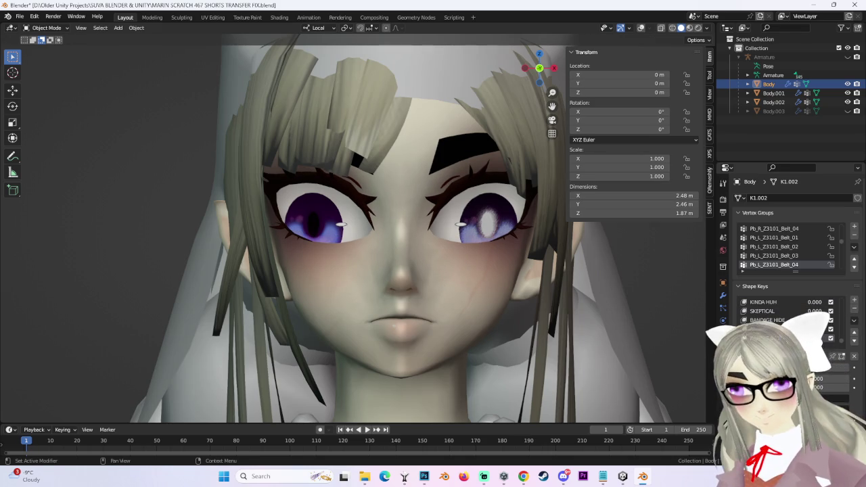
scroll(462, 265, "down", 2)
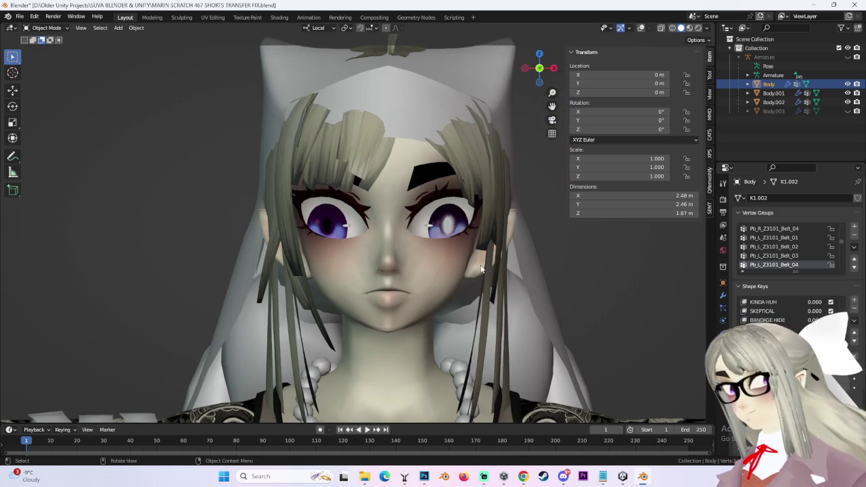
scroll(298, 181, "up", 2)
left_click(649, 29)
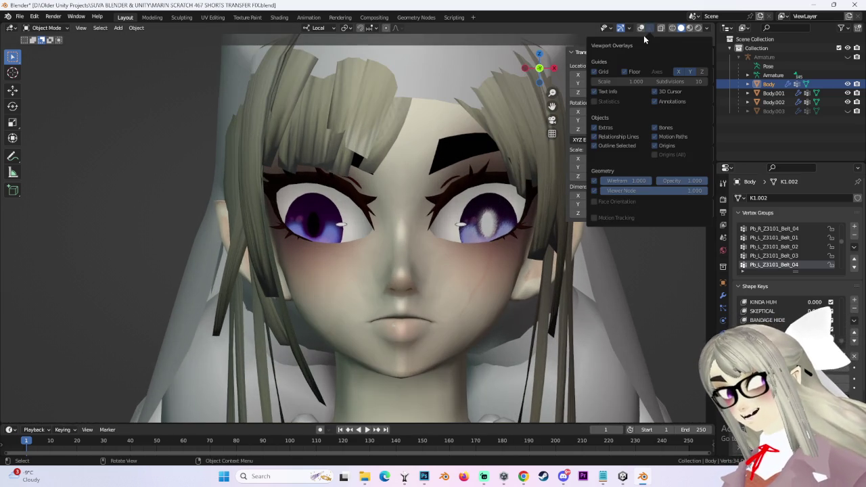
left_click(640, 28)
- Switch Body into Edit Mode and hide the hair object Body.001 to expose the face
scroll(403, 260, "up", 2)
left_click(46, 28)
left_click(47, 44)
scroll(446, 253, "down", 2)
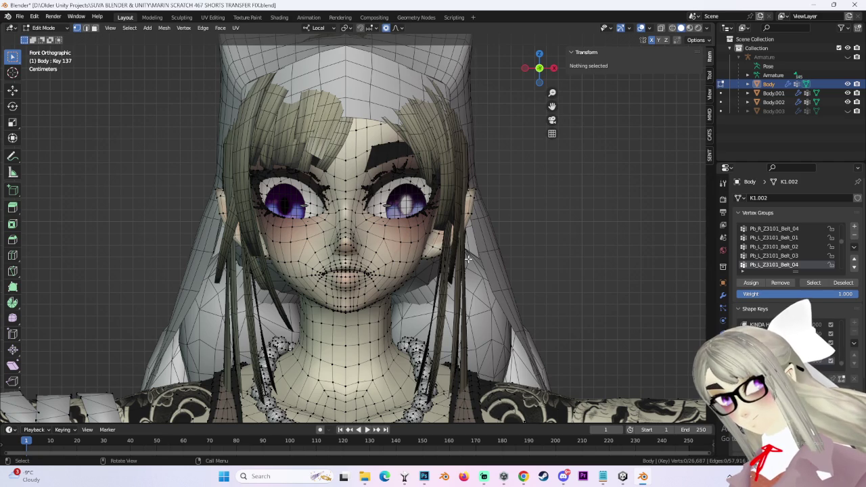
scroll(468, 258, "up", 2)
left_click(846, 93)
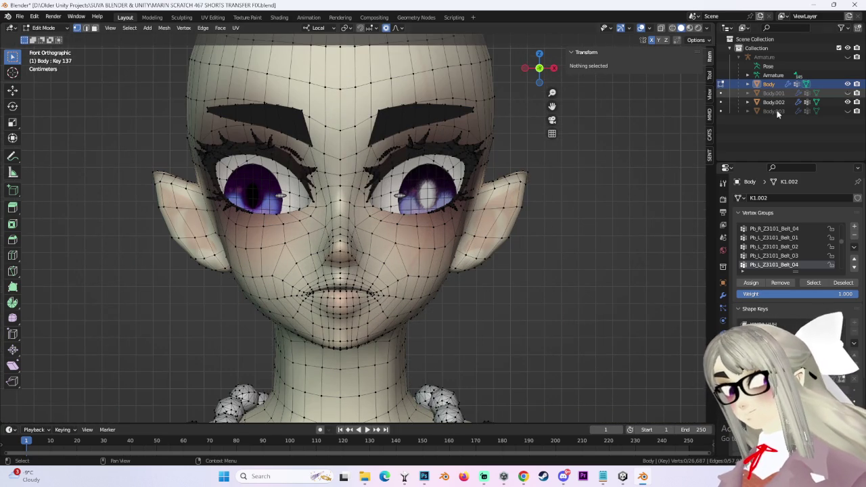
- Select the left and right eyebrow meshes with Ctrl+L and hide them
middle_click_drag(365, 156, 415, 199, "shift")
left_click(328, 153)
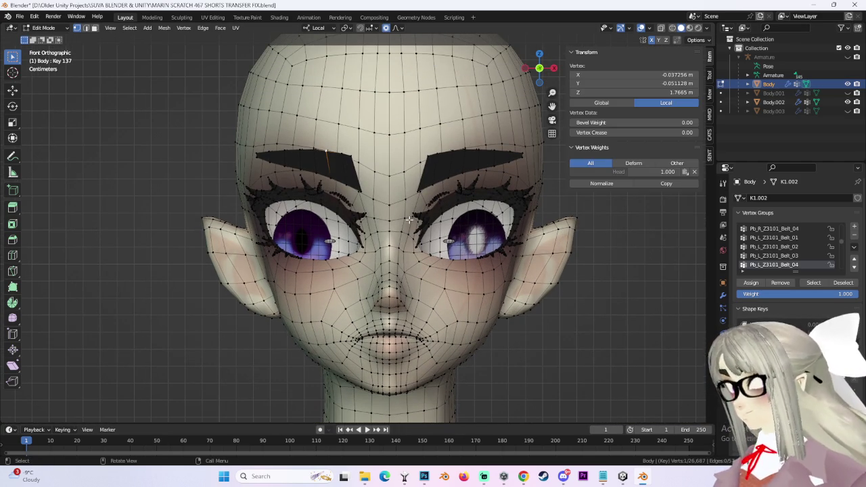
key("ctrl+l")
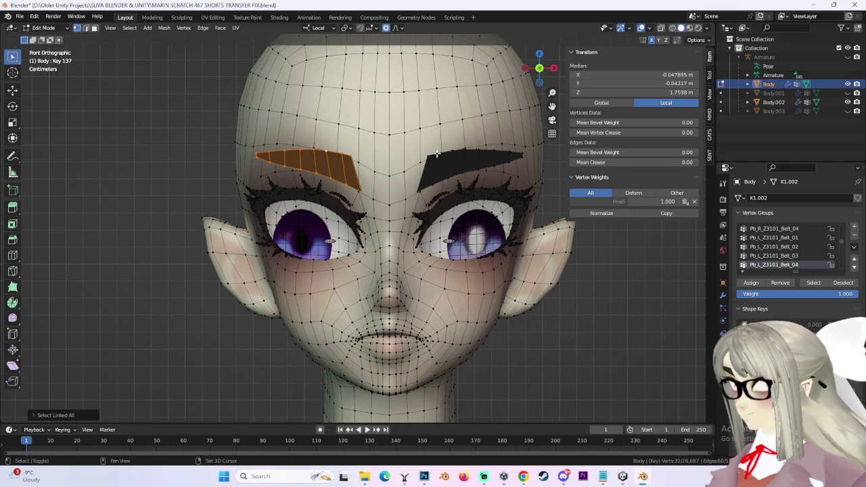
left_click(436, 154, "shift")
key("ctrl+l")
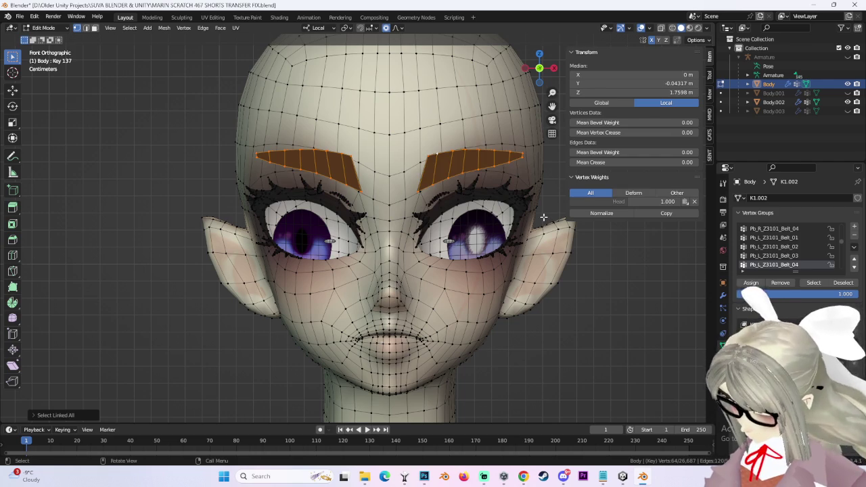
key("h")
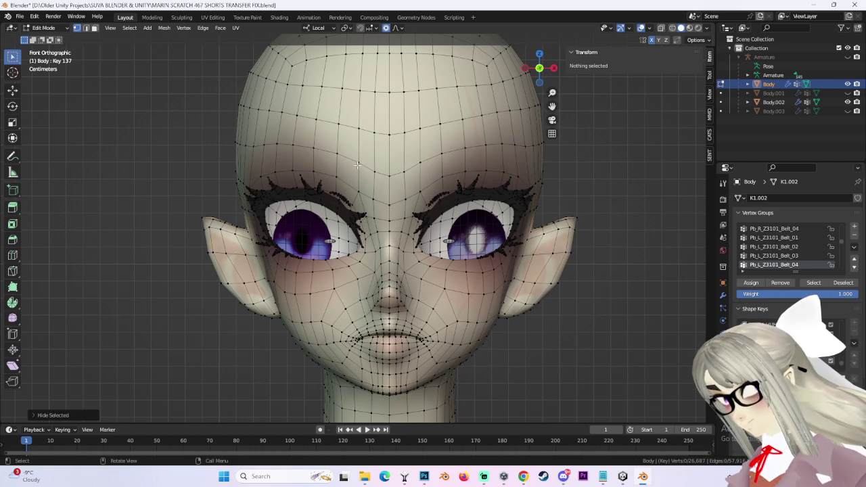
- Lower the brow vertex above the right eye along Z with proportional falloff
left_click(465, 172)
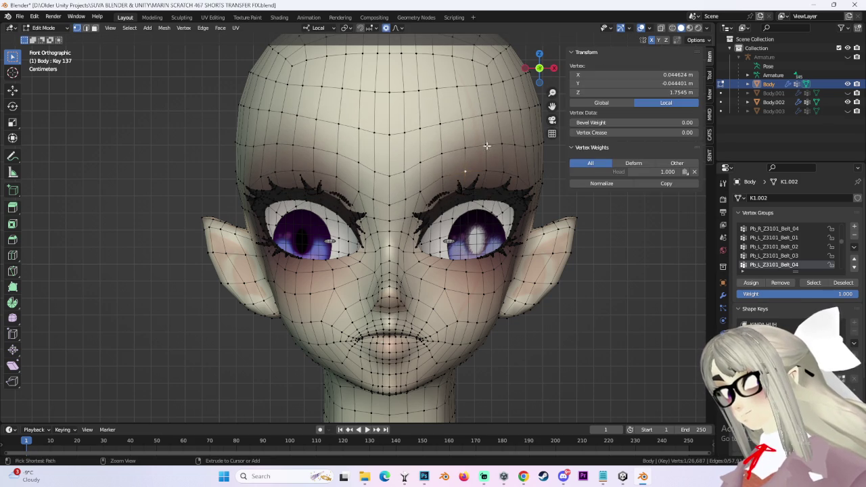
left_click(398, 28)
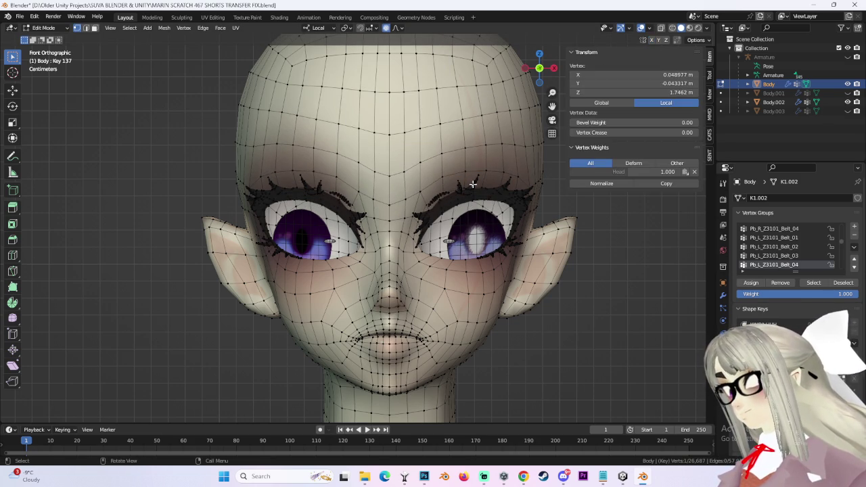
key("g")
scroll(463, 176, "up", 5)
scroll(458, 170, "down", 5)
key("z")
scroll(458, 173, "down", 2)
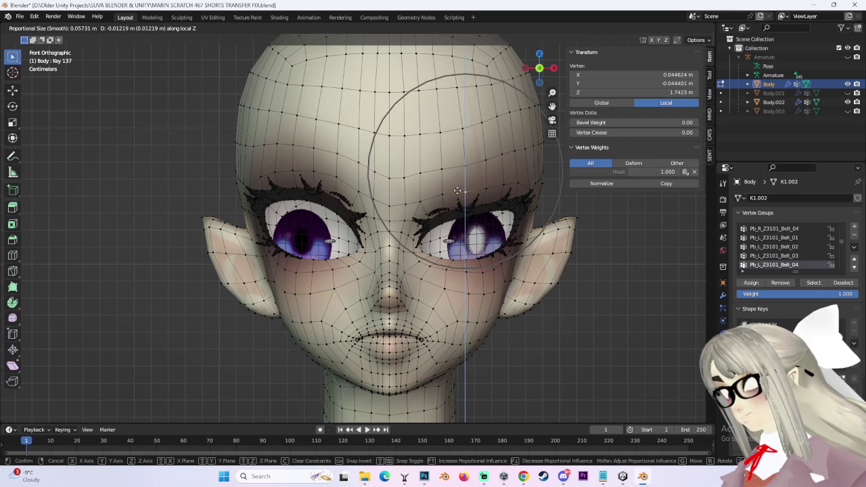
left_click(457, 191)
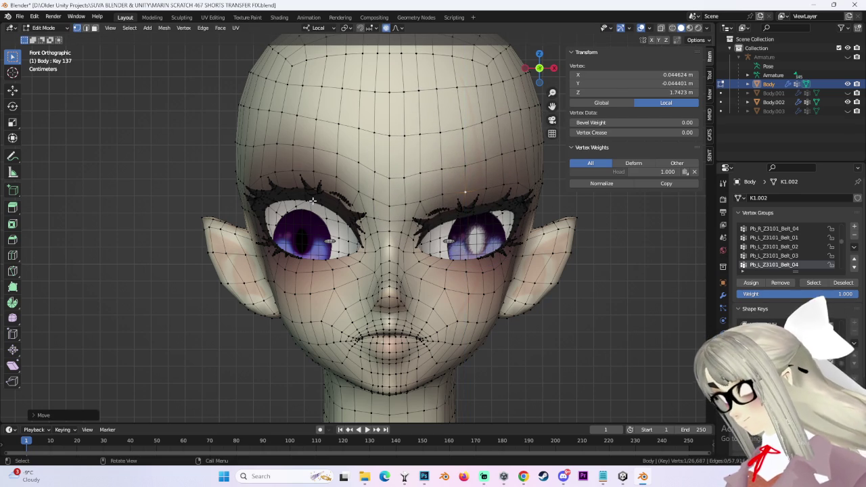
- Softly adjust the brow near the left eye, then select the vertex above the right eye
key("g")
key("z")
scroll(313, 207, "up", 3)
scroll(315, 211, "up", 1)
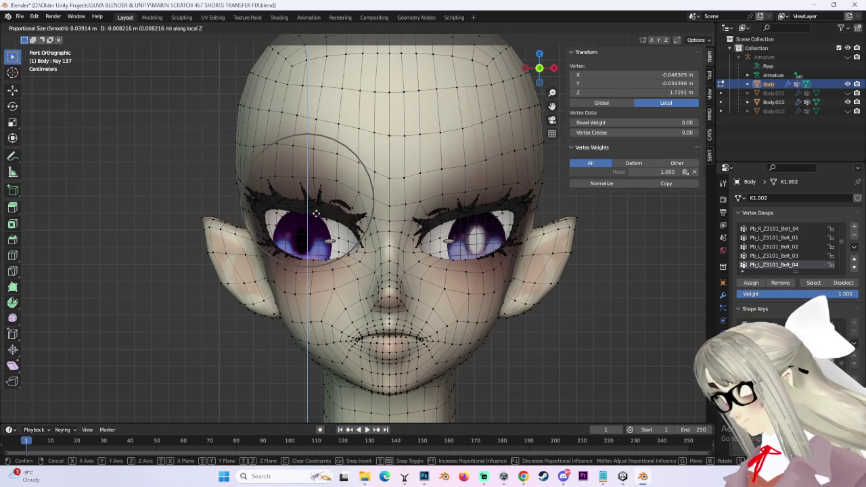
right_click(315, 214)
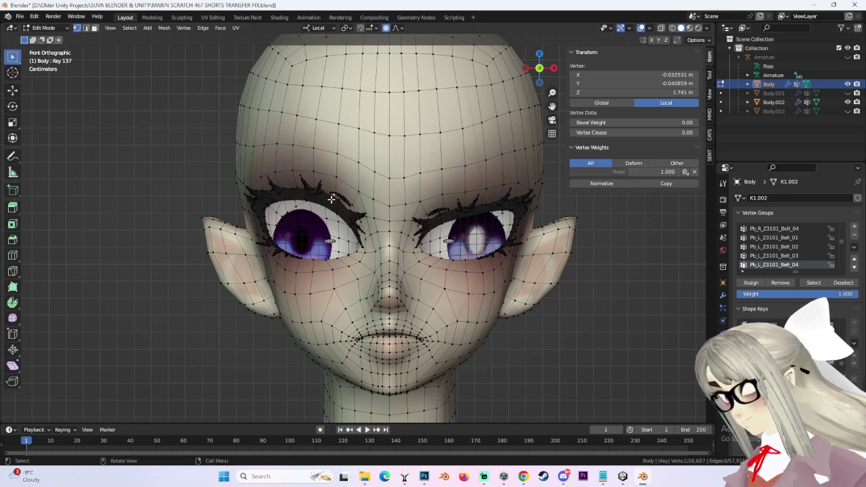
key("g")
scroll(331, 200, "down", 2)
left_click(332, 202)
left_click(331, 202)
left_click(462, 211)
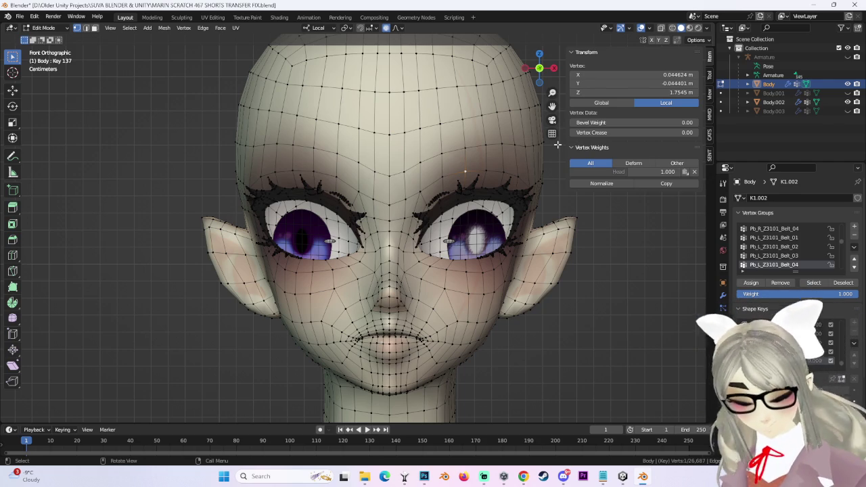
- Raise the left cheek vertex vertically with proportional editing
left_click(301, 276)
key("g")
key("Escape")
scroll(320, 265, "up", 3)
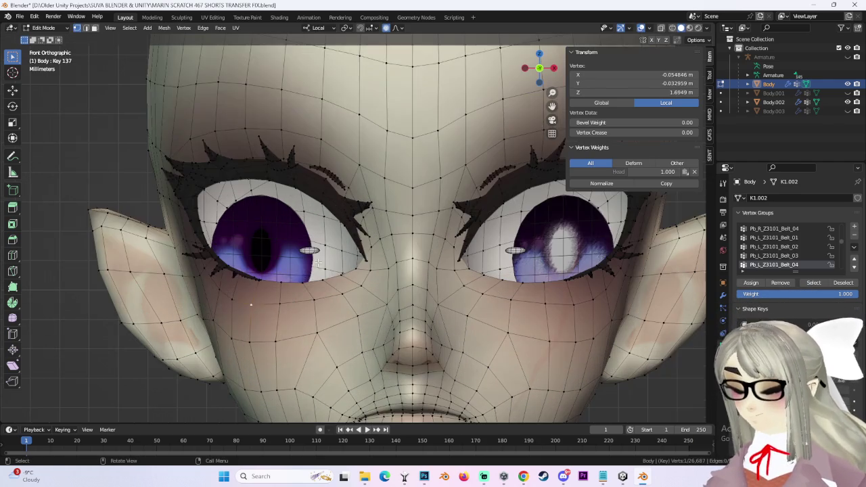
key("g")
key("z")
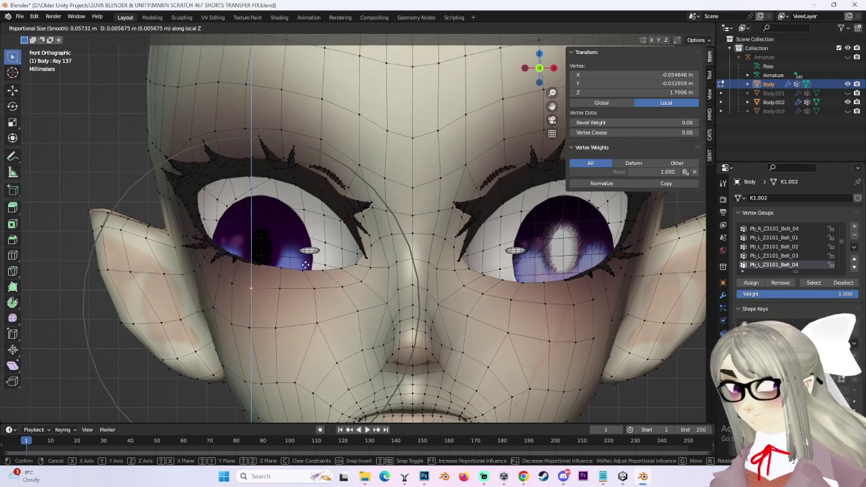
left_click(306, 264)
scroll(387, 219, "down", 3)
- Move the right cheek vertex with soft falloff, tuning the influence radius
left_click(471, 260)
key("g")
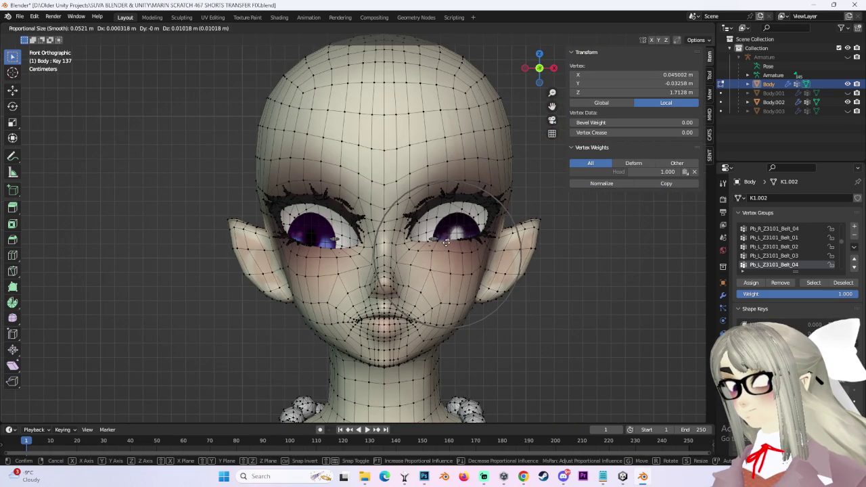
scroll(446, 243, "up", 3)
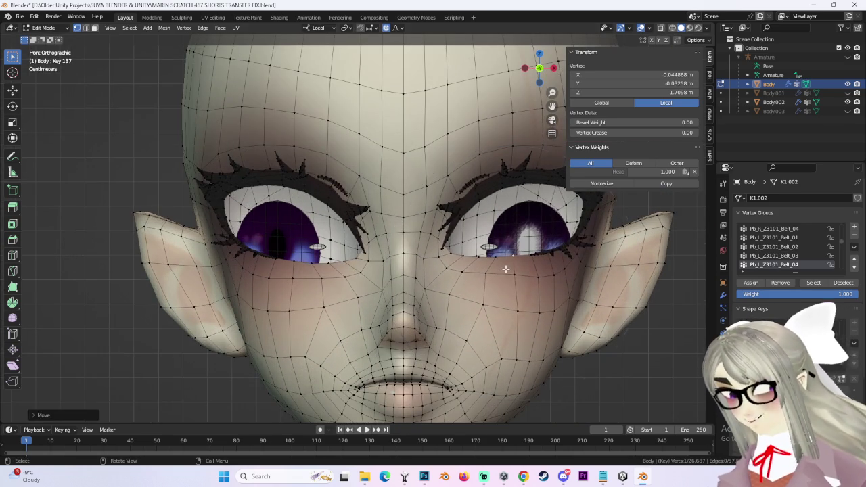
scroll(514, 271, "down", 6)
scroll(518, 270, "up", 7)
scroll(522, 270, "up", 3)
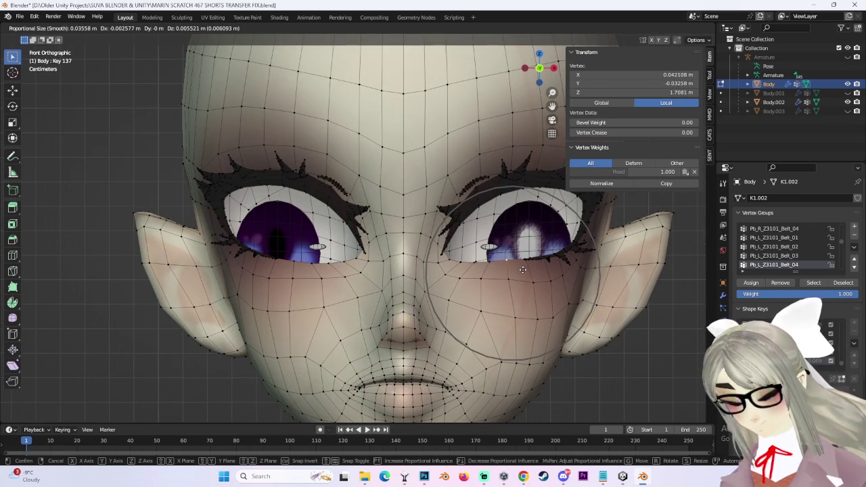
scroll(524, 273, "down", 3)
scroll(534, 274, "down", 2)
left_click(534, 274)
- Nudge the right cheek upward twice more with soft falloff
key("g")
left_click(473, 261)
key("g")
left_click(473, 253)
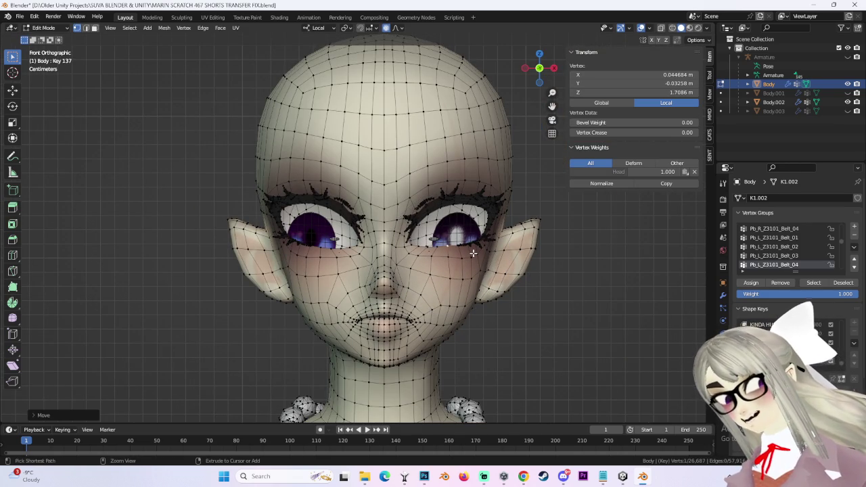
- Reshape the under-eye vertex beside the right eye in two soft moves
key("g")
key("z")
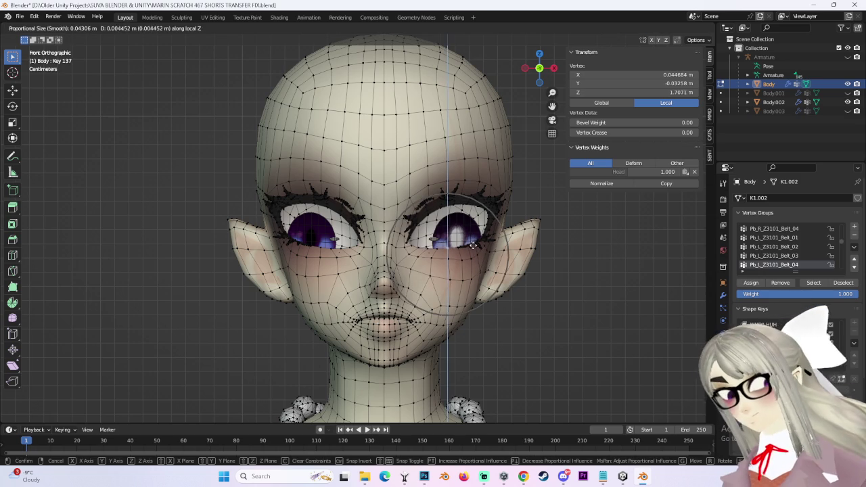
key("z")
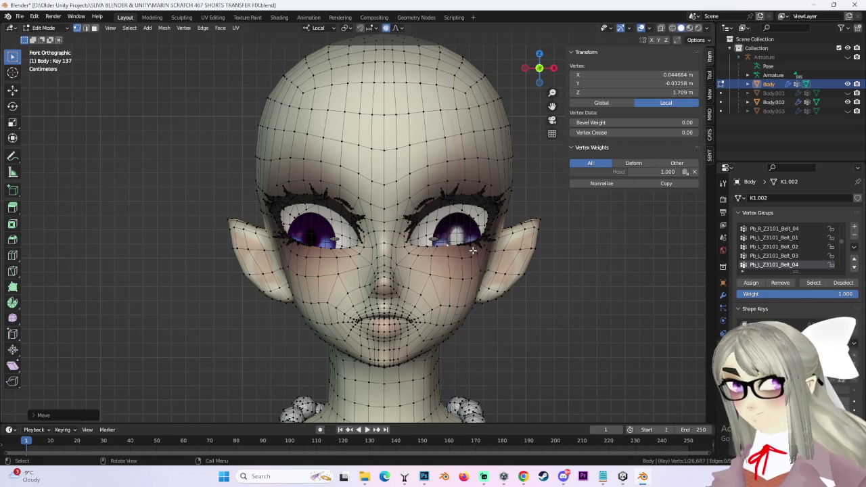
left_click(473, 250)
key("g")
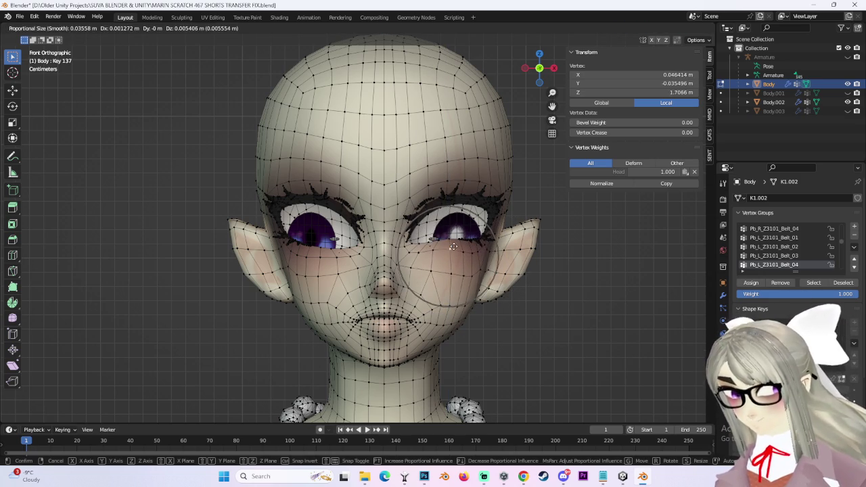
left_click(454, 250)
- Check the face from a three-quarter view, return to front view, and hide overlays
mouse_move(454, 250)
middle_mouse_down()
mouse_move(532, 255)
mouse_move(514, 203)
middle_mouse_up()
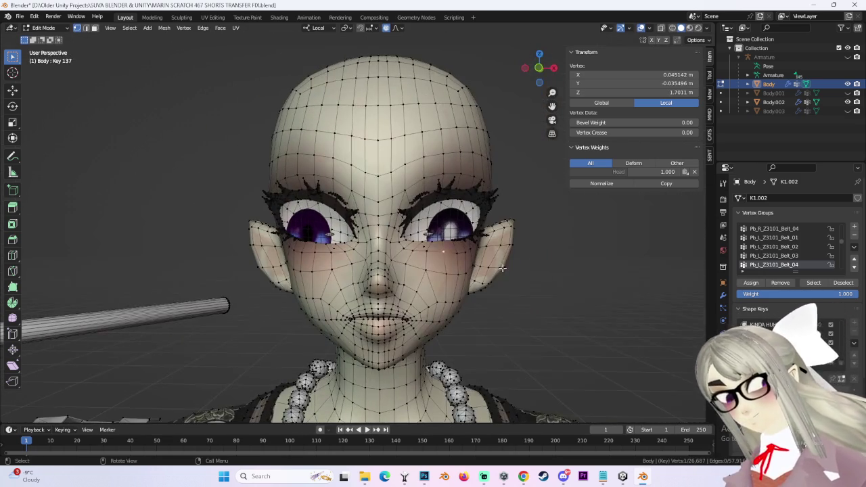
left_click(538, 67)
scroll(464, 326, "up", 3)
scroll(467, 234, "down", 2)
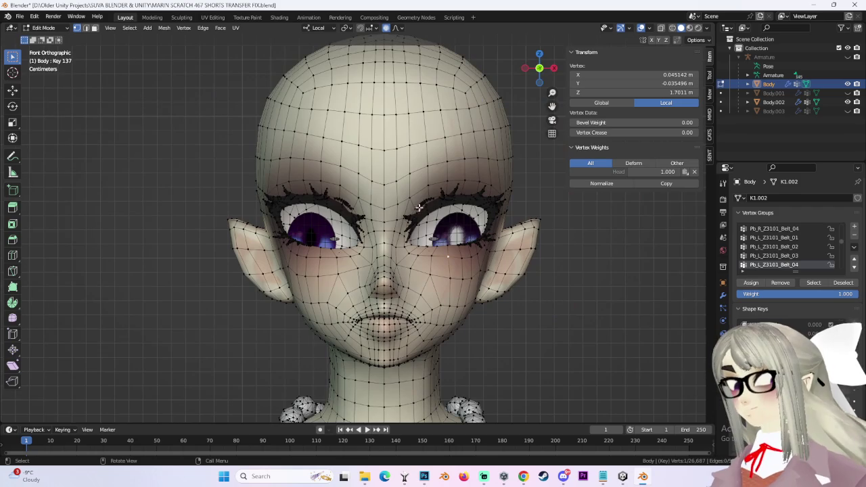
middle_click_drag(399, 298, 399, 271, "shift")
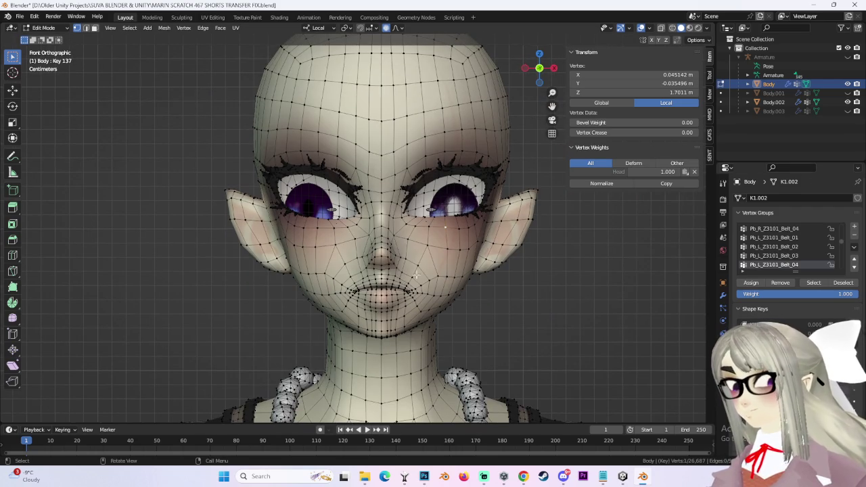
key("shift+alt+z")
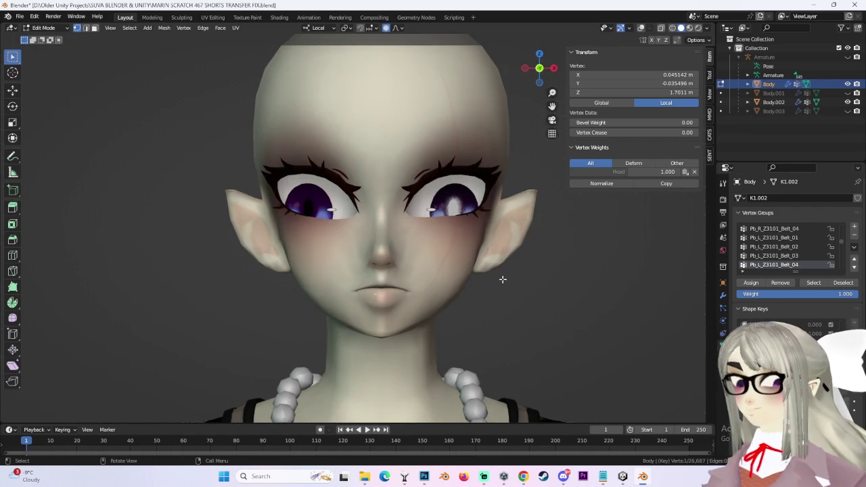
- Raise the brow vertices above the left eye, then above the right eye
key("g")
scroll(321, 153, "down", 5)
left_click(319, 160)
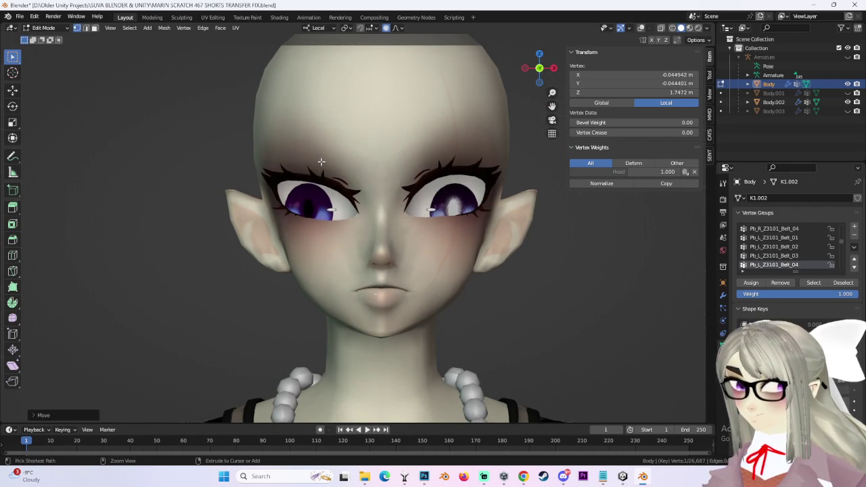
key("g")
left_click(320, 161)
left_click(438, 157)
key("g")
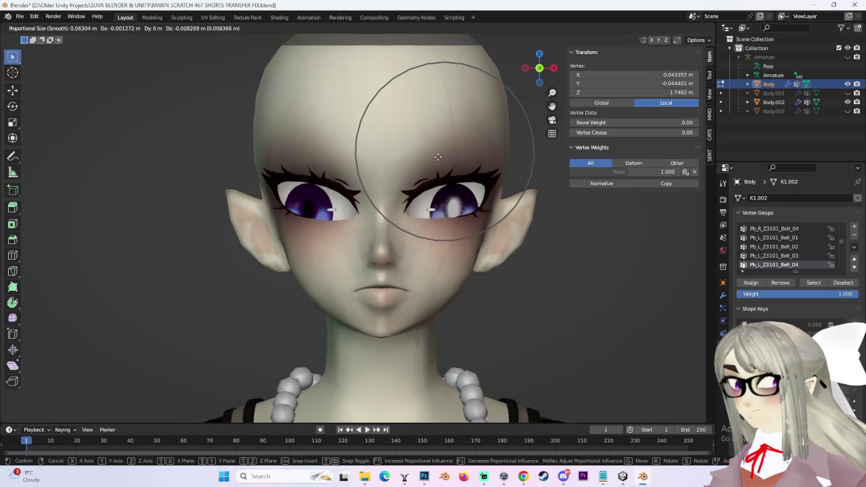
left_click(431, 144)
- Further reshape the right brow through several soft proportional moves
key("g")
left_click(406, 155)
key("g")
left_click(445, 144)
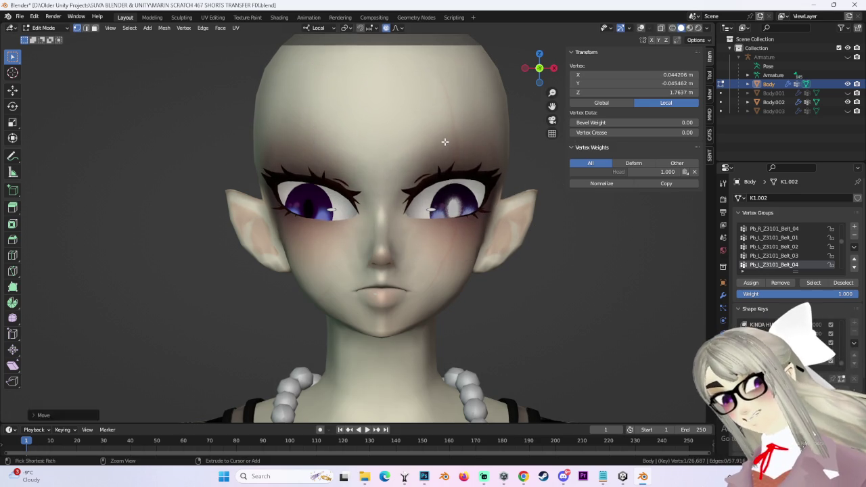
scroll(444, 142, "up", 2)
key("g")
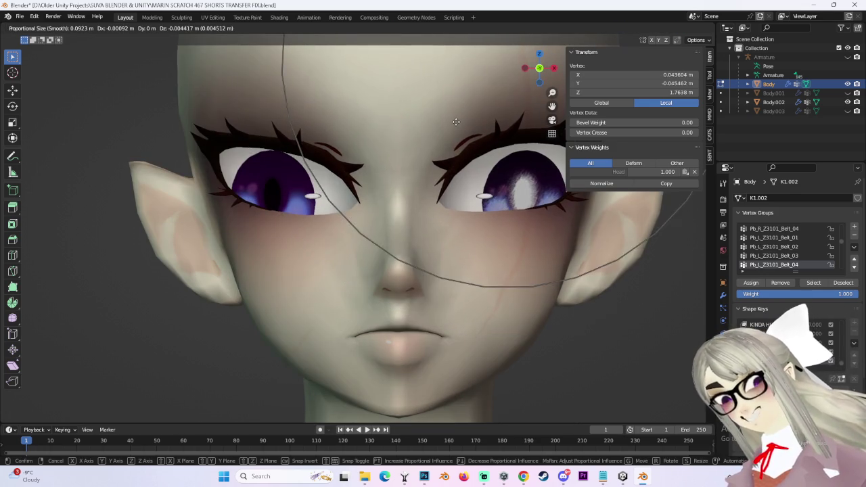
left_click(454, 124)
scroll(453, 125, "down", 2)
- Undo a stray brow selection and try further brow moves, cancelling them
key("g")
left_click(505, 151)
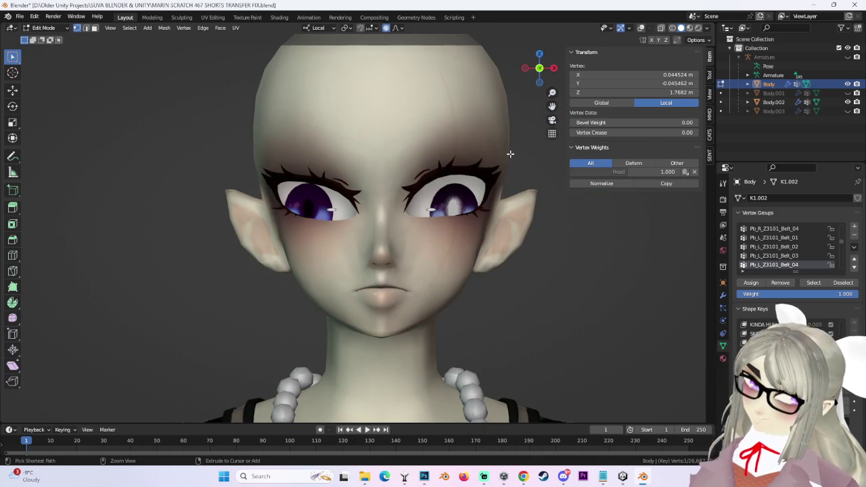
key("ctrl+z")
key("ctrl+z")
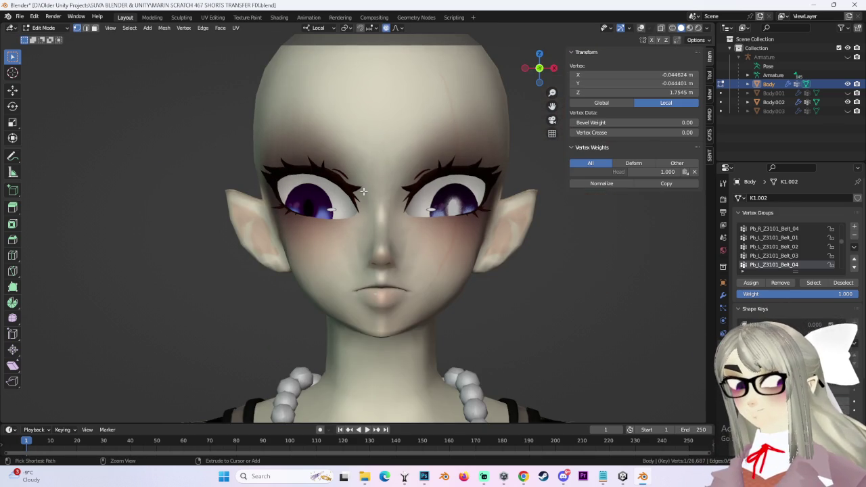
key("g")
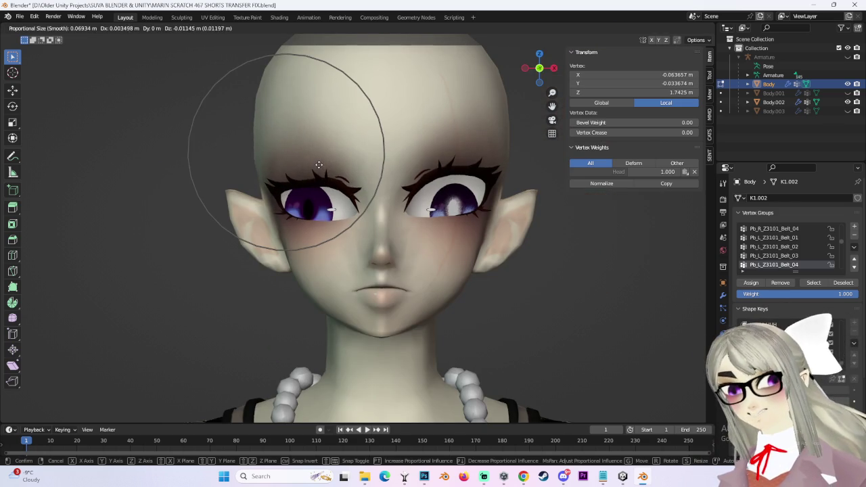
key("Escape")
key("g")
key("Escape")
- Toggle the hair object's visibility off and back in the Outliner
scroll(395, 216, "up", 3)
scroll(396, 216, "down", 1)
scroll(395, 215, "down", 1)
scroll(394, 214, "down", 1)
scroll(393, 213, "down", 1)
left_click(847, 93)
left_click(847, 92)
- Toggle the face band and eye objects' visibility in the Outliner
left_click(848, 111)
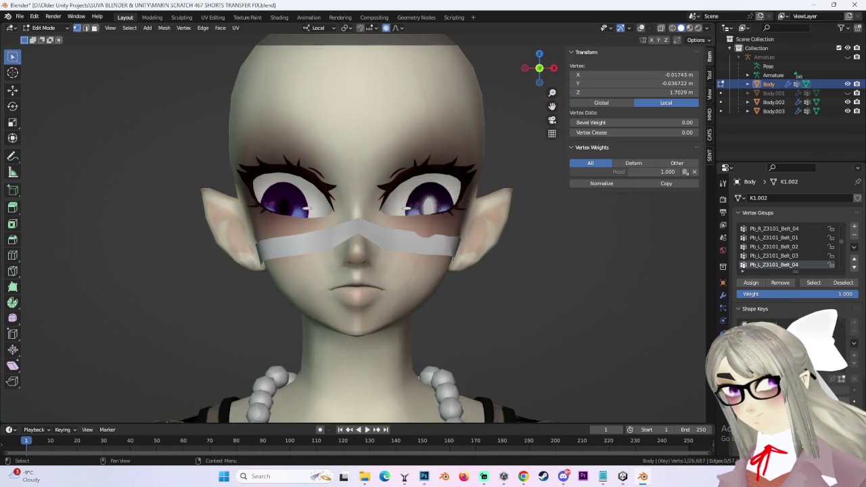
left_click(847, 111)
left_click(848, 102)
left_click(847, 101)
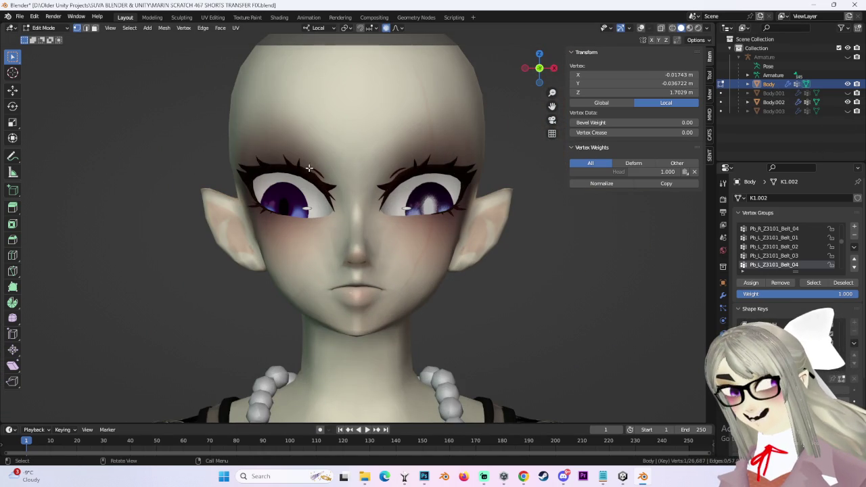
- Raise the brow above the left eye and lower the eye area beneath it
key("g")
scroll(297, 162, "up", 2)
scroll(294, 165, "down", 2)
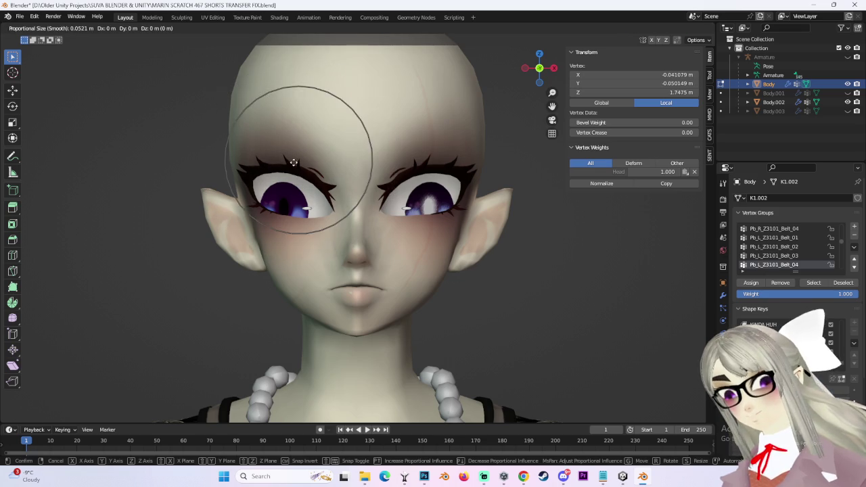
scroll(292, 170, "down", 1)
left_click(293, 167)
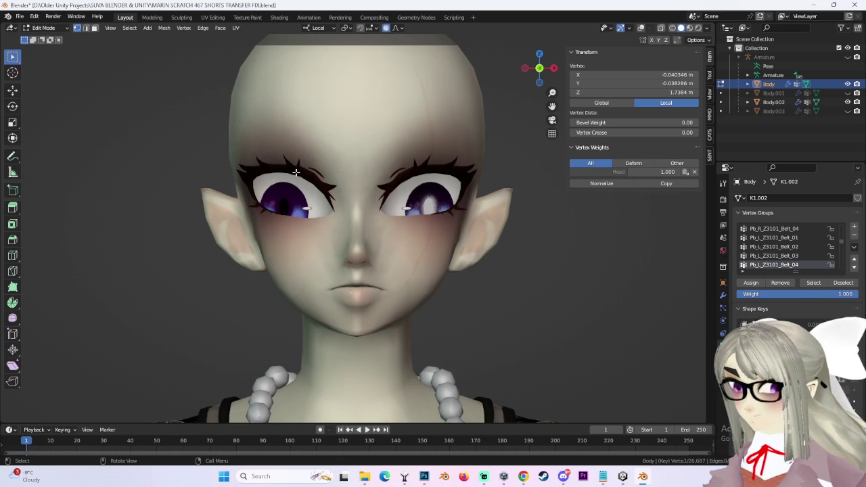
key("g")
left_click(304, 222)
key("g")
key("Escape")
scroll(309, 225, "up", 1)
key("g")
key("Escape")
- Reshape the vertex beside the right eye in two soft proportional moves
left_click(456, 228)
key("g")
scroll(451, 222, "up", 2)
left_click(422, 223)
scroll(474, 226, "up", 1)
key("g")
left_click(489, 217)
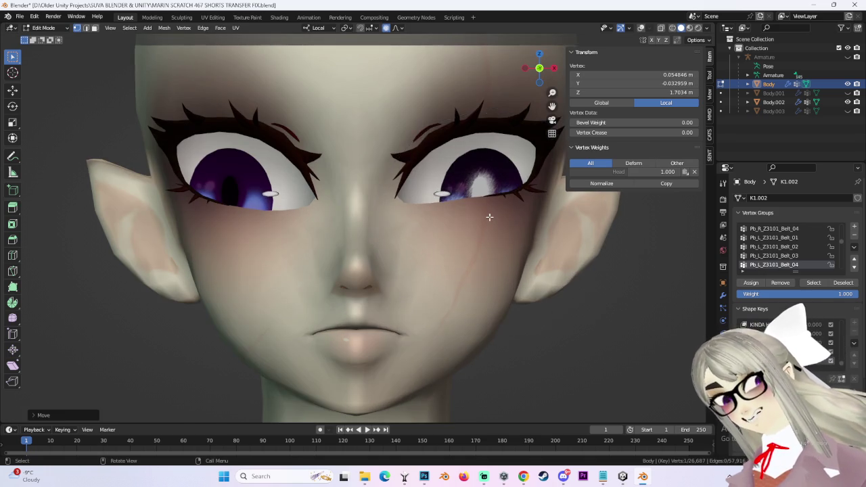
scroll(484, 222, "down", 4)
scroll(431, 264, "up", 2)
- Softly move the vertex at the left mouth corner
left_click(306, 291)
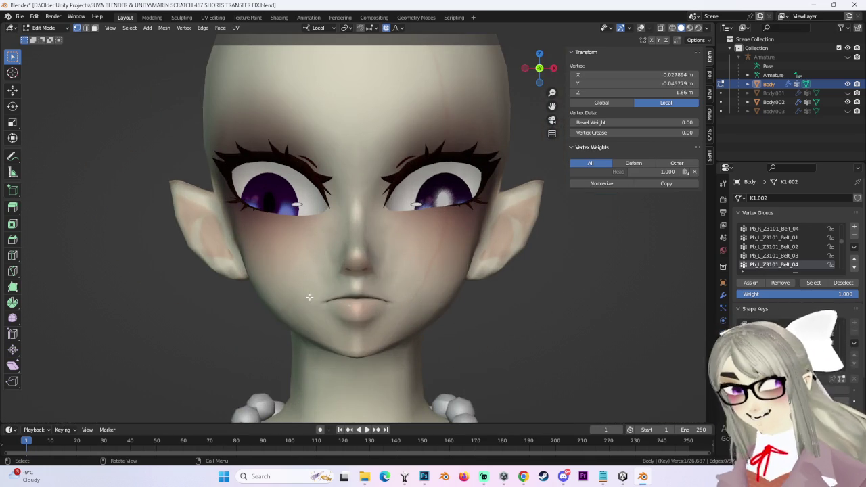
key("g")
left_click(302, 286)
- Move the mouth-corner vertex again, then softly shift an under-eye vertex on the other side
key("g")
left_click(453, 284)
scroll(447, 294, "up", 3)
middle_click_drag(448, 294, 406, 301)
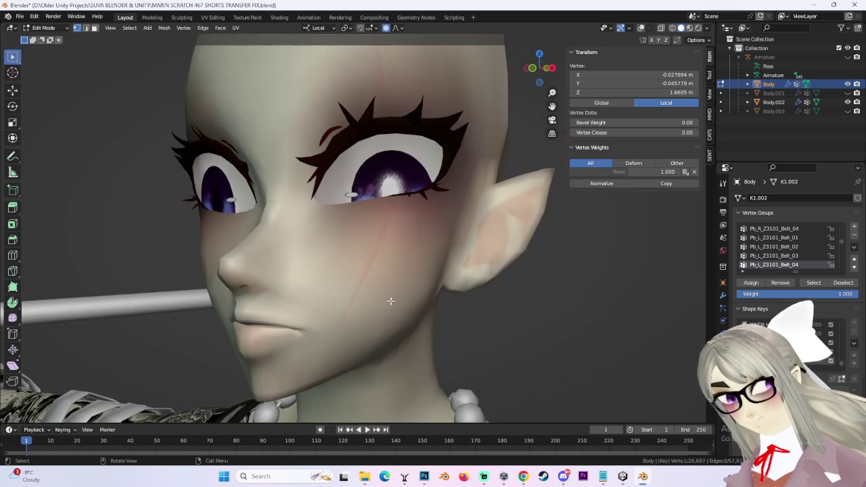
middle_click_drag(350, 307, 351, 230)
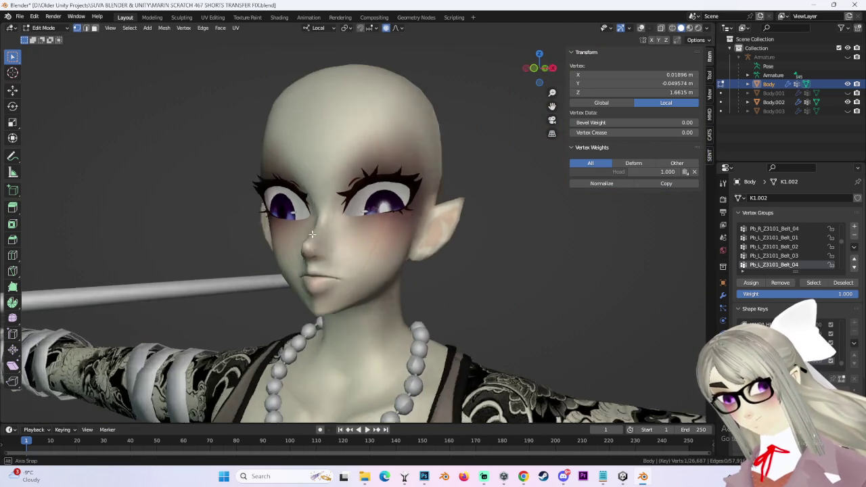
left_click(351, 224)
key("g")
left_click(332, 223)
- From the front, softly reposition the vertices near the eyelashes
mouse_move(332, 224)
middle_mouse_down()
mouse_move(460, 219)
mouse_move(477, 230)
middle_mouse_up()
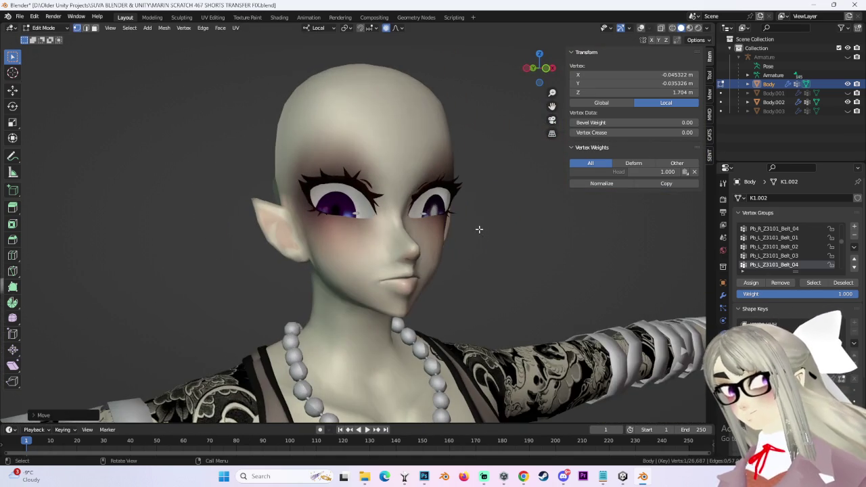
left_click(340, 160)
key("g")
left_click(357, 163)
key("g")
left_click(357, 162)
mouse_move(357, 162)
middle_mouse_down()
mouse_move(371, 190)
mouse_move(351, 157)
mouse_move(356, 238)
mouse_move(351, 223)
mouse_move(325, 227)
middle_mouse_up()
- Nudge the cheek vertex several times with proportional falloff to soften the cheek
key("g")
left_click(366, 185)
key("g")
left_click(370, 187)
key("g")
left_click(356, 168)
key("g")
left_click(352, 162)
- Reshape the under-eye cheek vertex and refine the cheek shape once more
key("g")
left_click(350, 215)
key("g")
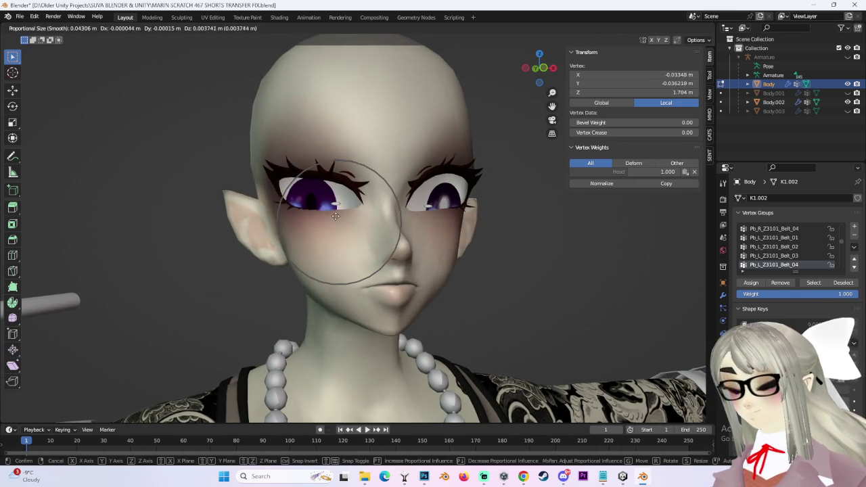
left_click(324, 227)
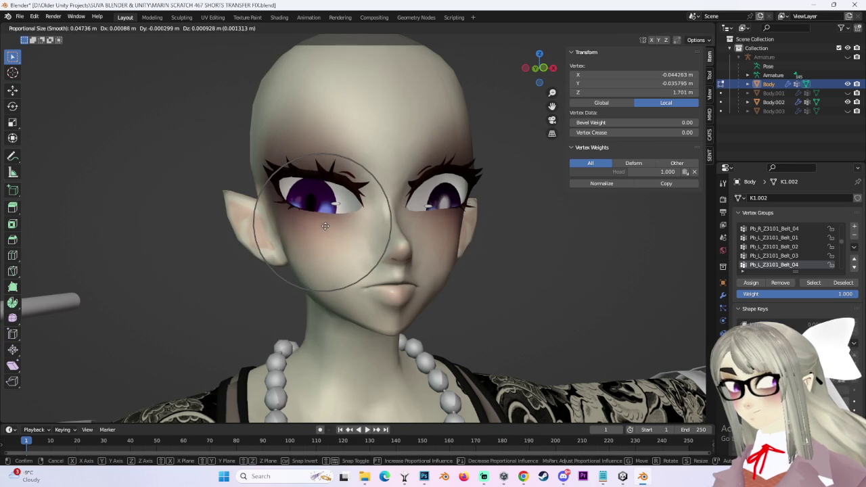
left_click(345, 174)
- From a frontal view, move the brow vertex twice with soft falloff
middle_click_drag(345, 174, 345, 167)
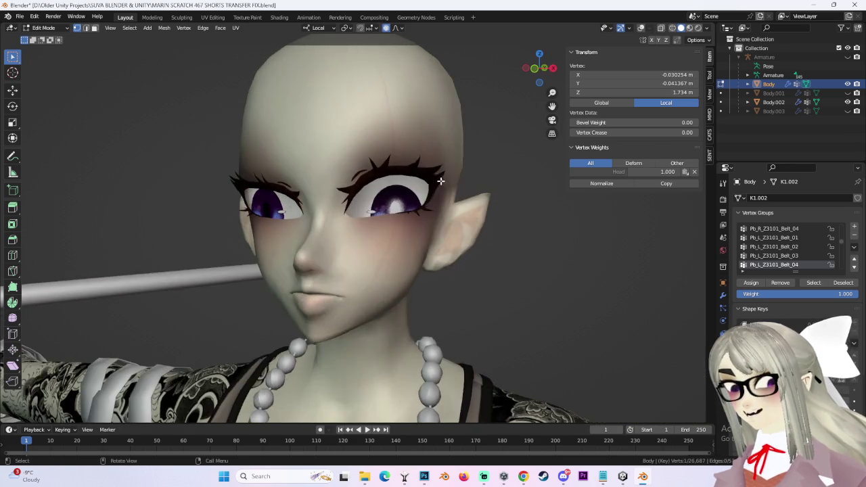
key("g")
left_click(318, 169)
key("g")
left_click(311, 192)
- Reshape the brow above the left eye with repeated soft moves, enlarging the falloff
key("g")
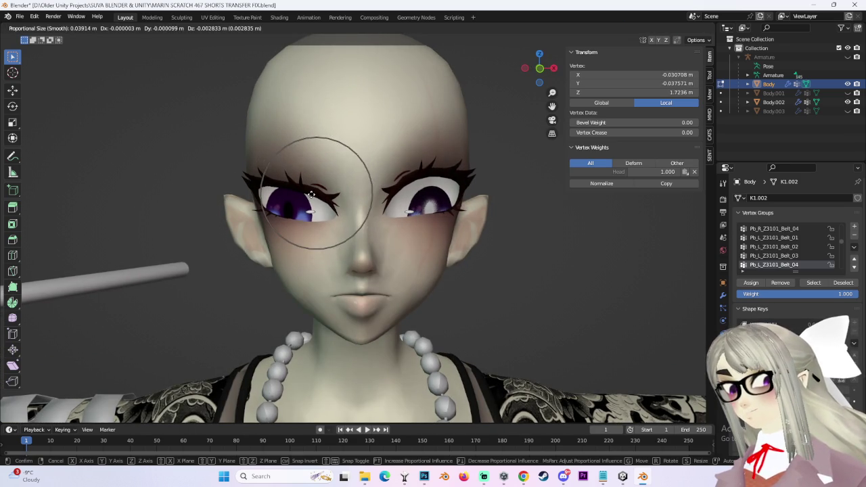
left_click(312, 192)
key("g")
left_click(312, 232)
key("g")
left_click(315, 232)
key("g")
scroll(325, 155, "down", 6)
scroll(319, 170, "down", 4)
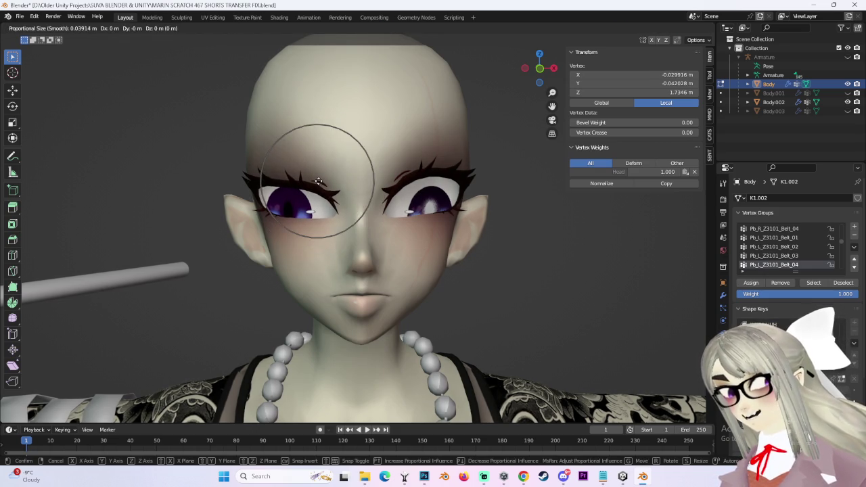
left_click(317, 186)
- From a three-quarter view, refine the brow vertex with smaller, tighter-falloff moves
mouse_move(317, 186)
middle_mouse_down()
mouse_move(420, 190)
mouse_move(360, 179)
middle_mouse_up()
key("g")
left_click(358, 172)
scroll(355, 219, "up", 2)
key("g")
left_click(355, 145)
key("g")
scroll(353, 147, "up", 2)
left_click(353, 146)
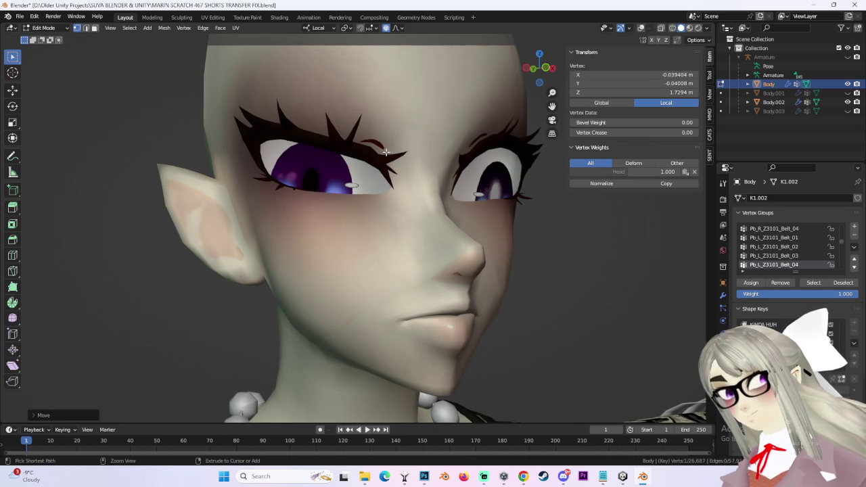
key("g")
left_click(366, 111)
- In front view, softly move the under-eye vertex and the cheek vertices below the eye
mouse_move(365, 111)
middle_mouse_down()
mouse_move(397, 157)
mouse_move(541, 79)
middle_mouse_up()
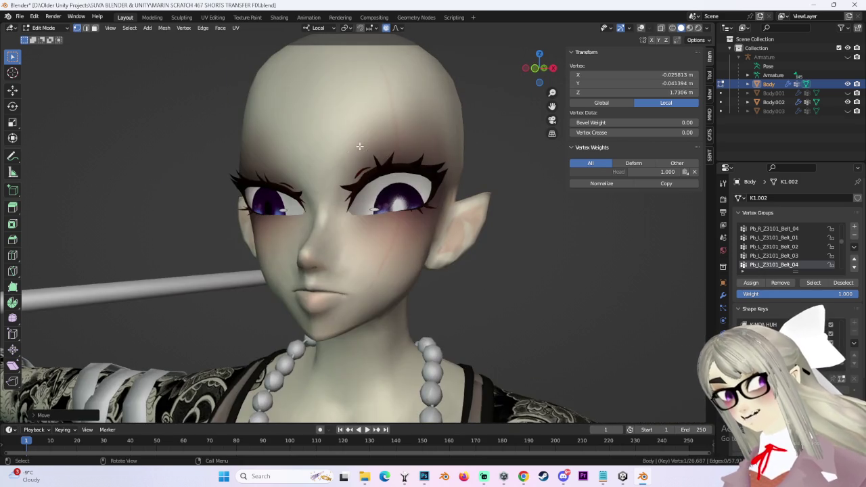
left_click(541, 79)
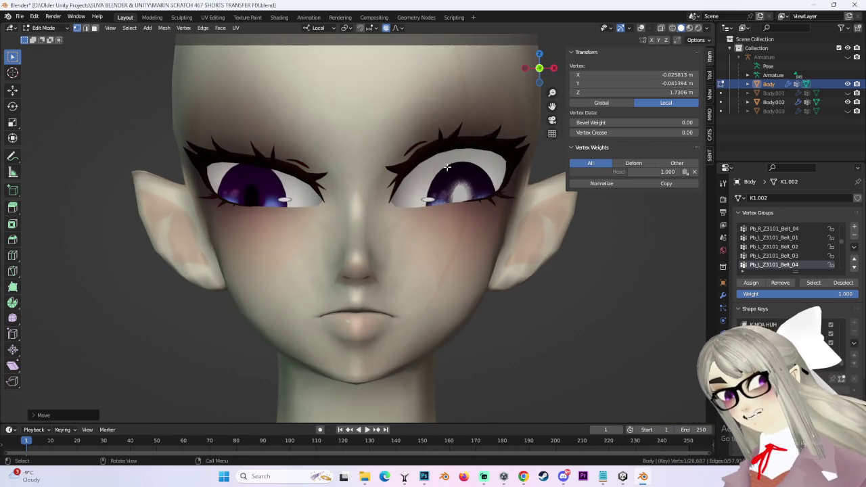
key("g")
scroll(445, 137, "down", 5)
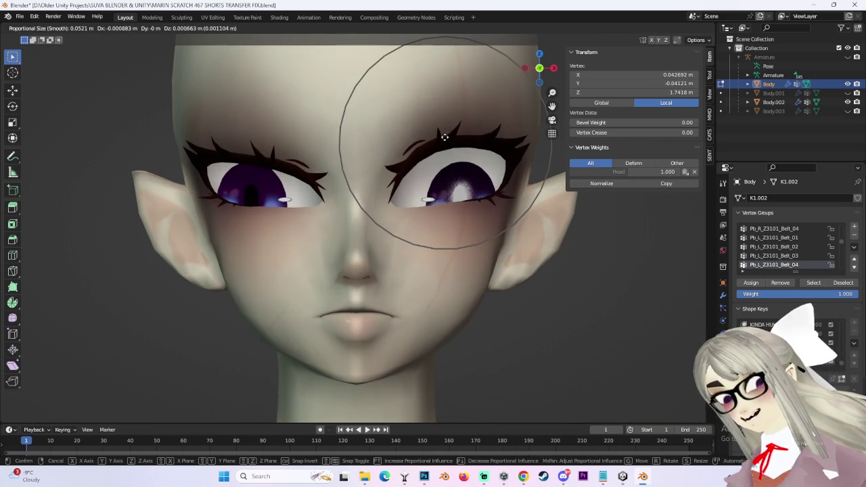
left_click(468, 203)
key("g")
left_click(472, 218)
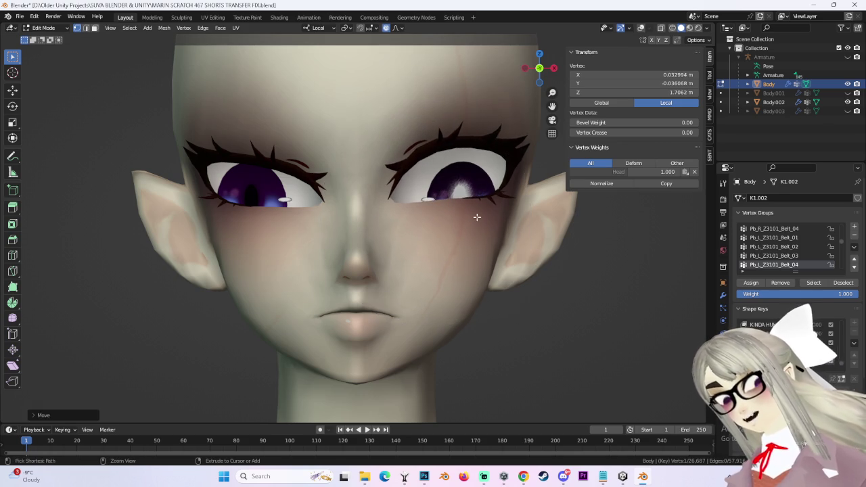
key("g")
left_click(458, 218)
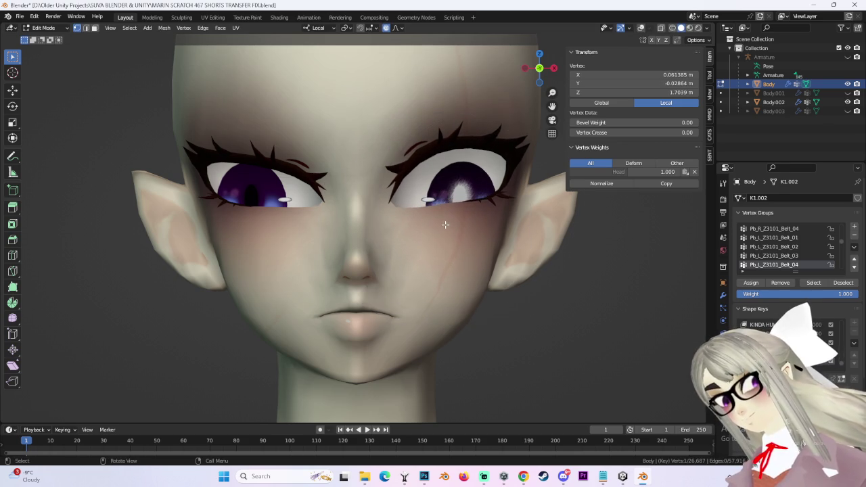
key("g")
left_click(446, 218)
- Move the brow vertices, undo, and redo the brow move to a better position
scroll(473, 220, "down", 4)
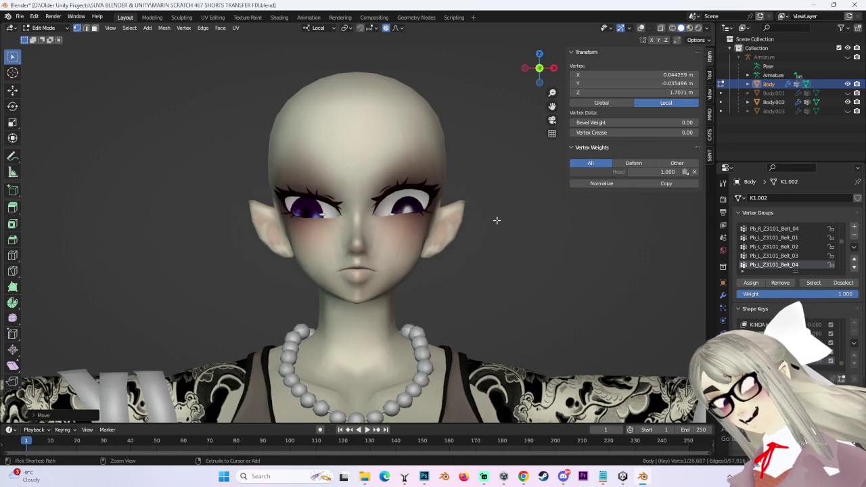
scroll(466, 223, "up", 2)
key("g")
left_click(300, 148)
key("ctrl+z")
key("g")
left_click(296, 149)
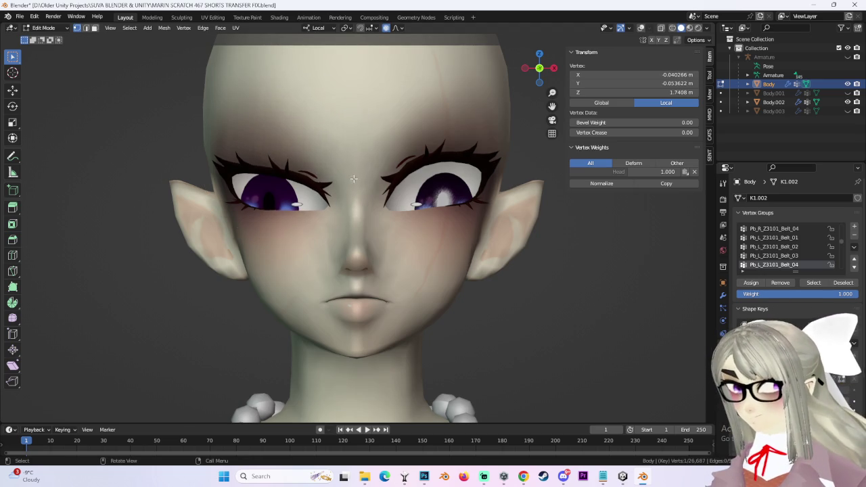
scroll(353, 192, "down", 3)
- Adjust the brow vertex, including a Z-constrained vertical move, then undo the last change
middle_click_drag(352, 192, 339, 187)
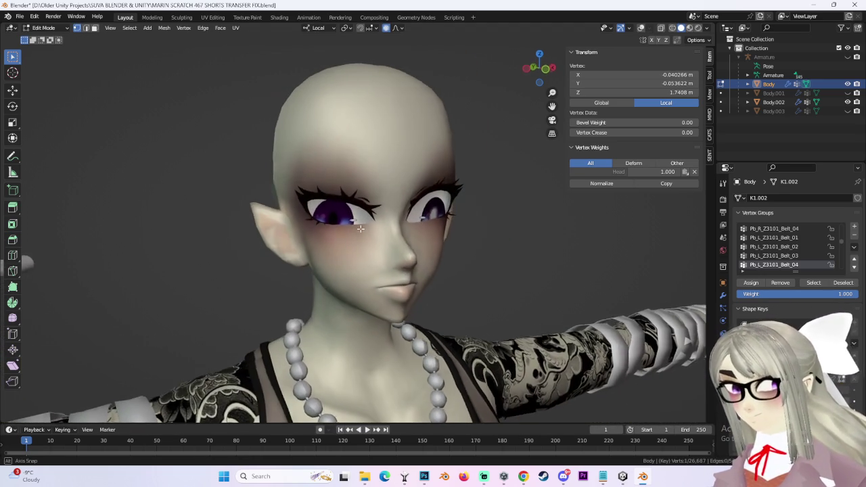
key("g")
left_click(340, 189)
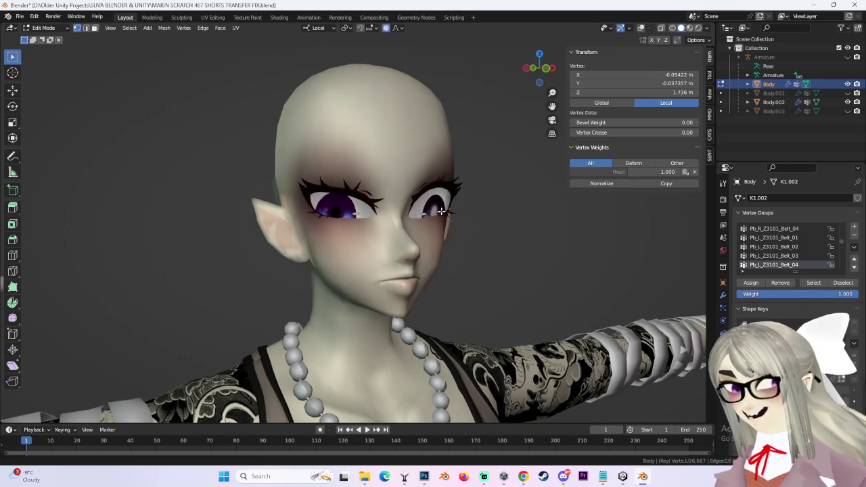
key("g")
key("z")
left_click(359, 199)
left_click(546, 67)
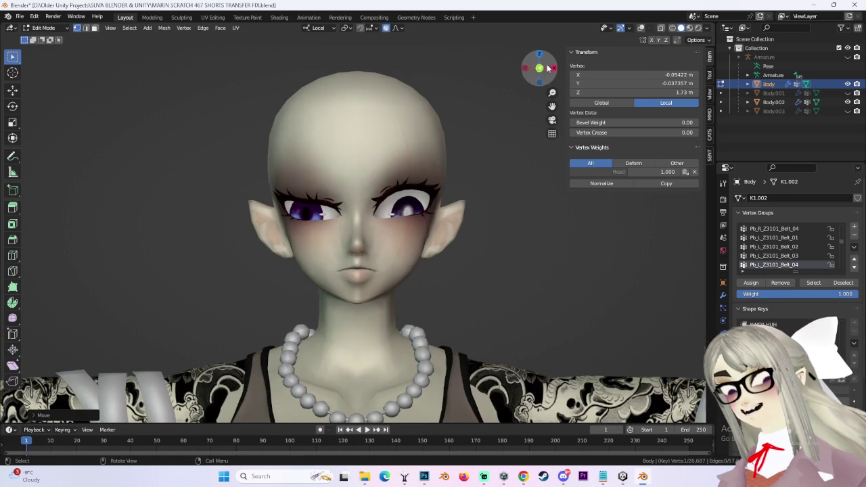
key("ctrl+z")
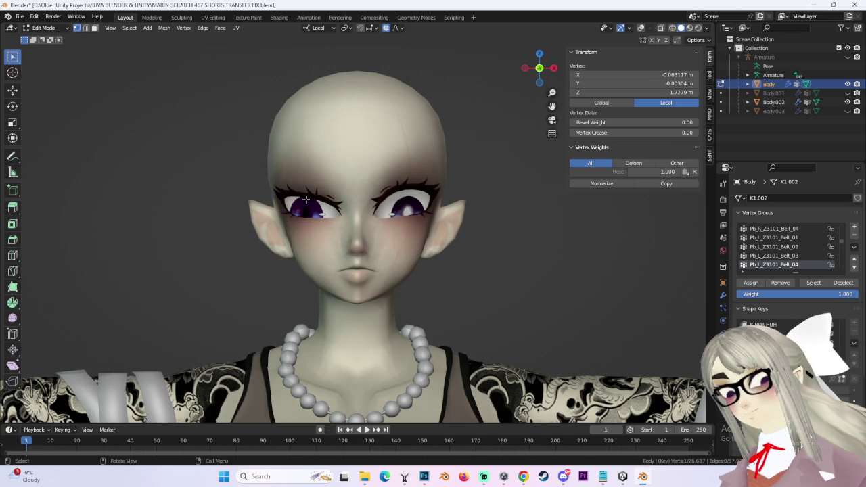
- Try moving a vertex near the left eye and cancel the move
left_click(306, 199)
key("g")
right_click(325, 198)
key("g")
key("Escape")
- Softly reshape the vertex above the right eye, retrying once with a different falloff
left_click(399, 188)
key("g")
left_click(399, 195)
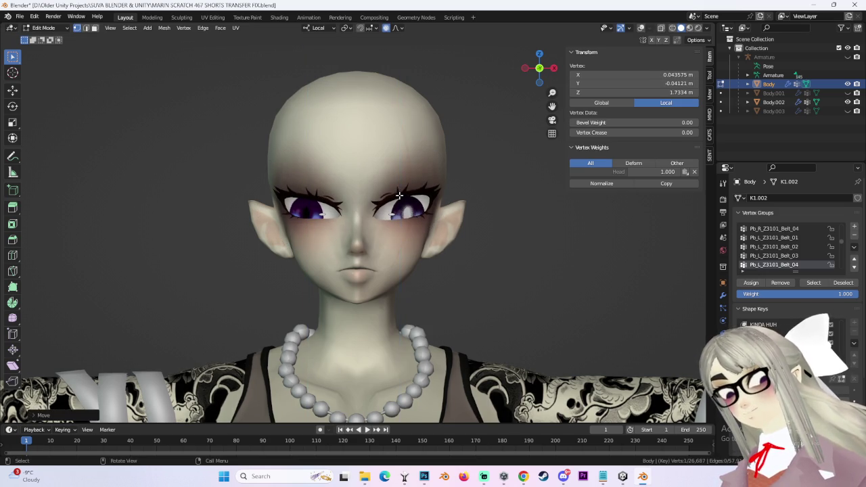
key("g")
right_click(403, 221)
scroll(403, 220, "up", 3)
key("g")
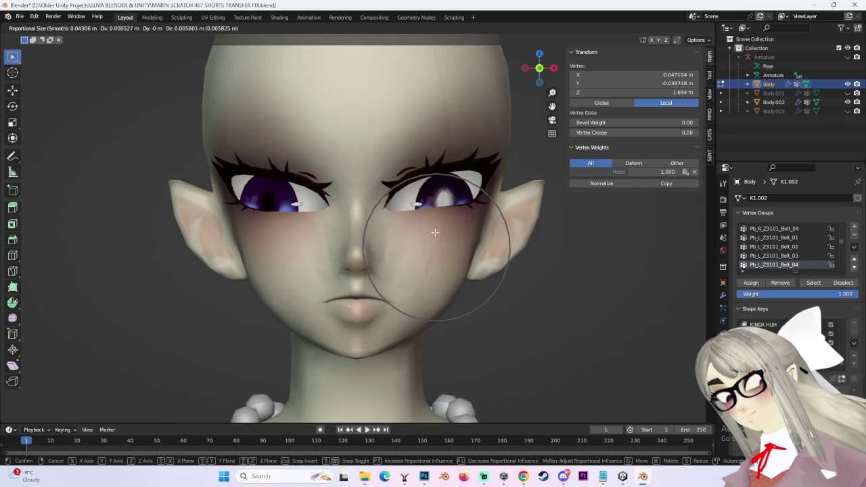
left_click(434, 232)
- Orbit around the head and softly adjust the brow vertices above the eye
middle_click_drag(434, 231, 387, 210)
left_click(288, 193)
key("g")
right_click(288, 193)
mouse_move(288, 193)
middle_mouse_down()
mouse_move(396, 175)
mouse_move(373, 164)
mouse_move(406, 159)
mouse_move(401, 166)
mouse_move(340, 101)
middle_mouse_up()
key("g")
left_click(378, 169)
key("g")
left_click(407, 158)
key("g")
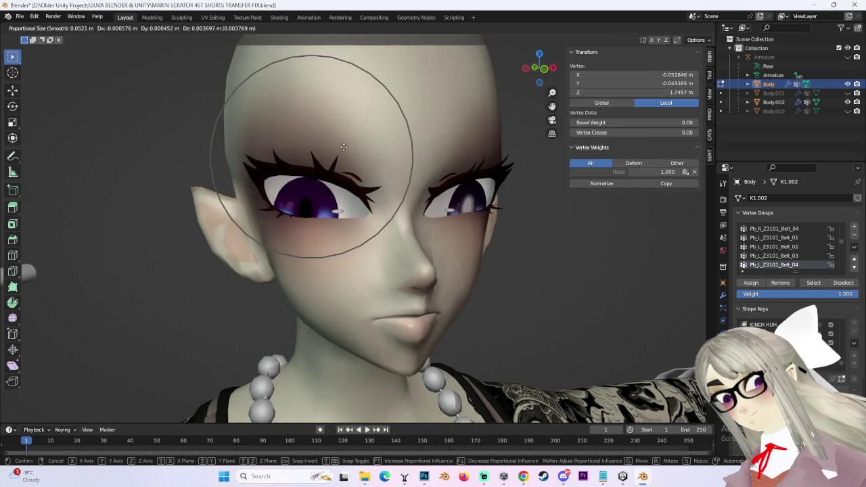
left_click(344, 147)
- Undo the last change, attempt and cancel moves around the eye, then return to front view
middle_click_drag(344, 147, 526, 69)
scroll(508, 168, "up", 1)
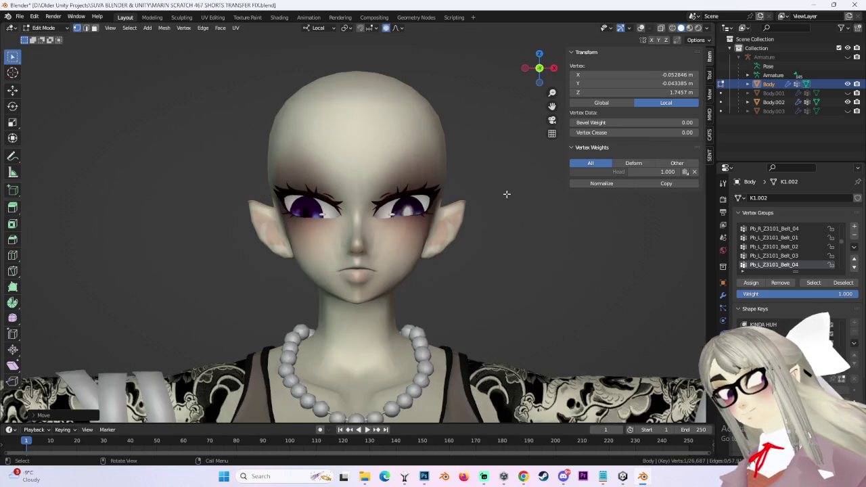
scroll(498, 203, "up", 1)
scroll(433, 210, "up", 1)
key("ctrl+z")
mouse_move(374, 217)
middle_mouse_down()
mouse_move(367, 136)
mouse_move(356, 234)
mouse_move(314, 179)
middle_mouse_up()
key("g")
right_click(392, 155)
key("g")
right_click(253, 184)
left_click(540, 68)
key("KP_1")
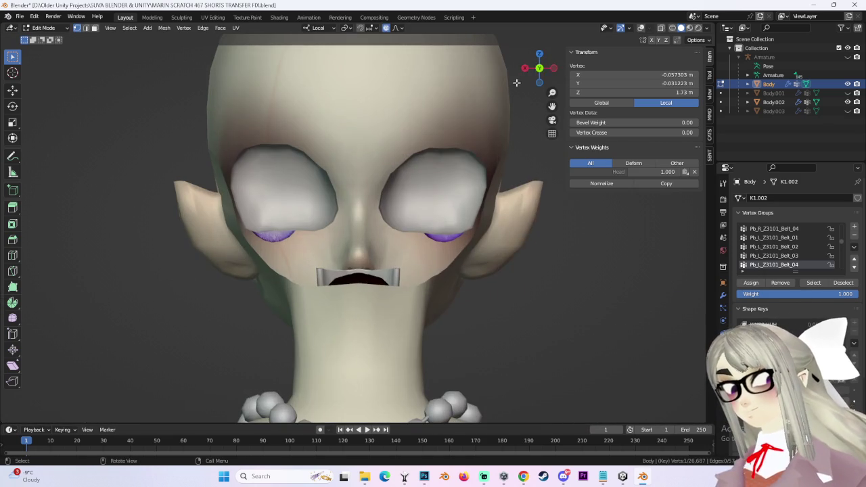
- Reshape the cheek vertices under the eye with several soft-falloff moves
key("g")
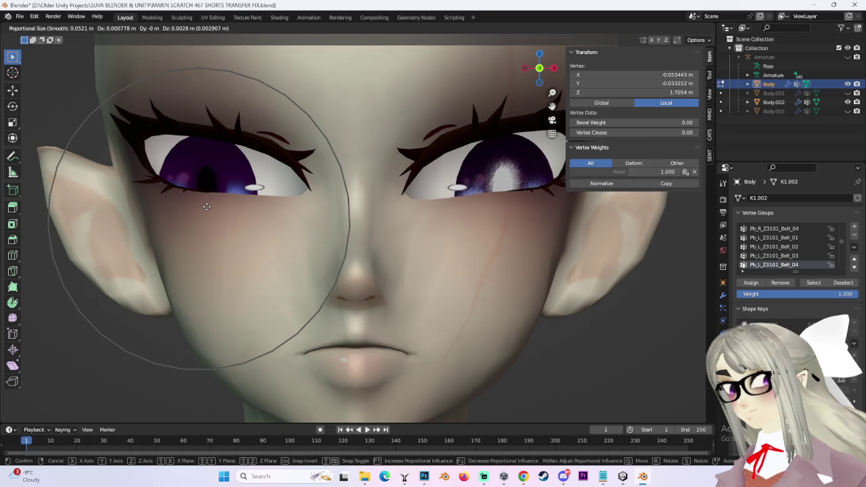
left_click(206, 206)
scroll(206, 206, "down", 3)
scroll(240, 246, "up", 1)
scroll(261, 270, "down", 1)
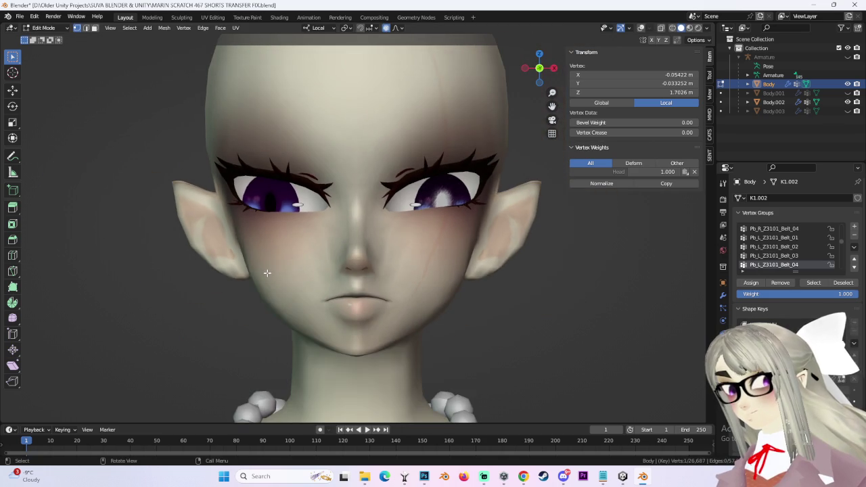
key("g")
key("Escape")
key("g")
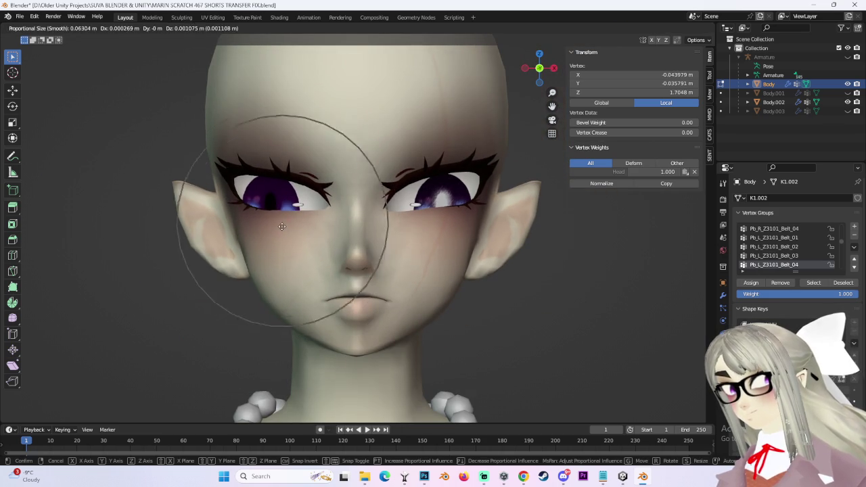
left_click(291, 220)
scroll(293, 218, "up", 2)
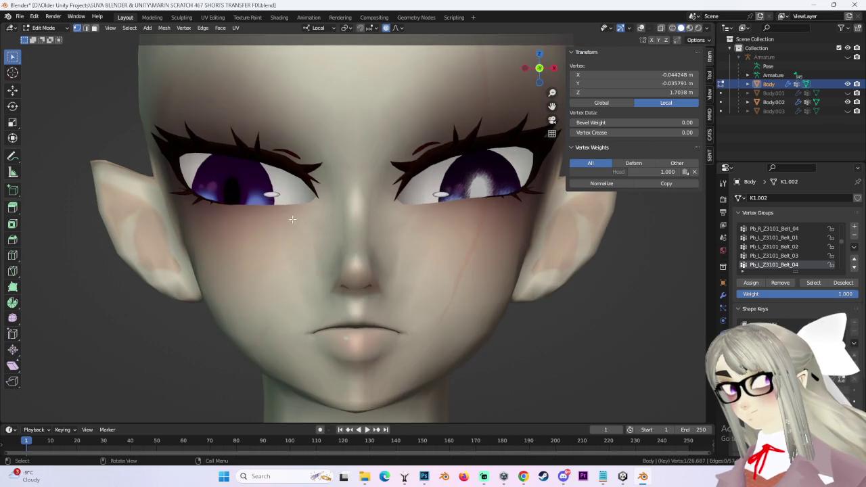
key("g")
left_click(224, 218)
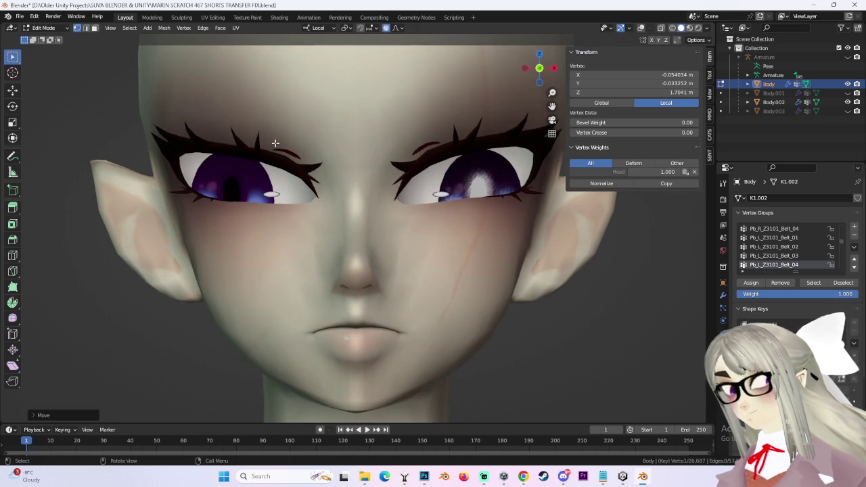
- Softly adjust the vertices above the left eye, the upper eyelid area and a brow vertex
left_click(277, 137)
key("g")
left_click(276, 137)
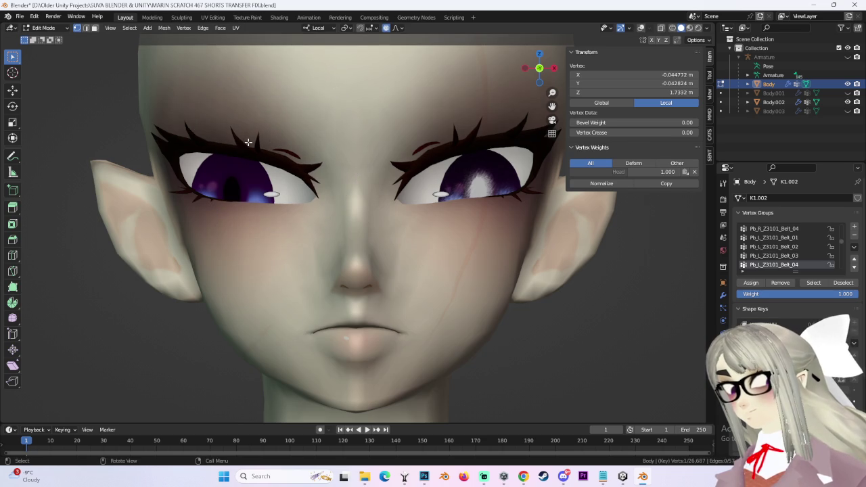
key("g")
left_click(249, 136)
key("g")
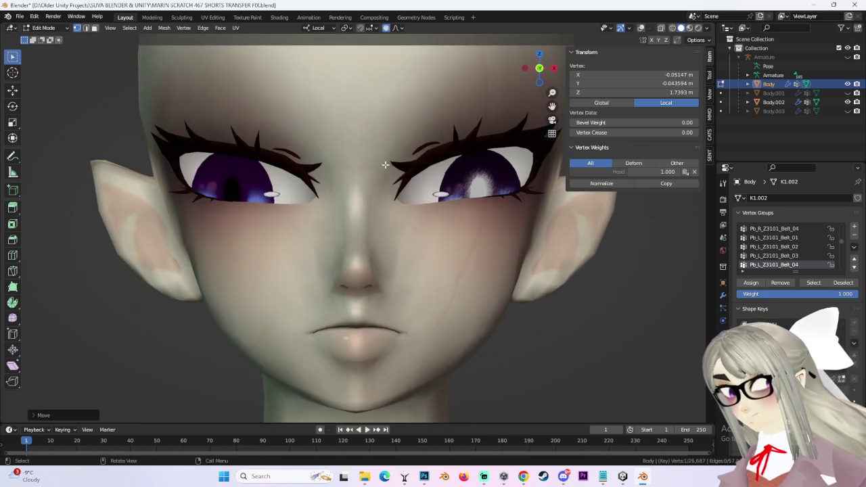
left_click(438, 195)
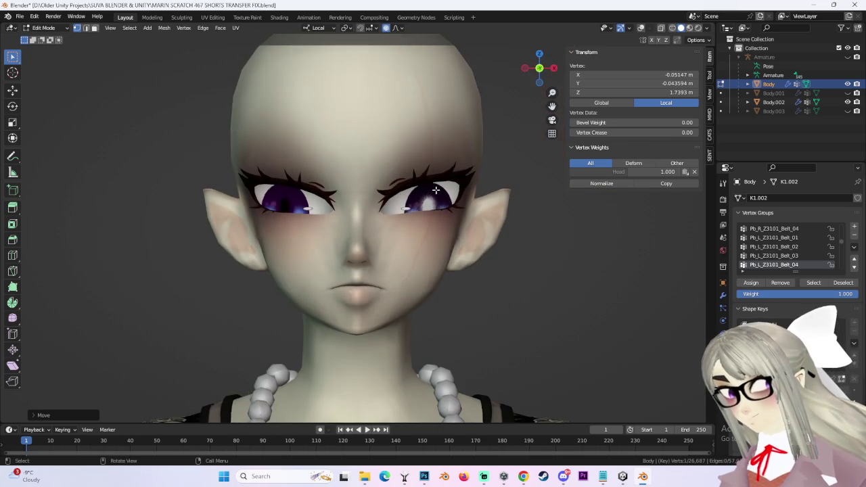
- Orbit to check the face shape and show the hair object Body.001 again
middle_click_drag(399, 212, 464, 228)
middle_click_drag(541, 244, 491, 242)
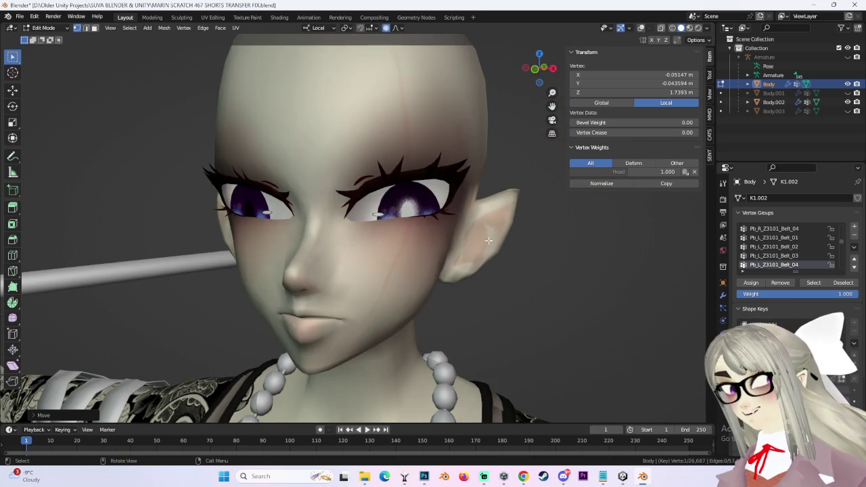
left_click(848, 93)
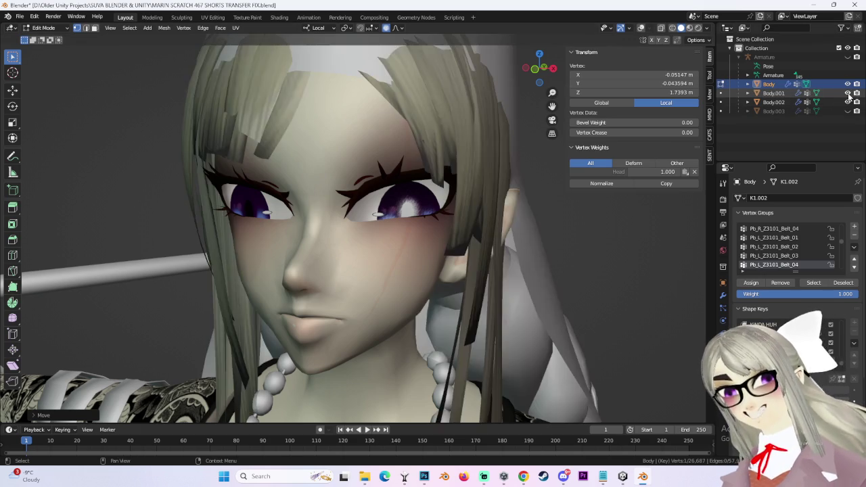
- Hide the hair object Body.001 again and orbit to a frontal view of the face
left_click(847, 93)
left_click(847, 110)
left_click(848, 111)
middle_click_drag(379, 216, 426, 215)
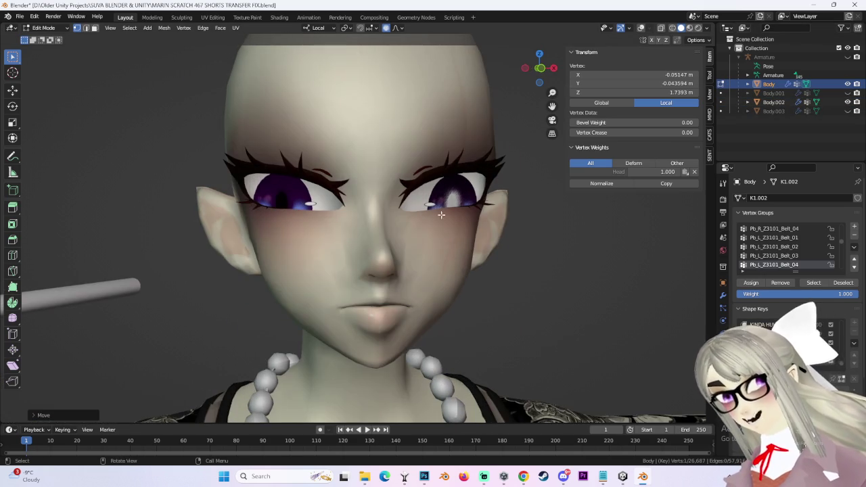
- Reveal the hidden eyebrow geometry in front orthographic view, checking it in wireframe shading
key("alt+h")
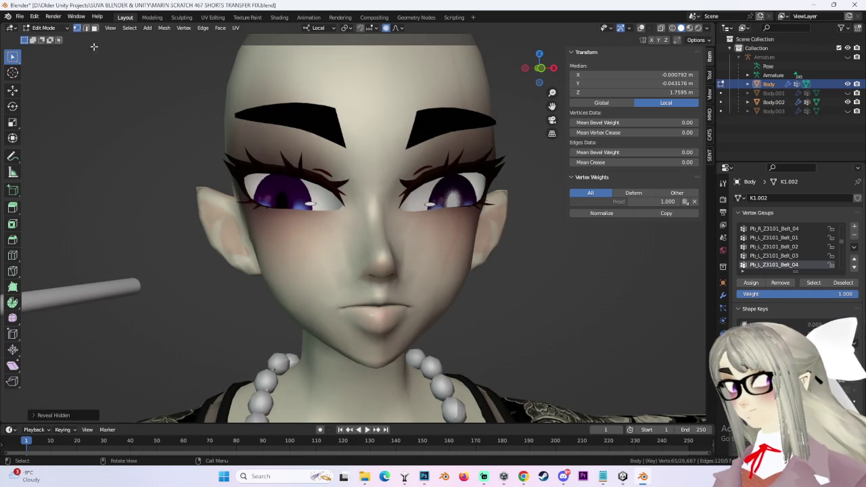
left_click(539, 68)
left_click(641, 28)
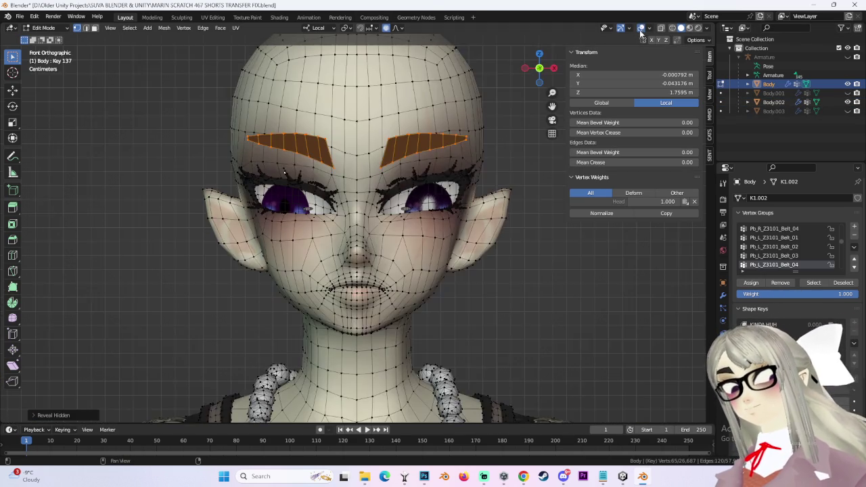
scroll(418, 109, "down", 3)
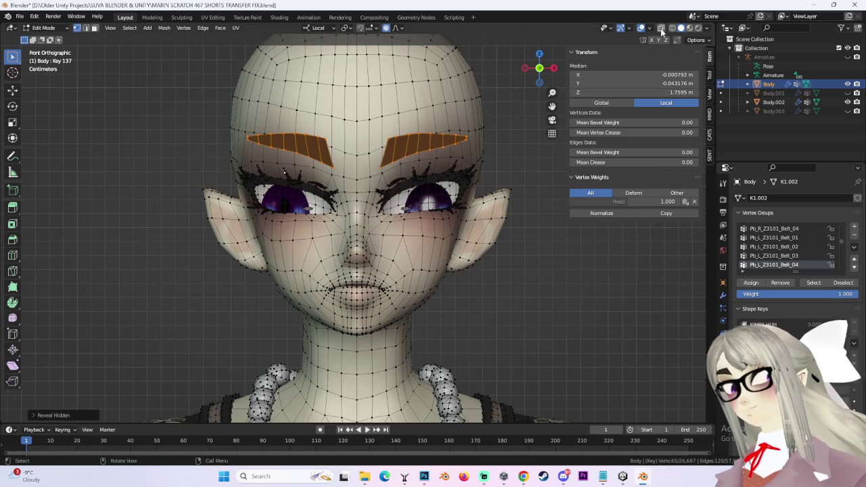
left_click(673, 28)
left_click(446, 136)
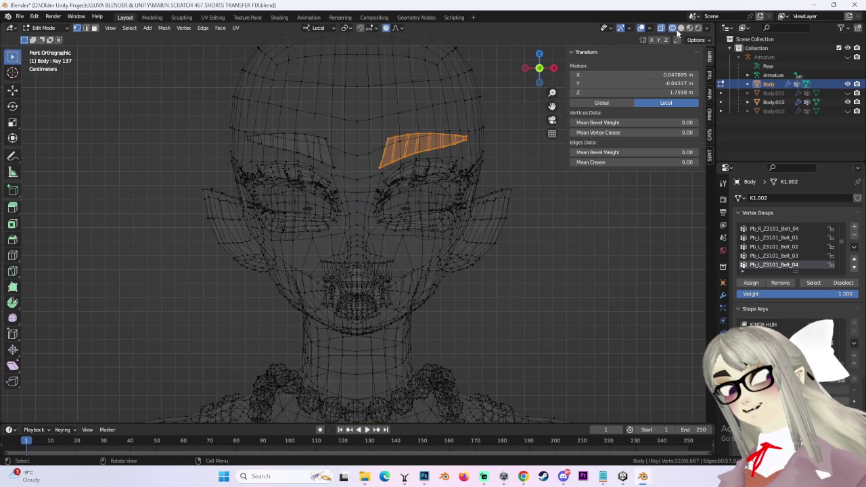
left_click(680, 27)
scroll(264, 114, "up", 2)
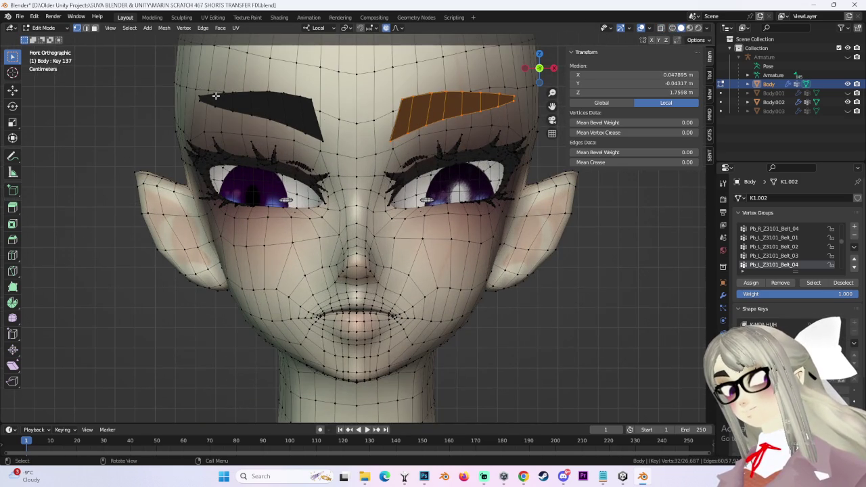
- Try selecting the eyebrows in see-through wireframe, ending with one eyebrow vertex picked
key("shift+ctrl+m")
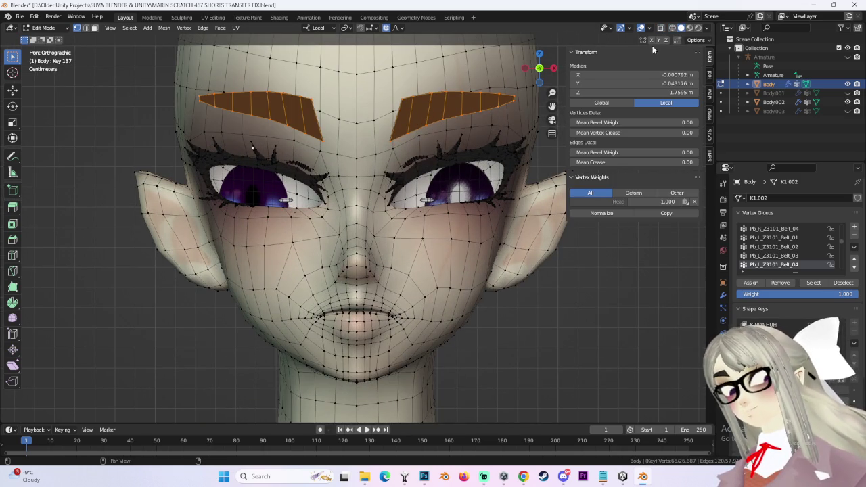
left_click(673, 27)
left_click(374, 62)
key("ctrl+z")
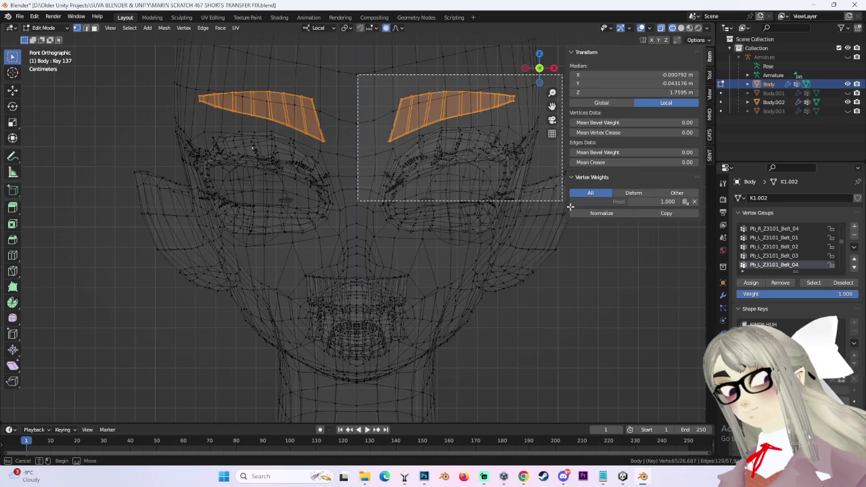
left_click_drag(358, 76, 544, 220)
left_click(416, 107)
- Select the whole linked left eyebrow, choose Smooth falloff, and return to solid shading
scroll(360, 124, "down", 3)
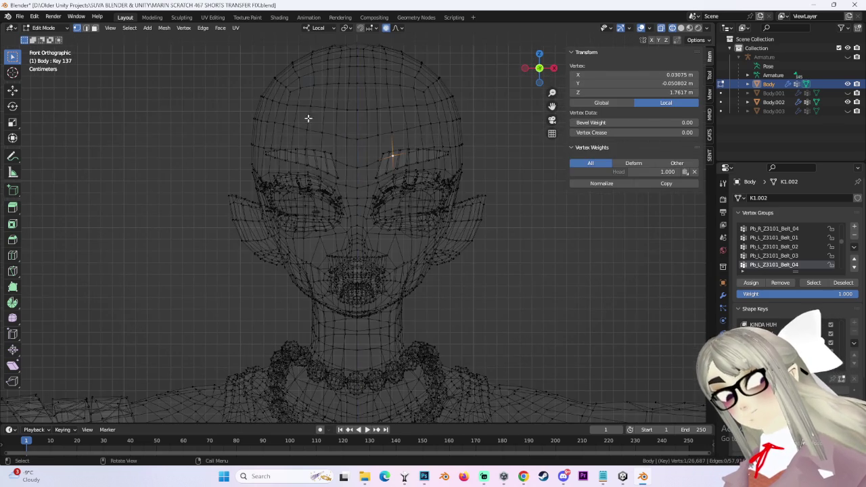
key("ctrl+l")
left_click(348, 155)
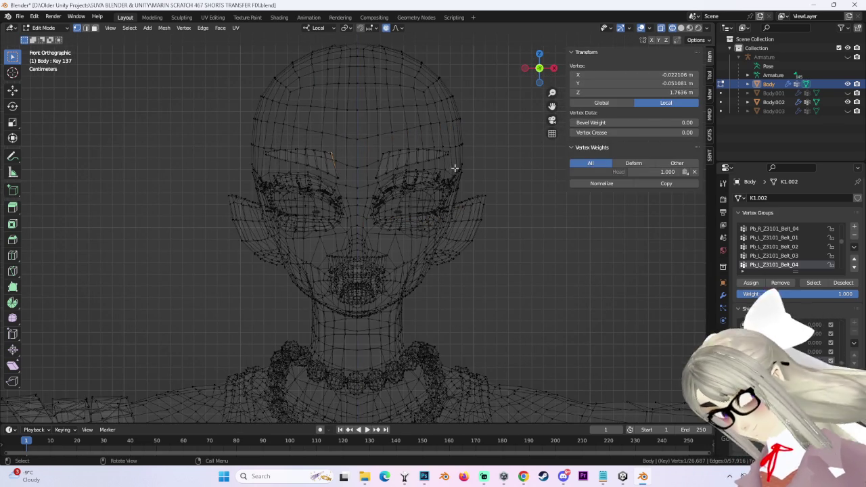
key("ctrl+l")
left_click(401, 27)
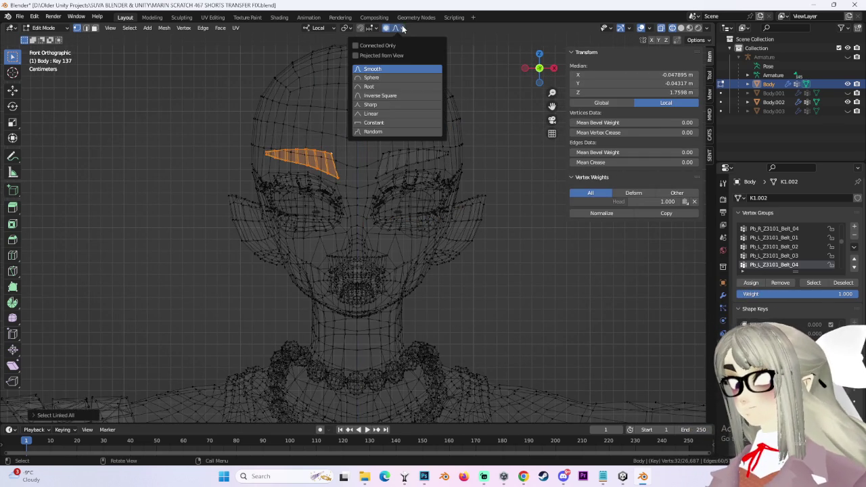
left_click(681, 28)
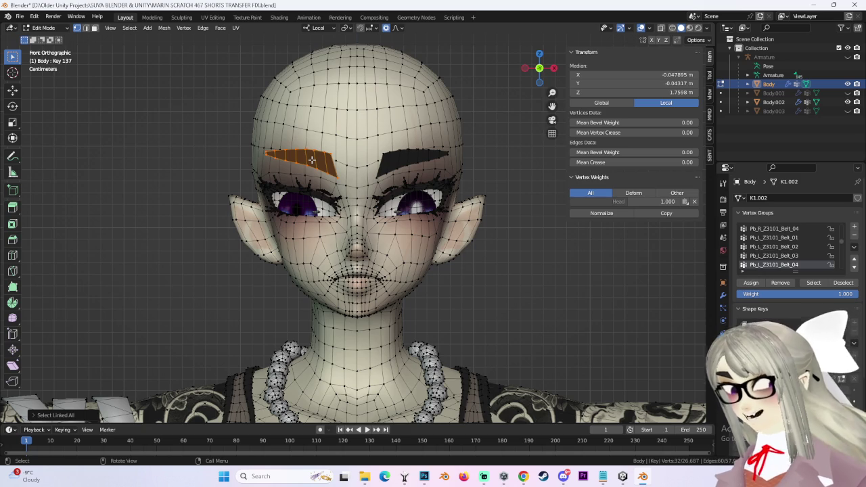
- Try a proportional move on the eyebrow, cancel it, and recheck the falloff options
key("g")
scroll(307, 148, "up", 3)
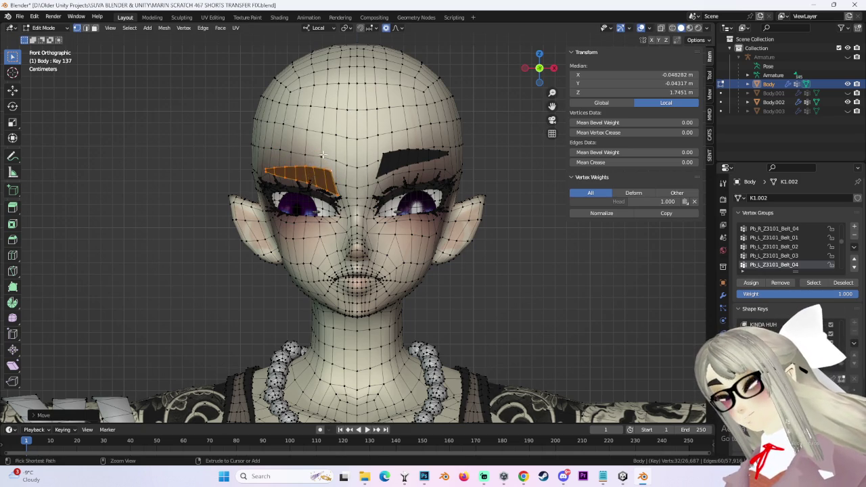
scroll(305, 142, "down", 3)
right_click(328, 125)
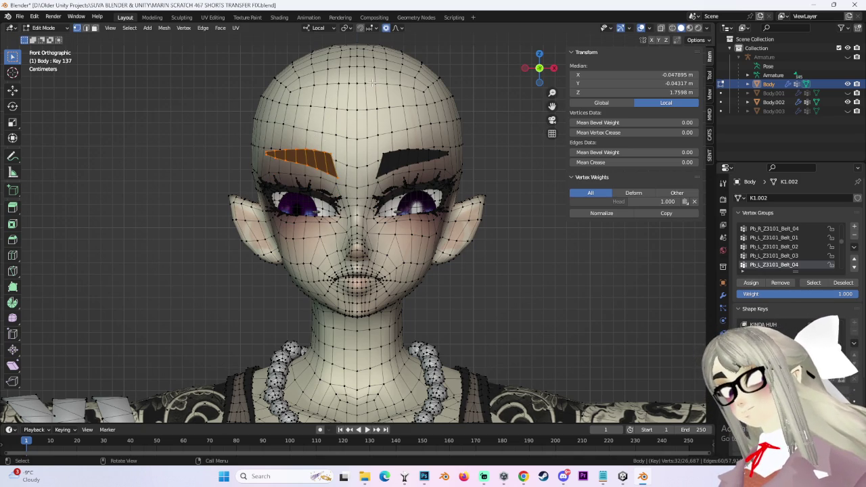
left_click(399, 30)
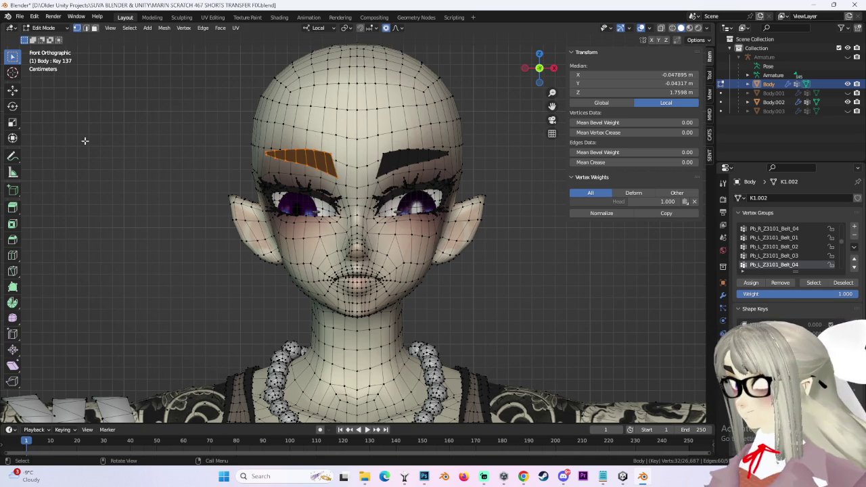
- Lower the selected eyebrow with two proportional moves
key("g")
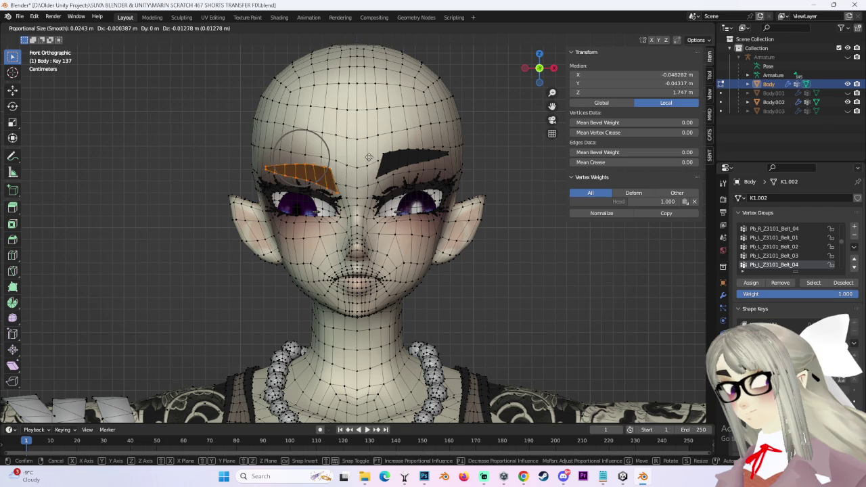
scroll(311, 115, "up", 2)
left_click(308, 112)
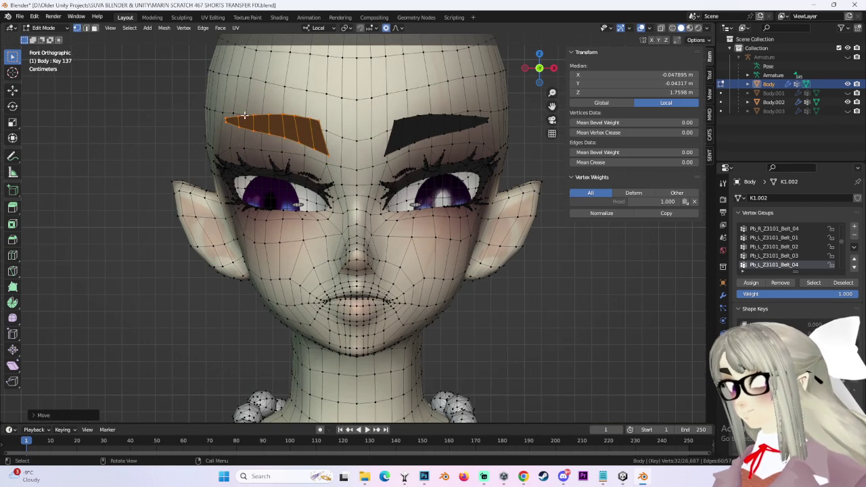
key("g")
left_click(293, 108)
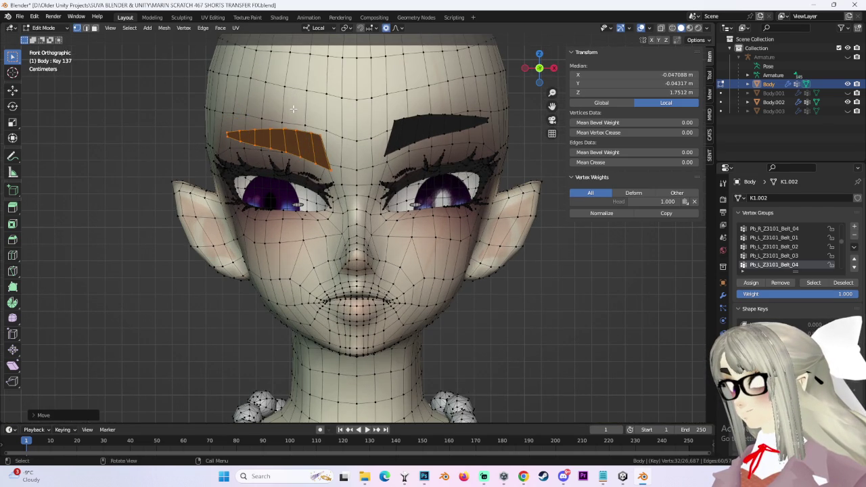
- Reshape the eyebrow around a single selected vertex with two proportional moves
left_click(274, 112)
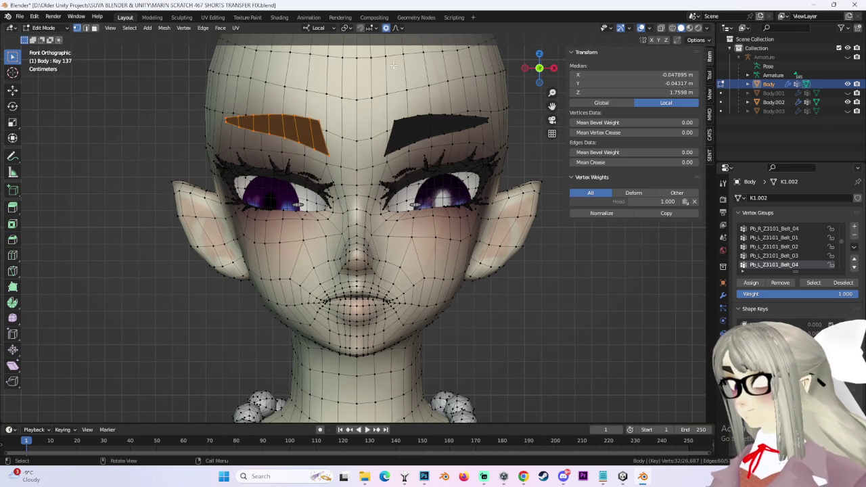
key("g")
scroll(271, 122, "down", 3)
scroll(266, 128, "down", 2)
left_click(282, 127)
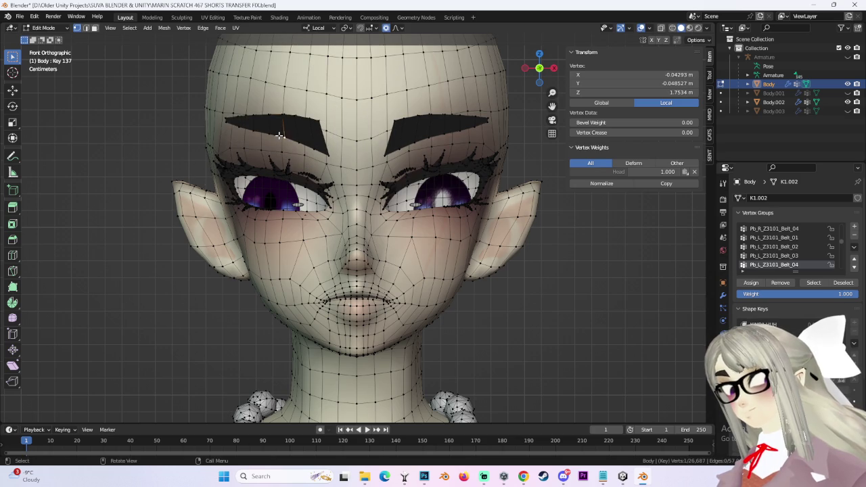
key("g")
scroll(291, 132, "up", 2)
scroll(314, 129, "down", 2)
left_click(319, 129)
- Adjust the inner and outer eyebrow vertices with proportional moves to angle the brow
key("g")
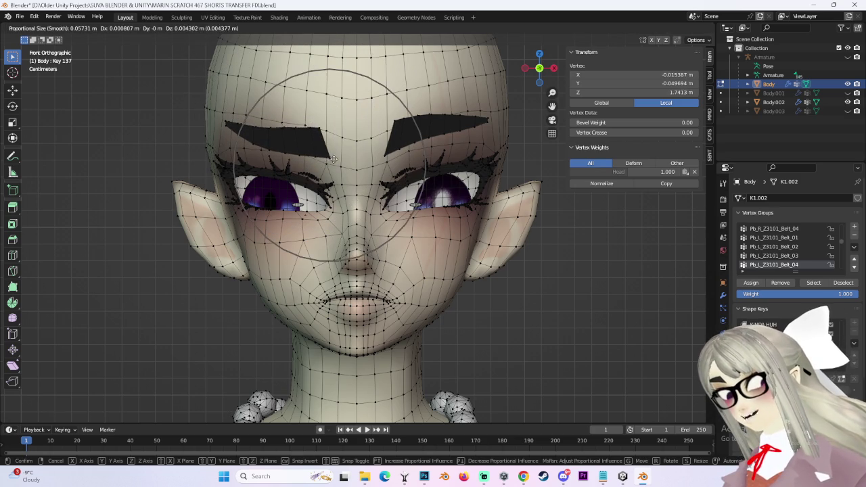
left_click(331, 163)
key("g")
left_click(313, 124)
left_click(246, 126)
key("g")
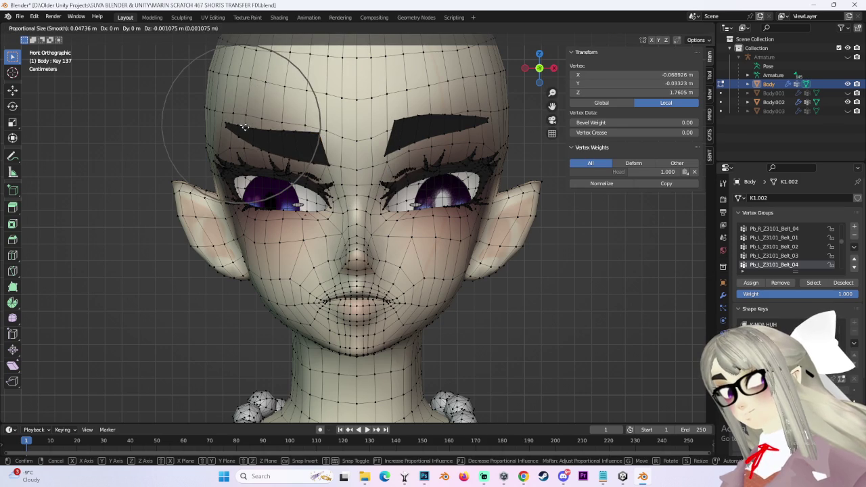
left_click(244, 129)
left_click(295, 157)
key("g")
left_click(298, 160)
- Select another brow vertex and inspect the shaded face without overlays, angled then front
left_click(452, 126)
scroll(452, 126, "down", 2)
scroll(452, 126, "down", 2)
scroll(452, 126, "up", 2)
left_click(641, 28)
left_click_drag(539, 68, 491, 82)
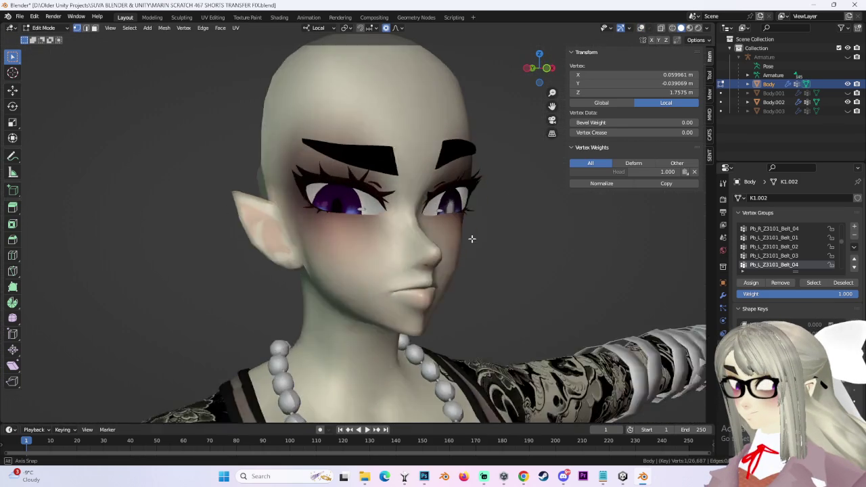
left_click(532, 70)
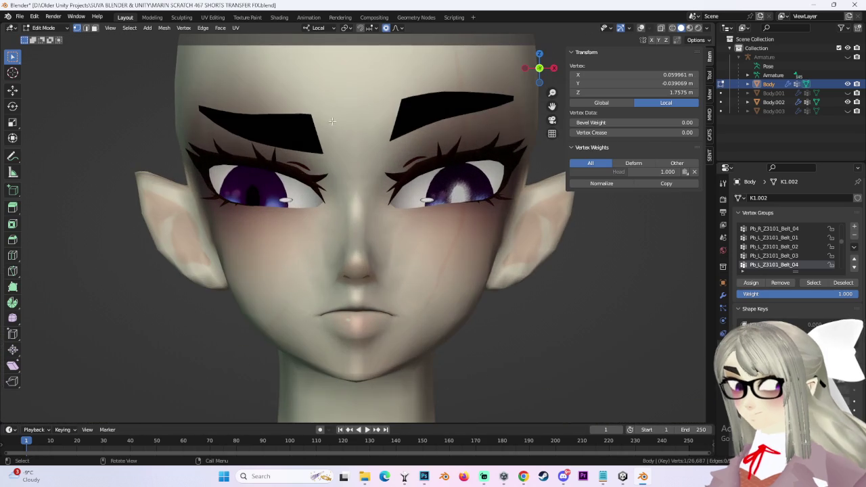
- Refine the eyebrow shape with four more small proportional vertex moves
key("g")
scroll(304, 121, "up", 2)
scroll(305, 120, "up", 2)
left_click(306, 121)
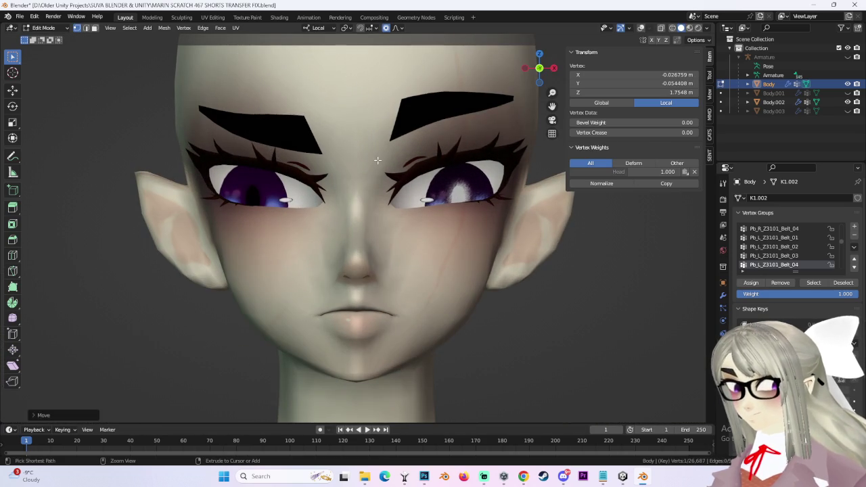
key("g")
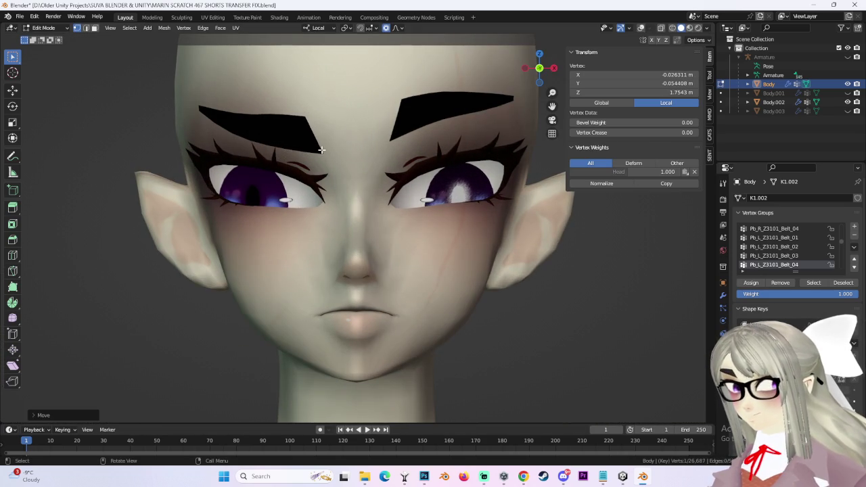
left_click(324, 150)
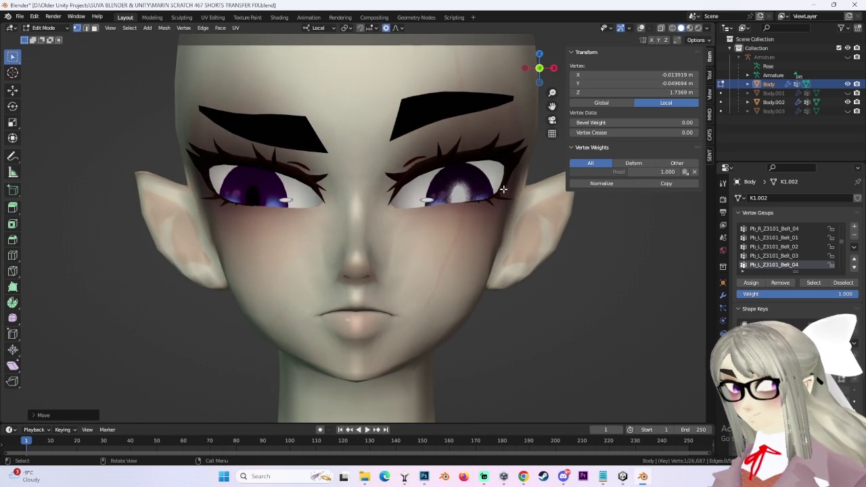
key("g")
left_click(280, 117)
key("g")
left_click(247, 117)
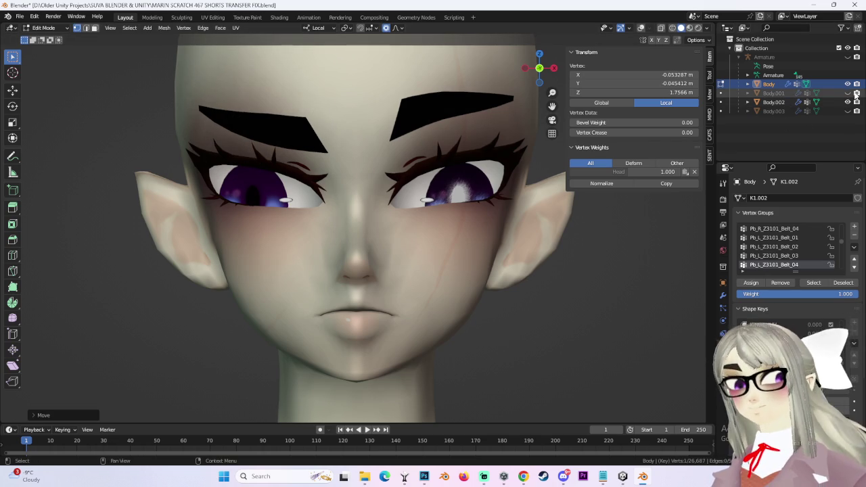
- Show the hair object Body.001 and adjust a brow vertex while viewing the face with hair
left_click(848, 93)
scroll(437, 272, "down", 2)
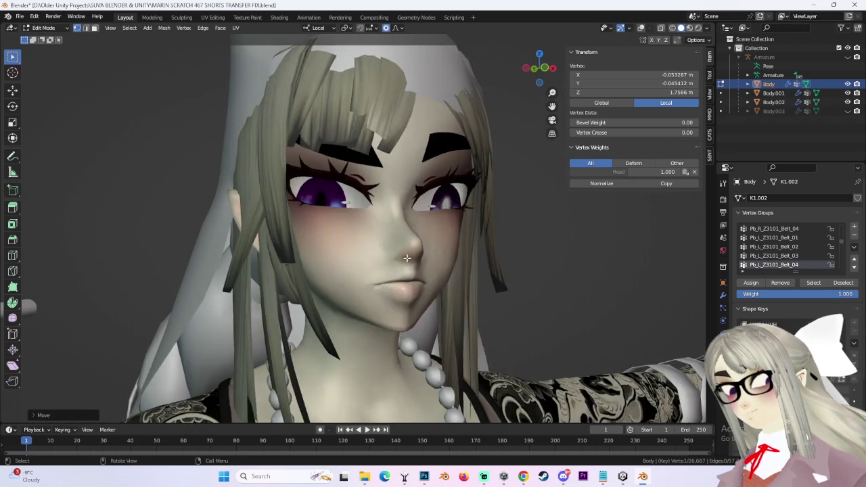
middle_click_drag(432, 257, 464, 257)
left_click(536, 72)
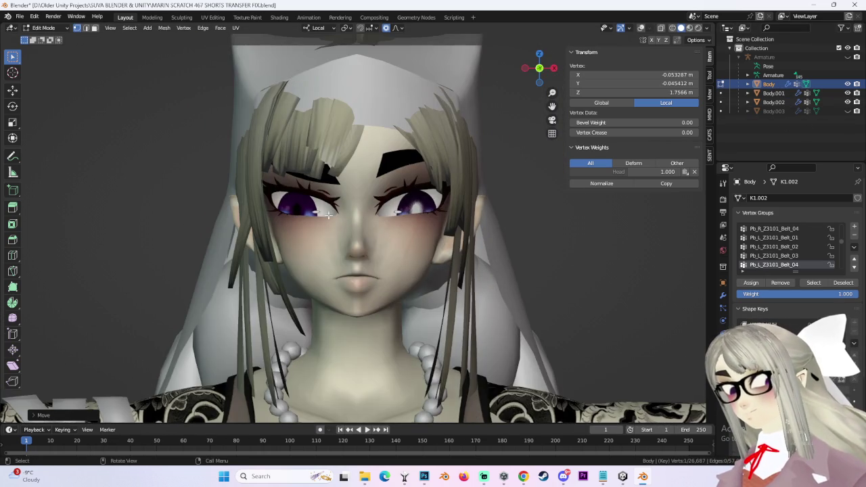
scroll(359, 217, "up", 2)
key("g")
left_click(320, 184)
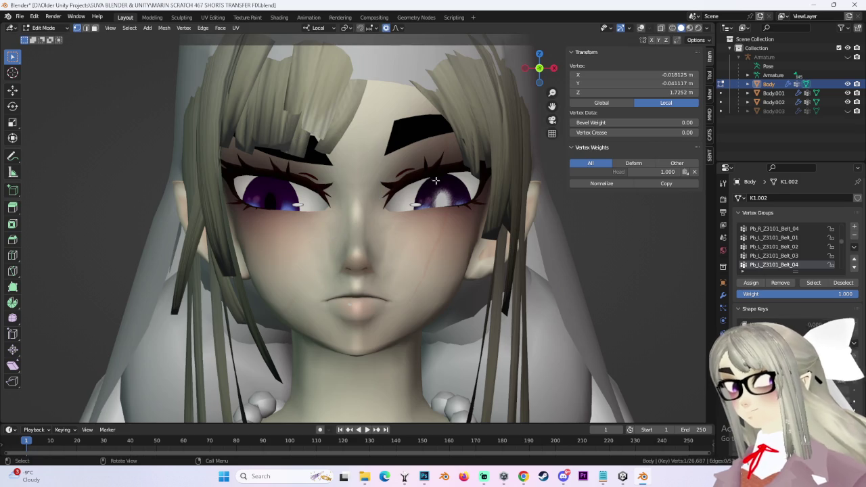
- Compare the face by toggling Body.003 and the body mesh, then hide the hair again
left_click(847, 111)
left_click(848, 111)
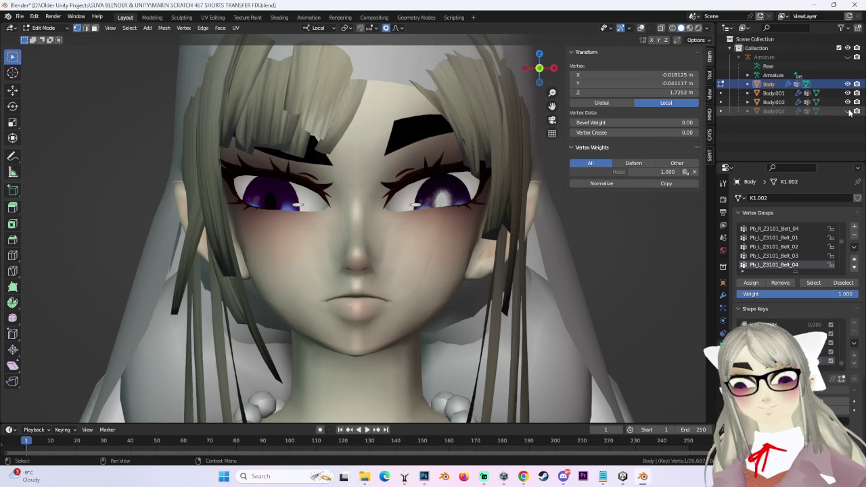
scroll(446, 220, "down", 2)
scroll(446, 220, "up", 3)
middle_click_drag(440, 227, 420, 227)
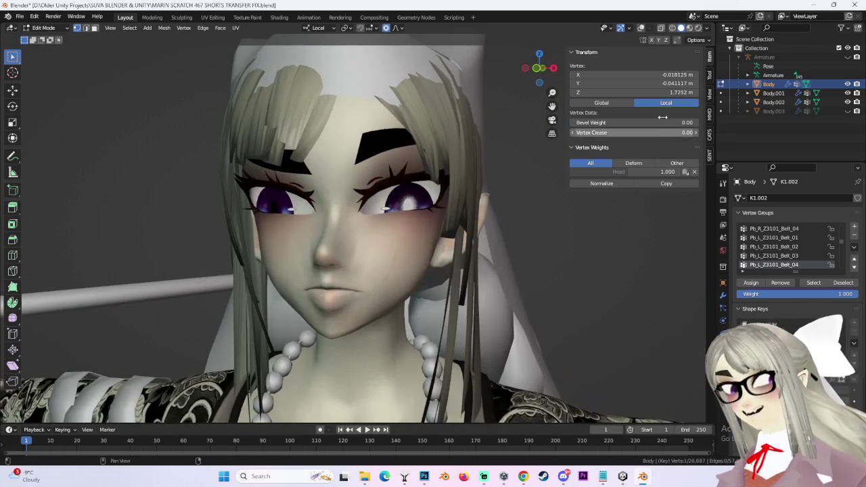
left_click(848, 84)
left_click(847, 84)
left_click(848, 93)
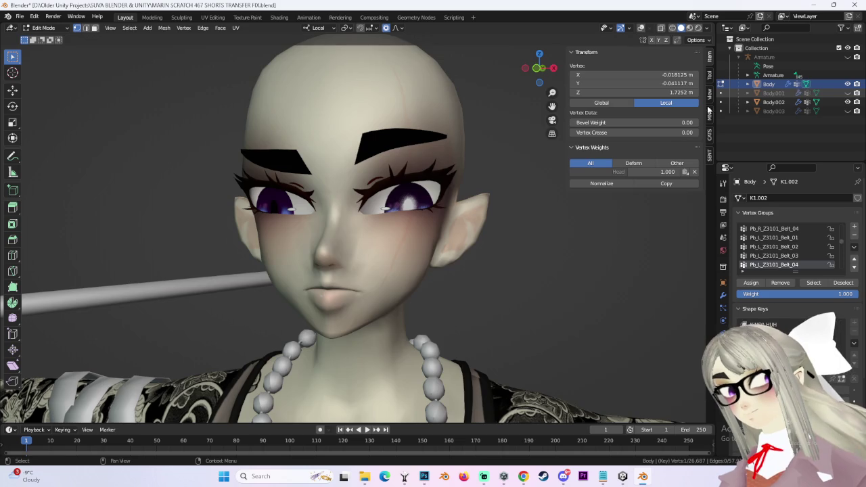
middle_click_drag(504, 95, 498, 75)
scroll(335, 190, "up", 2)
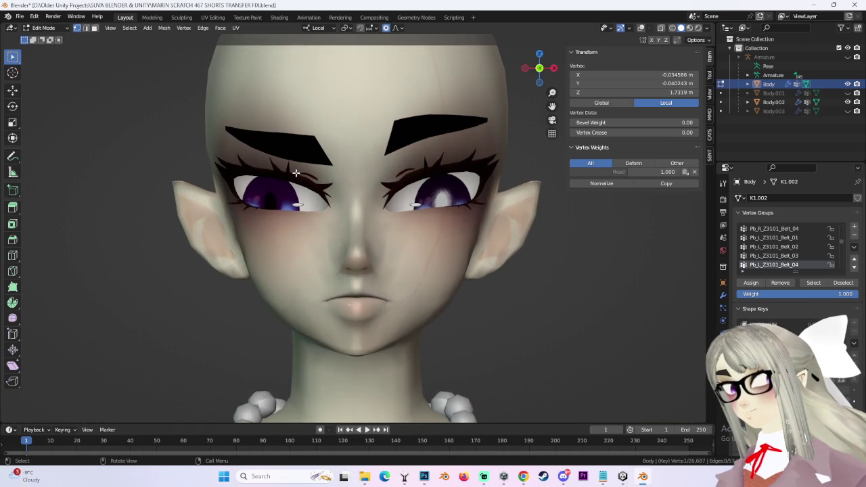
- Try two proportional moves near the eye and cancel both
key("g")
scroll(301, 169, "down", 2)
key("Escape")
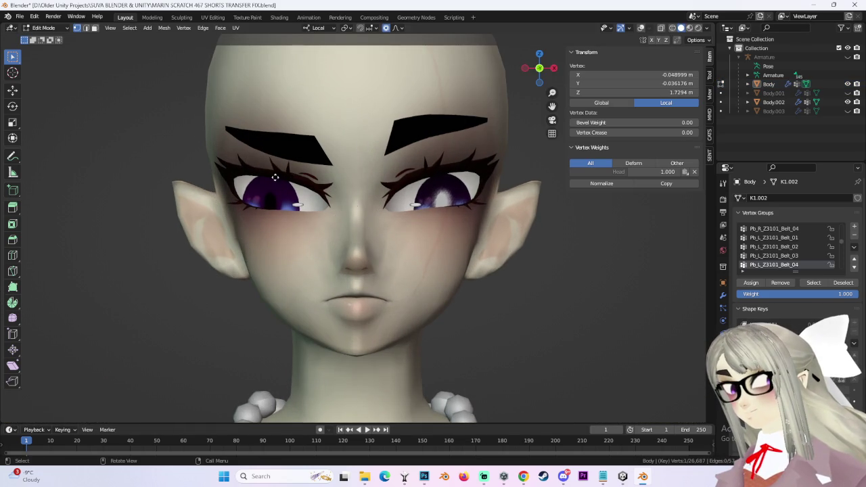
key("g")
key("Escape")
- Move the brow vertex above the eye vertically, constrained to Z, with proportional falloff
left_click(399, 28)
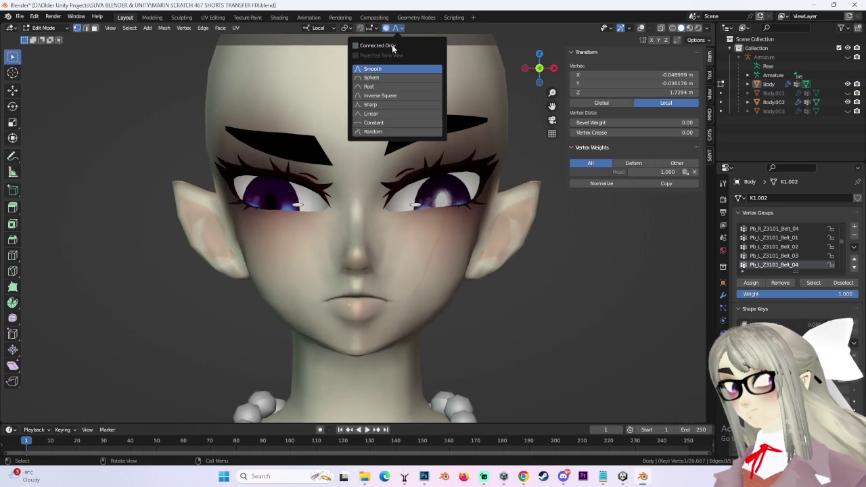
key("g")
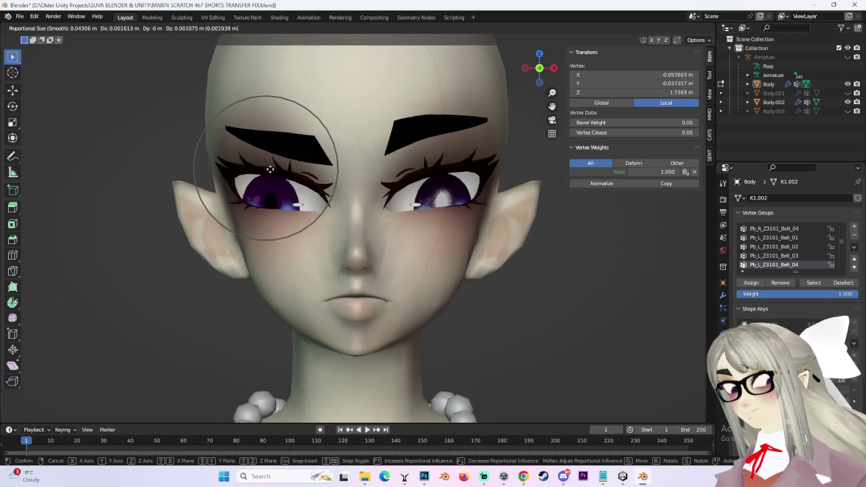
scroll(281, 169, "up", 3)
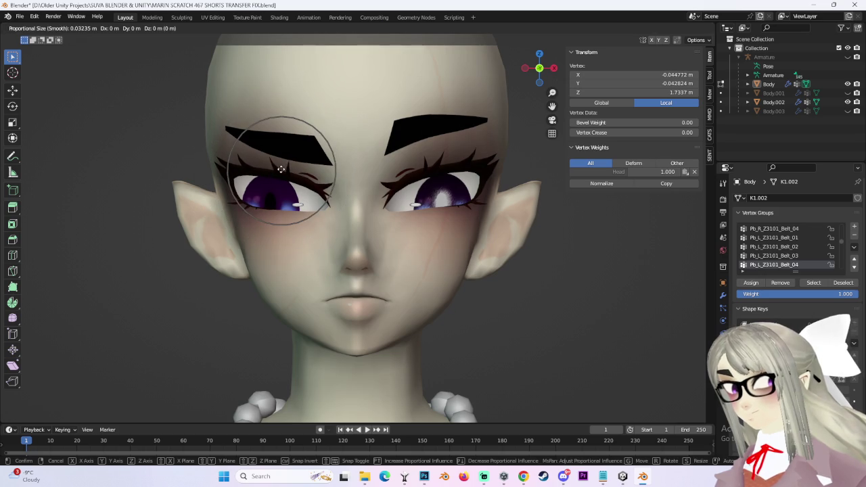
key("z")
left_click(281, 172)
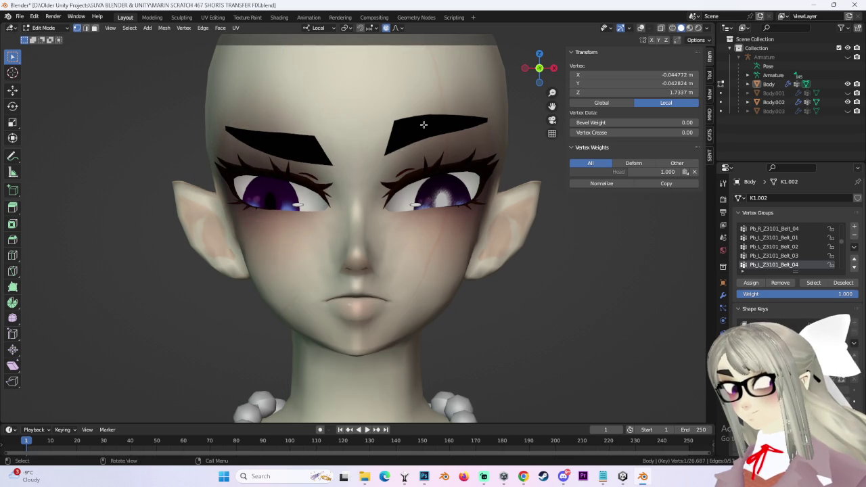
- Raise the top of the eyebrow with a proportional move after cancelling a first attempt
left_click(400, 28)
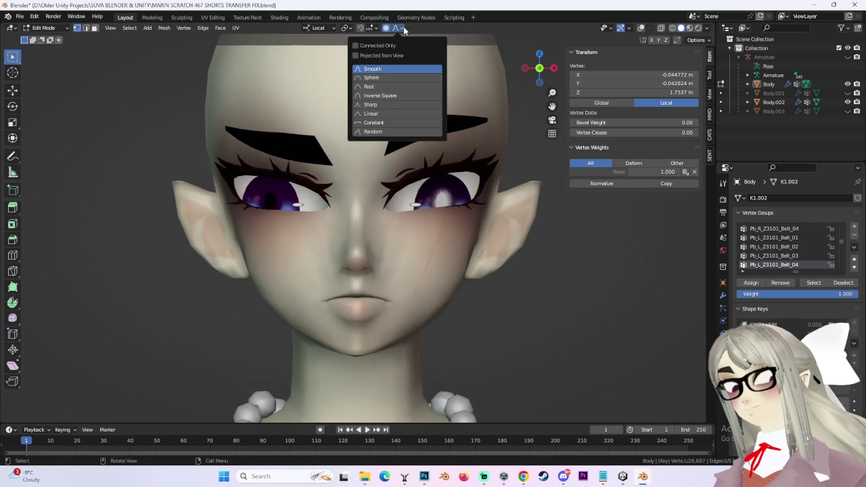
key("g")
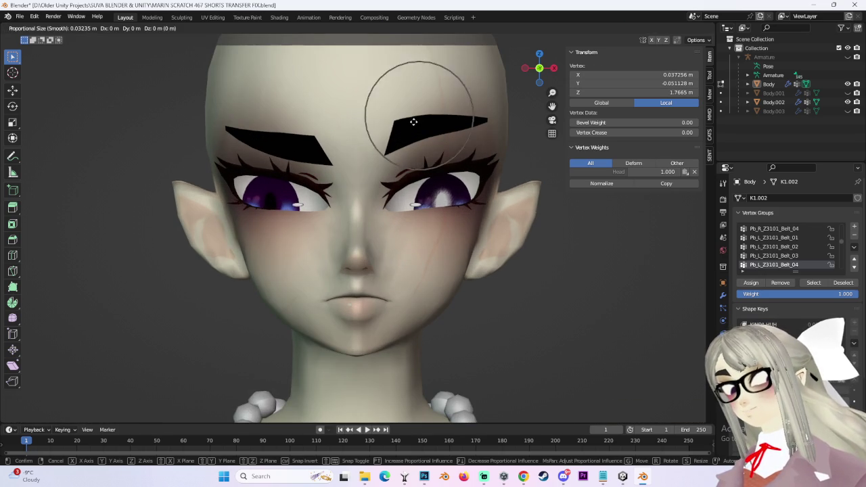
scroll(412, 118, "down", 5)
scroll(443, 123, "down", 1)
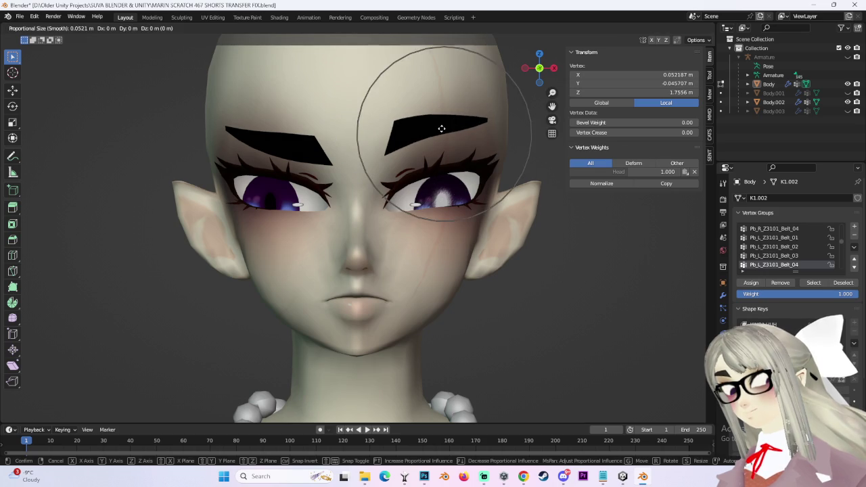
scroll(443, 123, "down", 2)
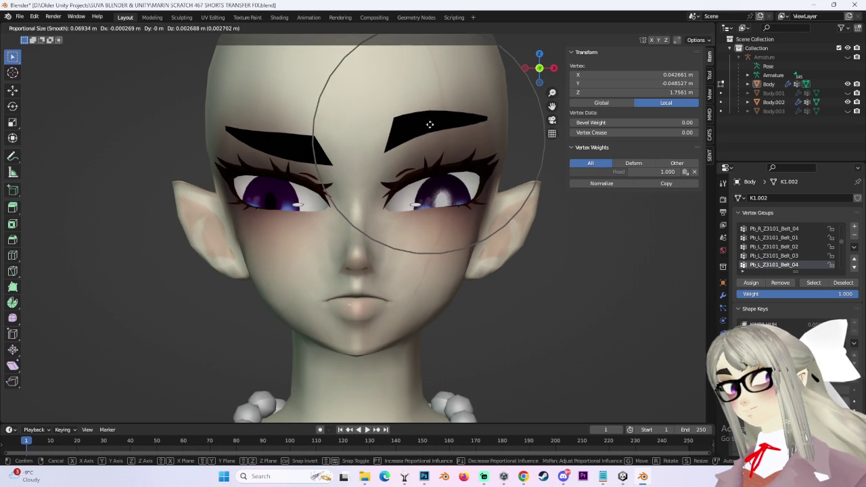
right_click(425, 115)
key("g")
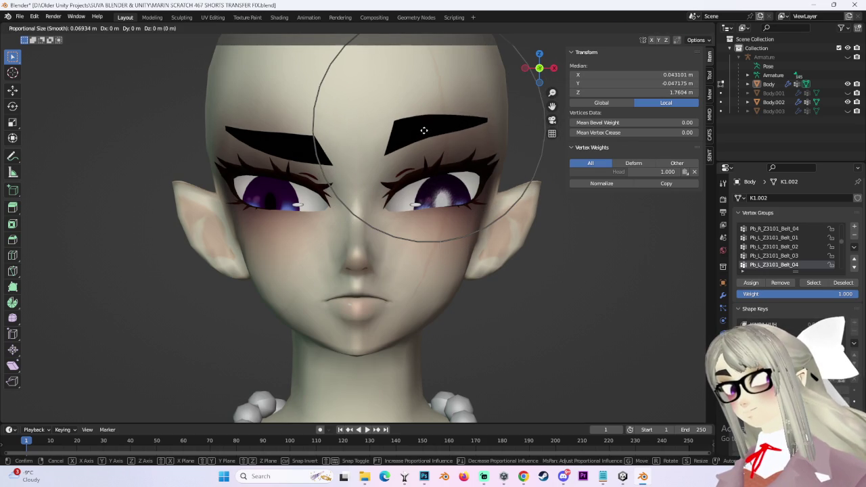
left_click(453, 122)
- Move two more eyebrow vertices proportionally, orbiting to inspect the brow
left_click(483, 116)
key("g")
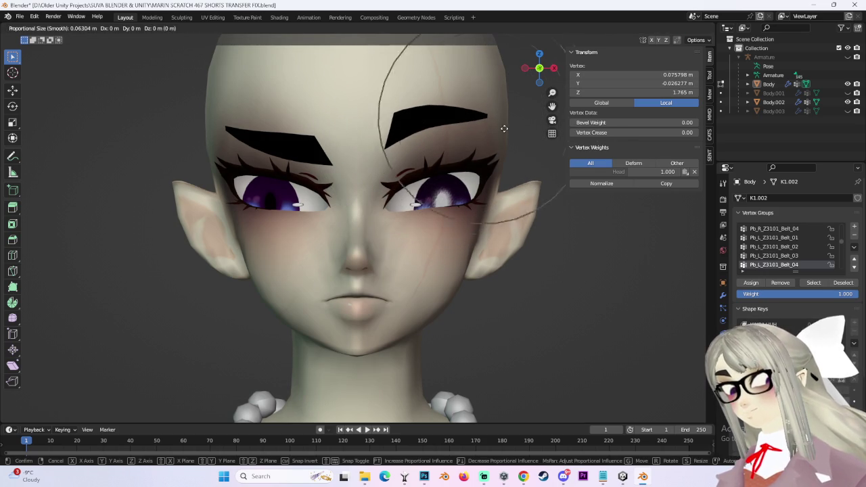
scroll(507, 129, "up", 6)
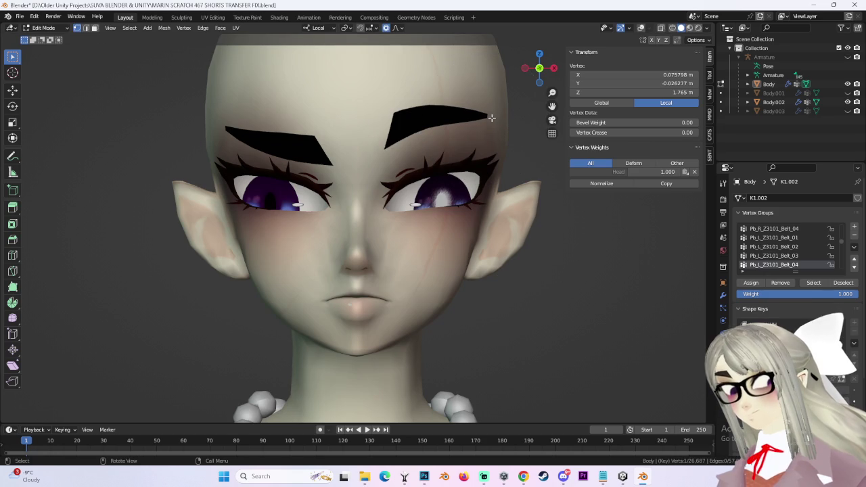
middle_click_drag(493, 121, 420, 149)
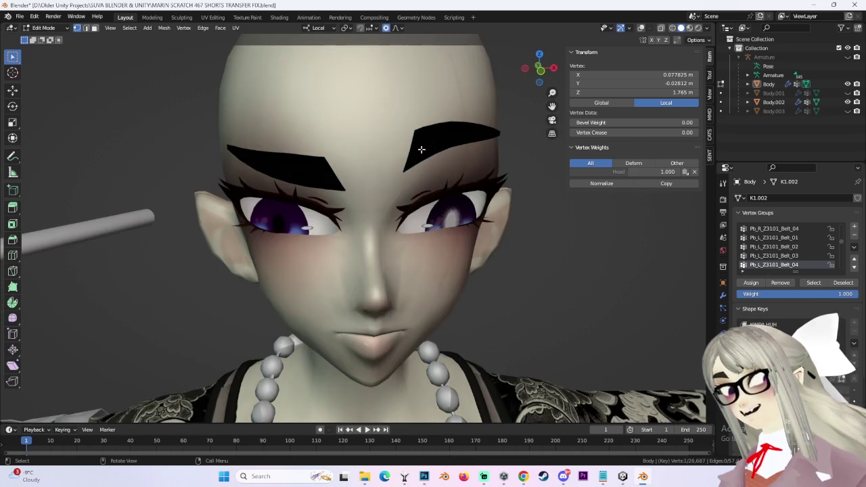
left_click(413, 160)
key("g")
left_click(416, 173)
- In front view, move another eyebrow vertex to refine the arch
key("KP_1")
key("g")
left_click(423, 174)
left_click(399, 28)
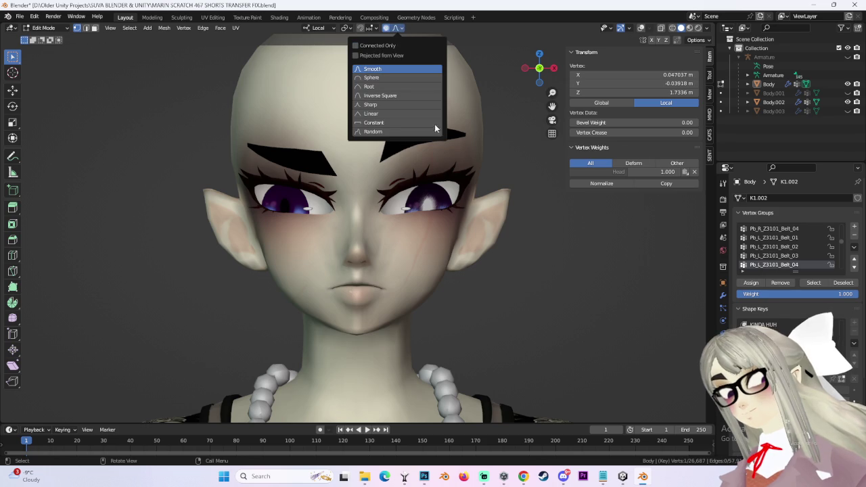
- Lower the eyebrow over the viewer's right eye with three small proportional grabs
key("g")
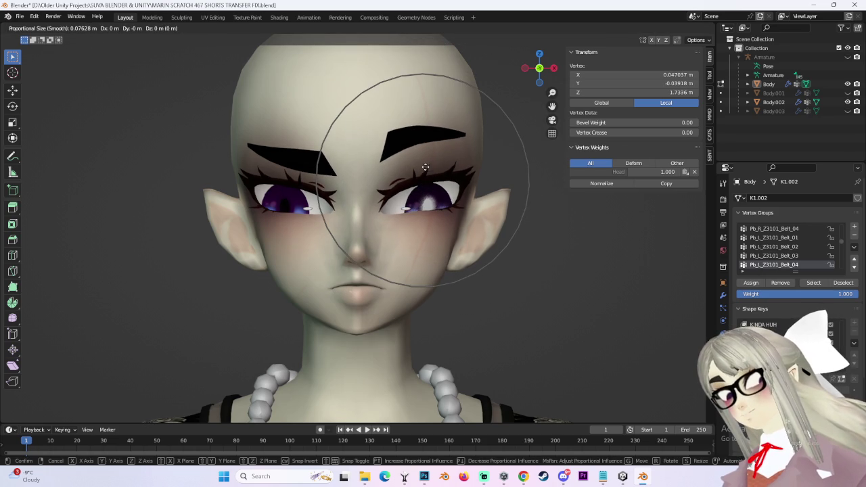
left_click(446, 151)
key("g")
left_click(447, 155)
key("g")
left_click(445, 158)
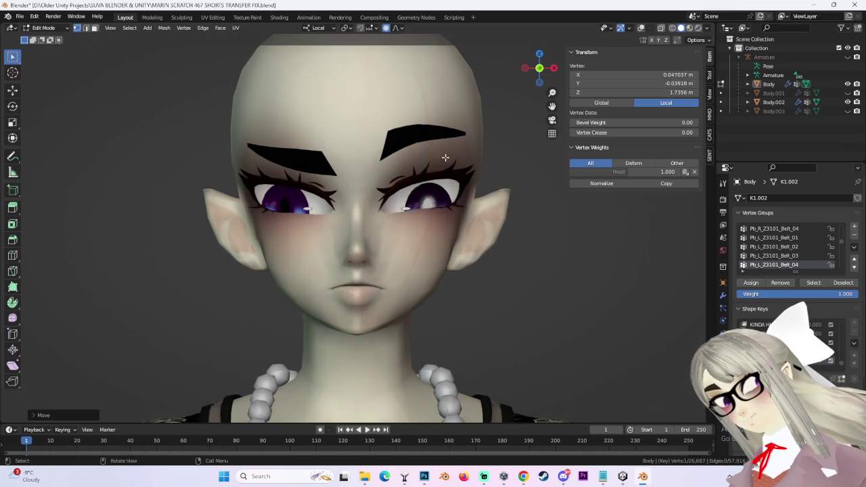
- Nudge one more eyebrow vertex upward with a smooth proportional move
scroll(508, 162, "down", 3)
scroll(503, 183, "up", 3)
scroll(453, 199, "up", 3)
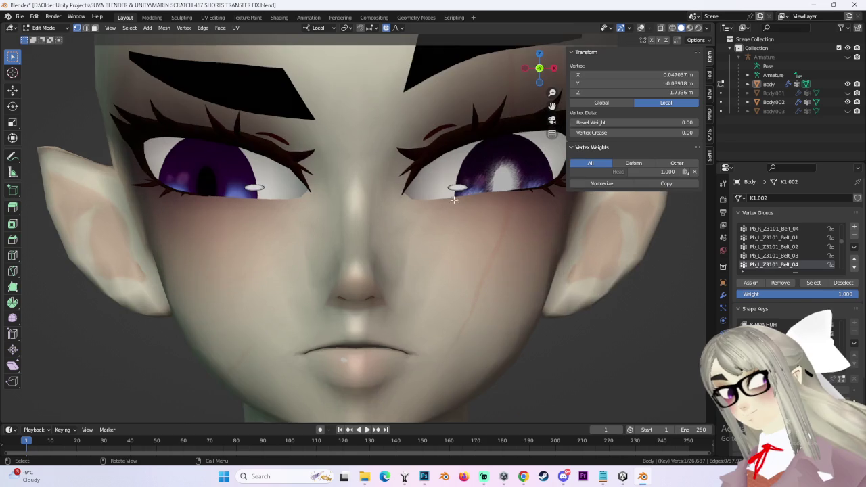
key("g")
left_click(487, 140)
- Return to the front view and try proportional cheek moves, cancelling each one
scroll(487, 141, "down", 2)
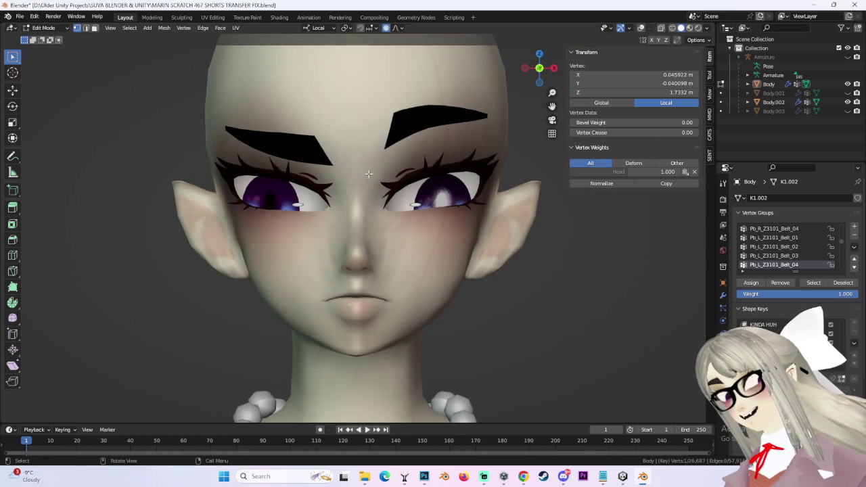
scroll(339, 169, "down", 3)
mouse_move(478, 155)
middle_mouse_down()
mouse_move(433, 159)
mouse_move(514, 101)
middle_mouse_up()
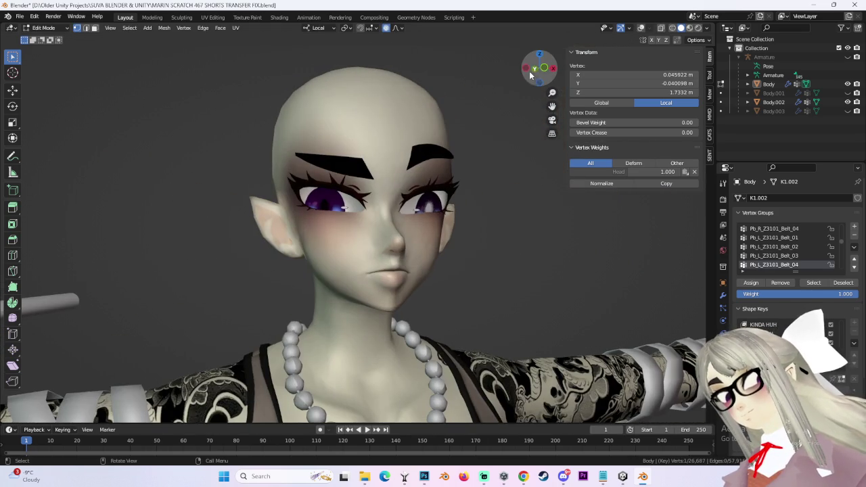
left_click(544, 69)
scroll(388, 291, "up", 3)
key("g")
key("Escape")
key("g")
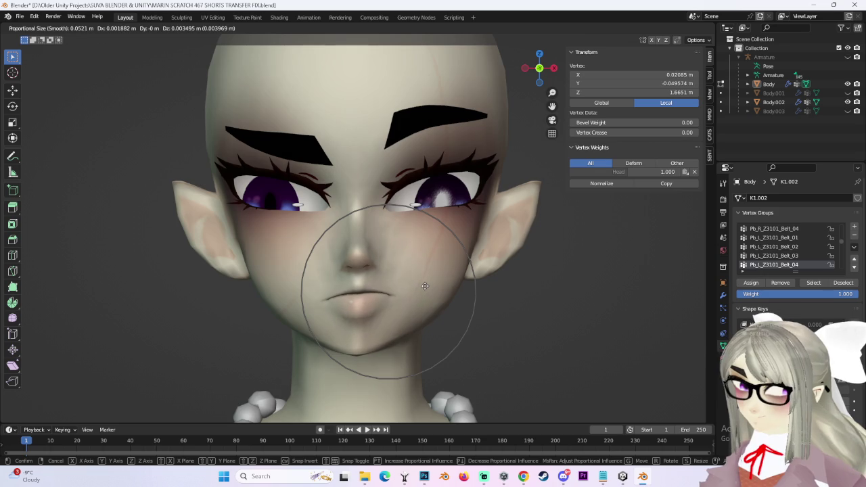
key("Escape")
key("g")
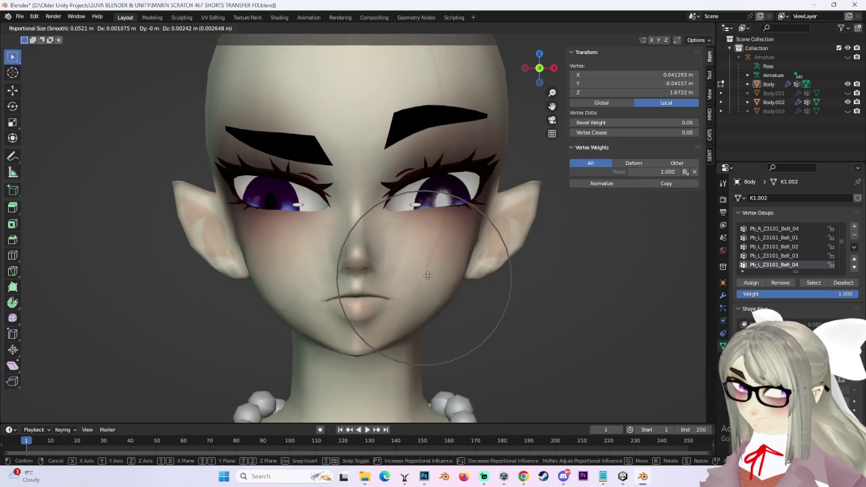
key("Escape")
- Make two trial cheek moves beside the nose and undo both
key("g")
left_click(422, 276)
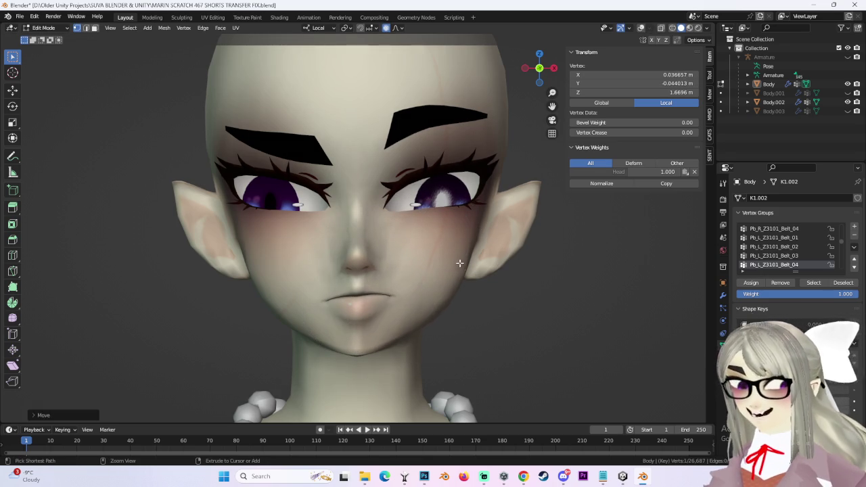
key("ctrl+z")
key("g")
left_click(410, 278)
key("ctrl+z")
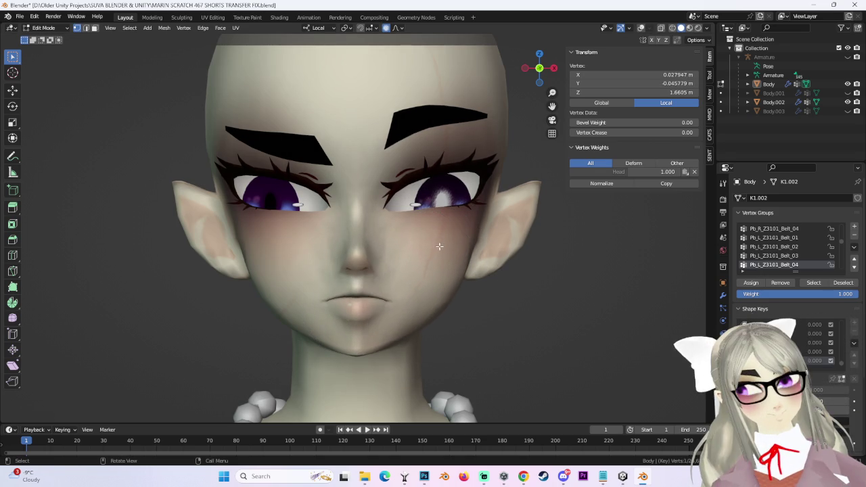
scroll(449, 286, "down", 2)
scroll(454, 290, "up", 1)
scroll(453, 290, "up", 2)
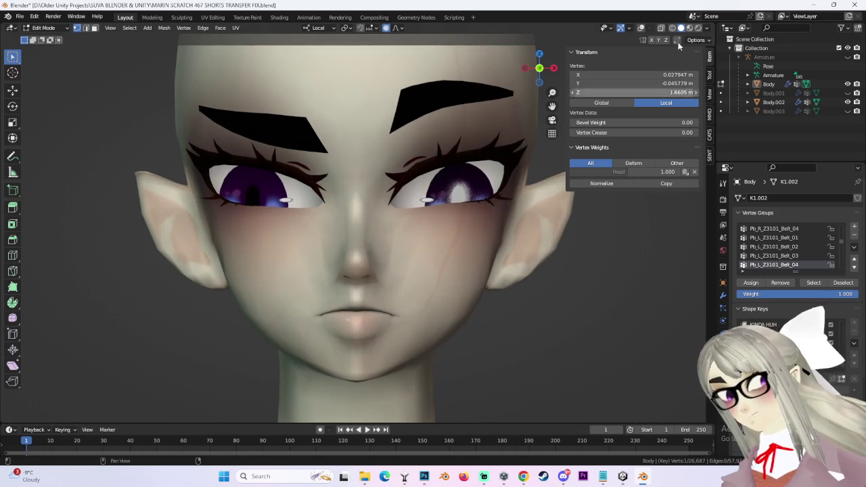
- Show the mesh wireframe, return to front view, and begin moving a cheek vertex with proportional falloff
left_click(640, 27)
left_click(553, 68)
mouse_move(537, 89)
middle_mouse_down()
mouse_move(453, 184)
mouse_move(514, 122)
middle_mouse_up()
left_click(539, 68)
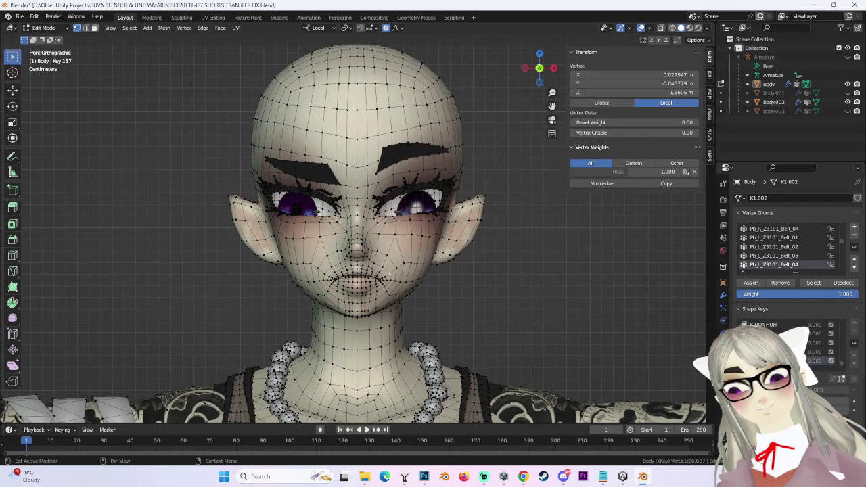
left_click(387, 274)
key("g")
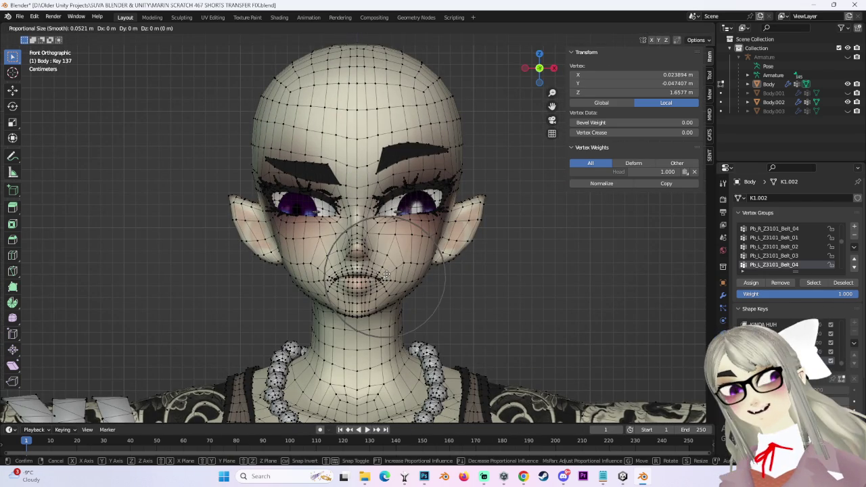
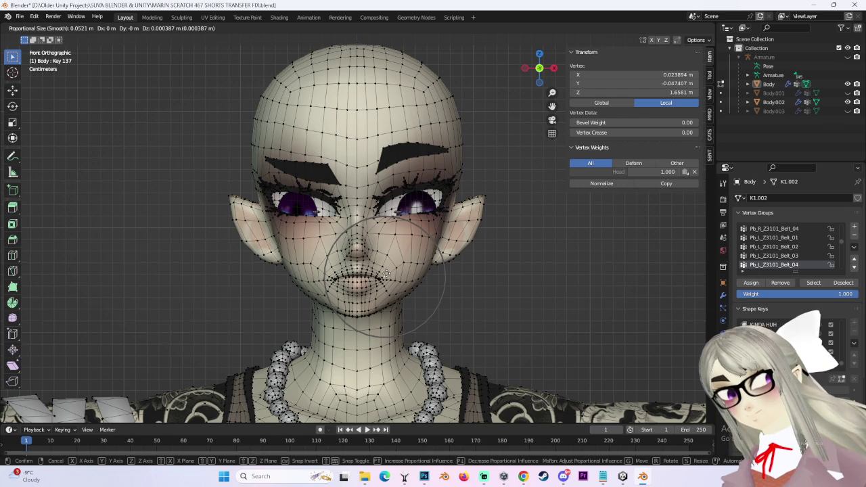
- Keep the current move of the mouth vertices and cancel two further move attempts
left_click(386, 274)
scroll(414, 265, "up", 2)
key("g")
key("Escape")
key("g")
key("Escape")
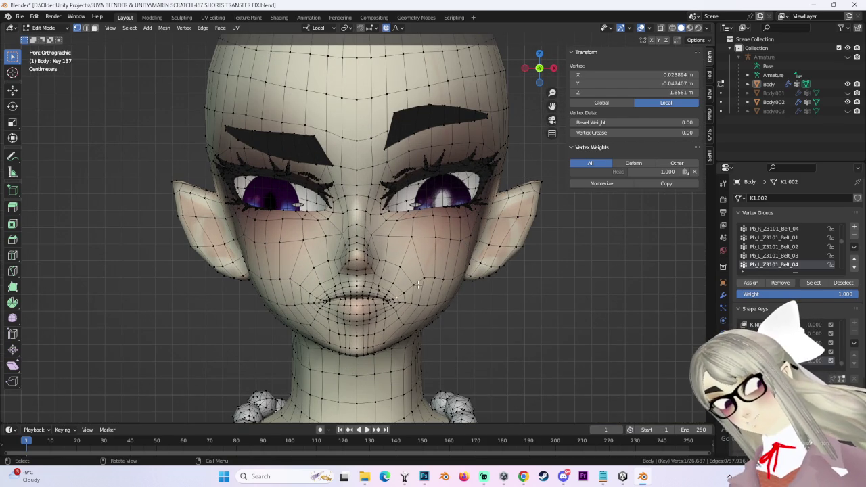
- Inspect the face at an angle and in front view, hiding then revealing the mouth vertices
mouse_move(447, 246)
middle_mouse_down()
mouse_move(402, 289)
mouse_move(473, 289)
mouse_move(528, 169)
middle_mouse_up()
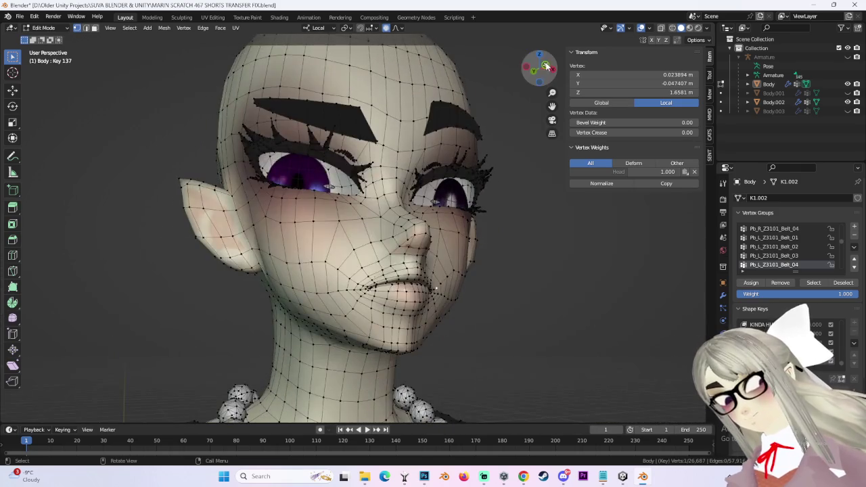
left_click(538, 69)
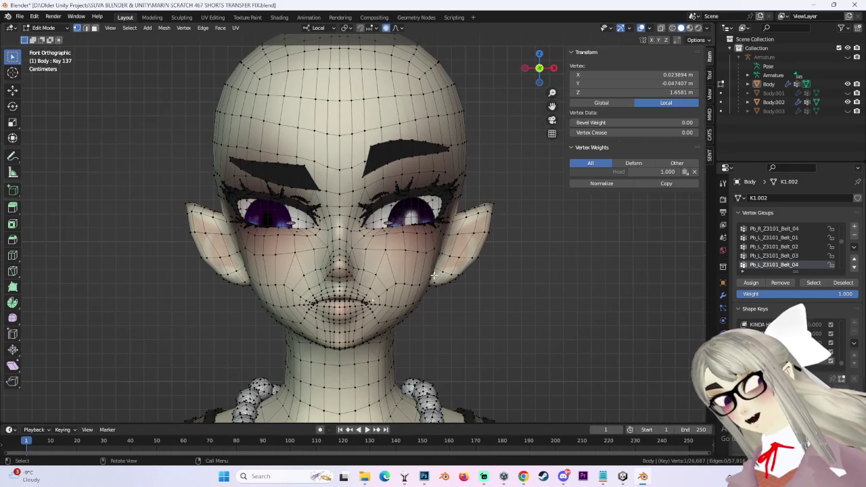
key("Tab")
key("Tab")
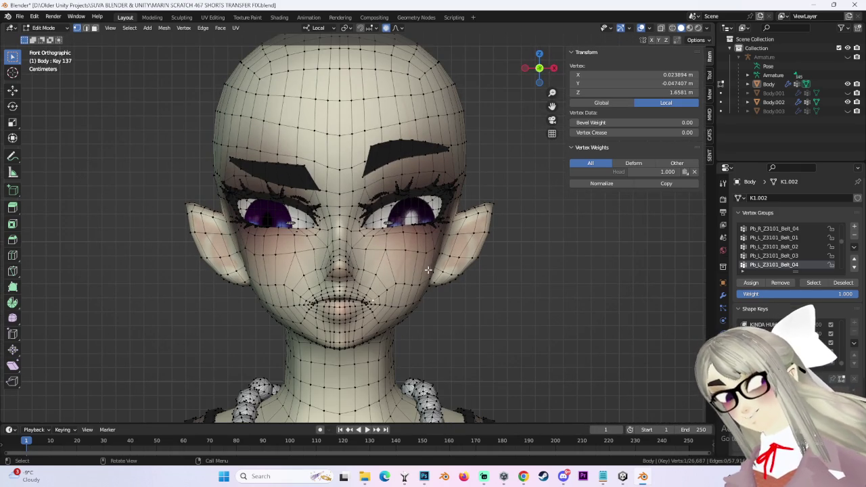
key("h")
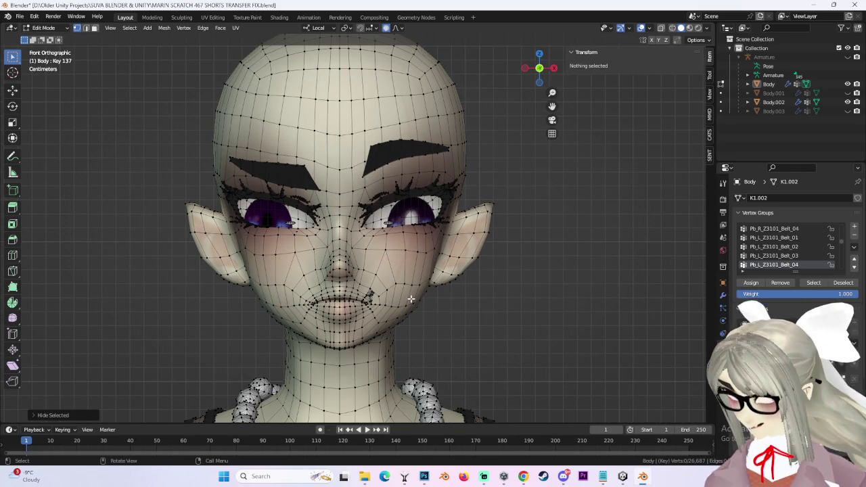
key("alt+h")
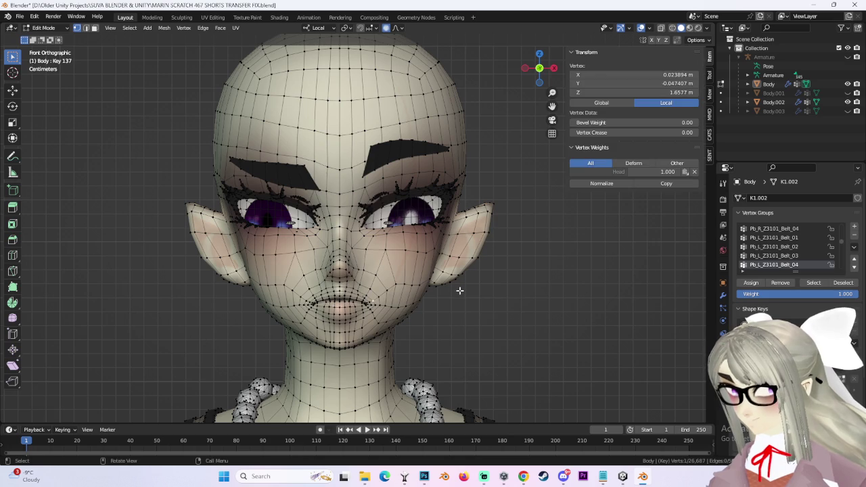
- Try several soft-falloff moves of the mouth corner, undoing the unsatisfactory ones
scroll(404, 292, "up", 2)
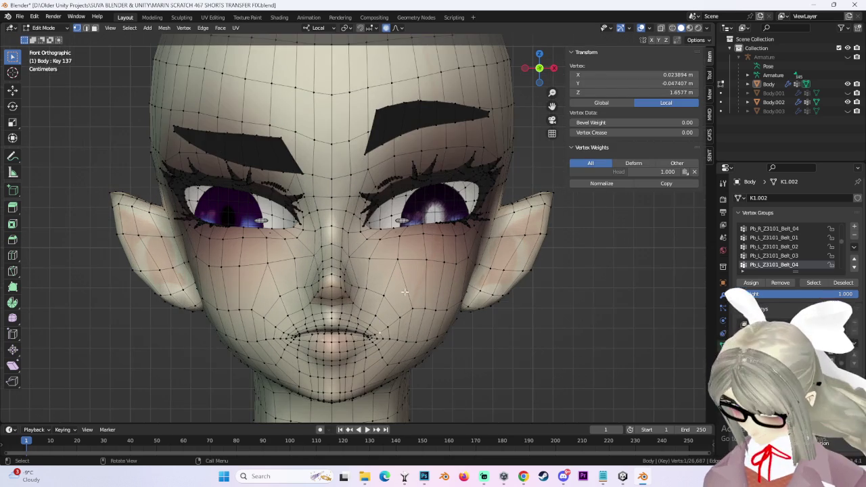
key("g")
left_click(409, 288)
key("ctrl+z")
key("g")
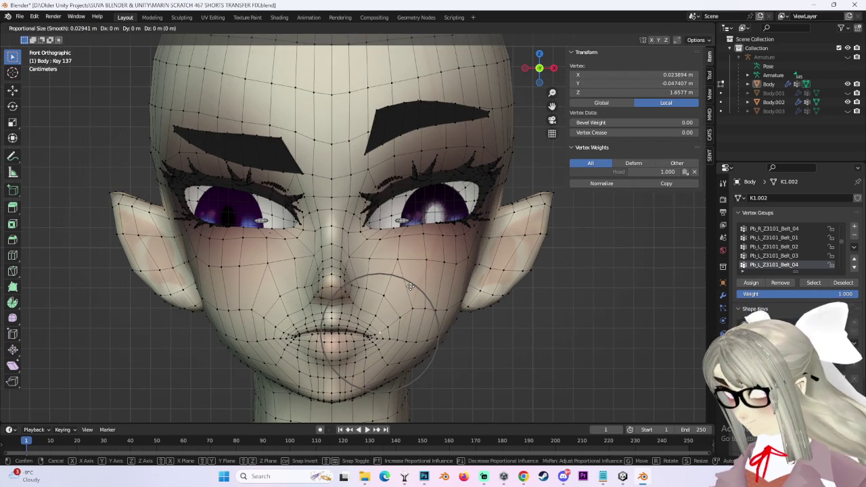
left_click(423, 284)
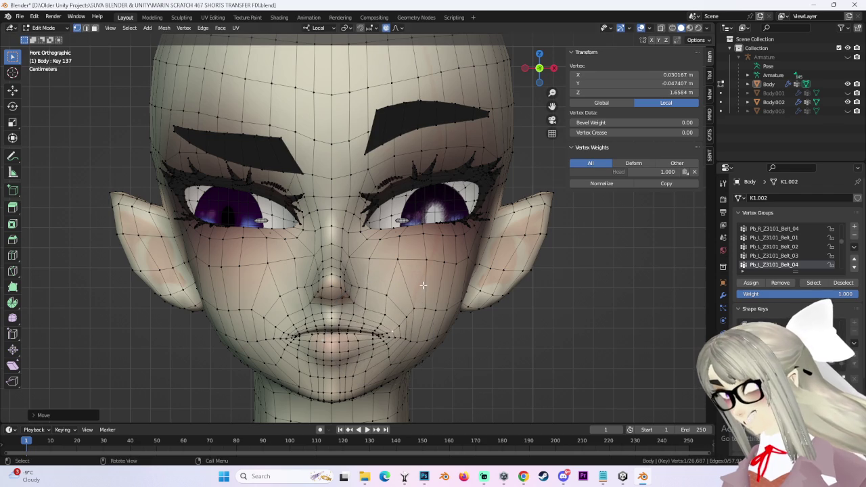
key("g")
left_click(462, 323)
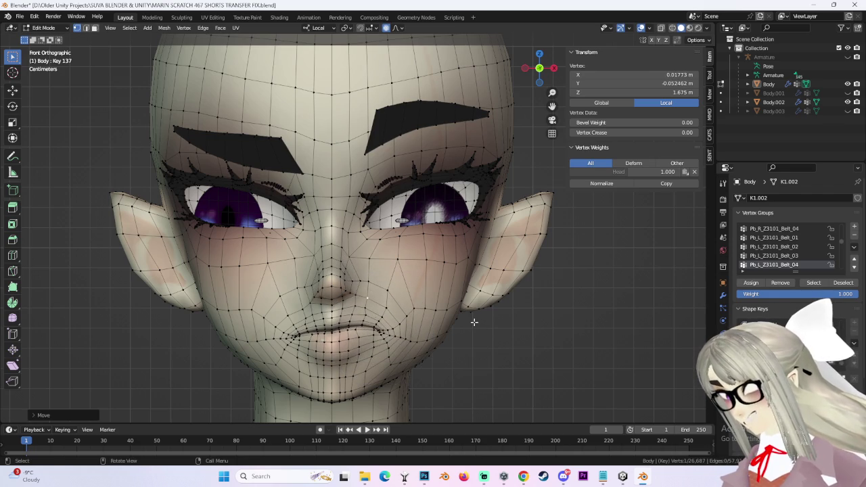
key("ctrl+z")
key("ctrl+z")
- Pull the right mouth corner up and outward with adjusted proportional falloff size
scroll(393, 323, "down", 2)
key("g")
scroll(395, 319, "down", 3)
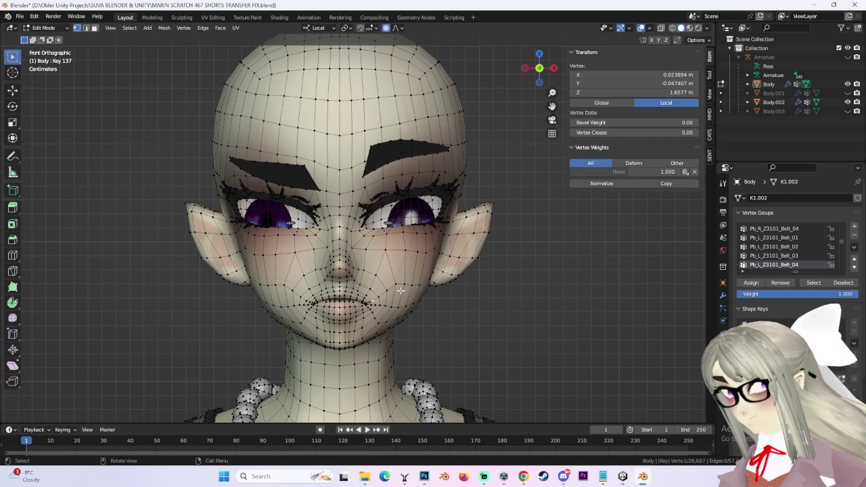
scroll(399, 297, "up", 2)
left_click(401, 289)
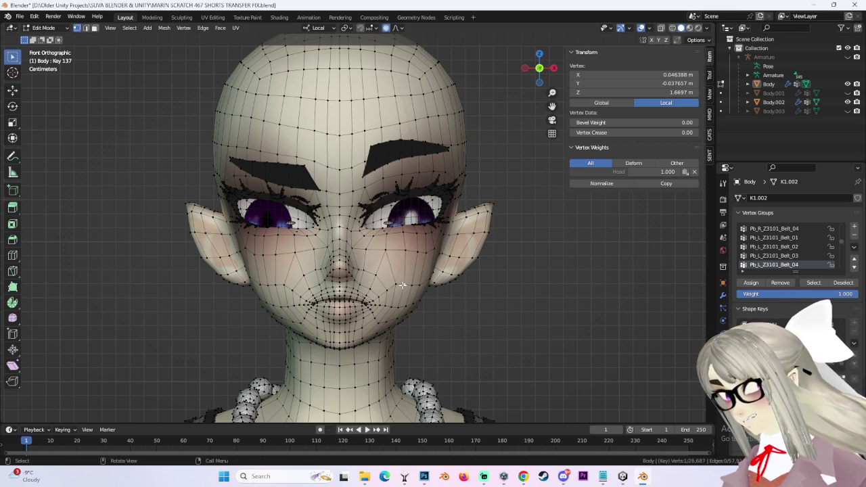
key("g")
scroll(405, 276, "down", 3)
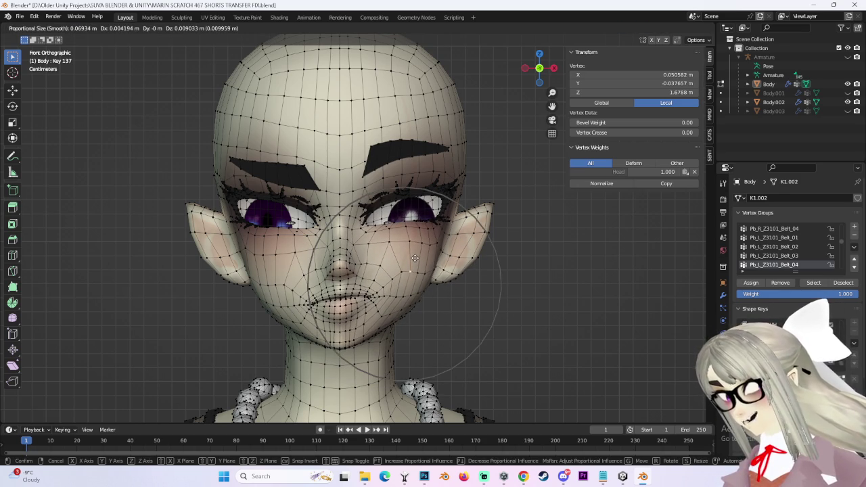
left_click(371, 296)
scroll(478, 325, "down", 2)
- Deselect all and check the smirk from an angle, in Front view and outside Edit Mode
key("alt+a")
left_click_drag(539, 67, 533, 58)
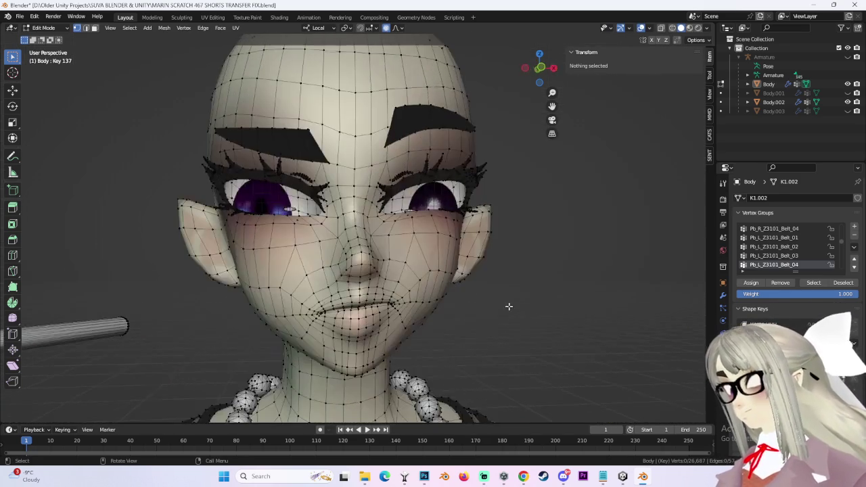
key("KP_1")
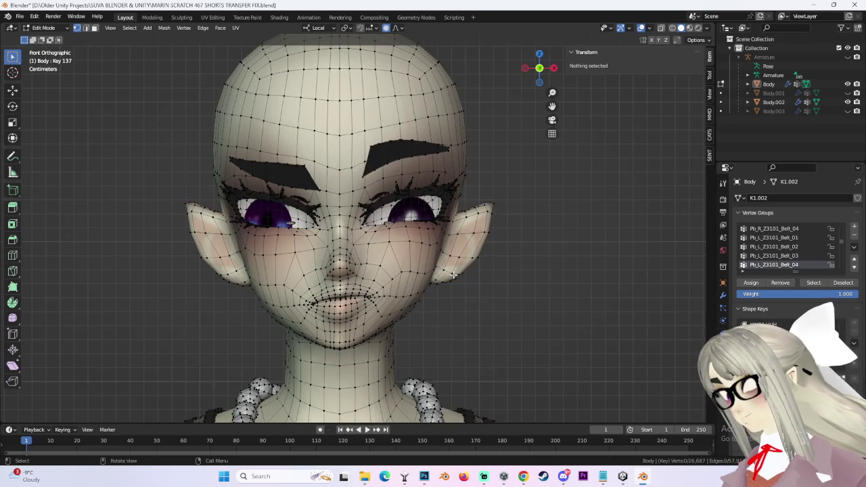
key("Tab")
key("Tab")
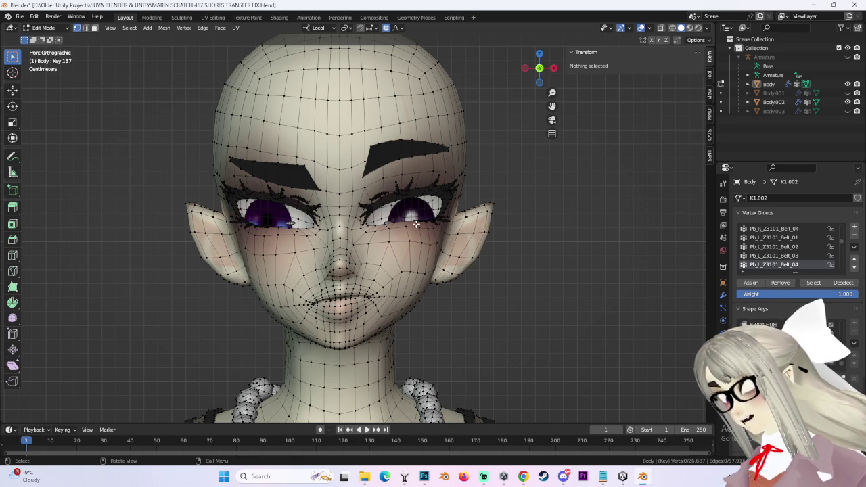
scroll(419, 206, "up", 2)
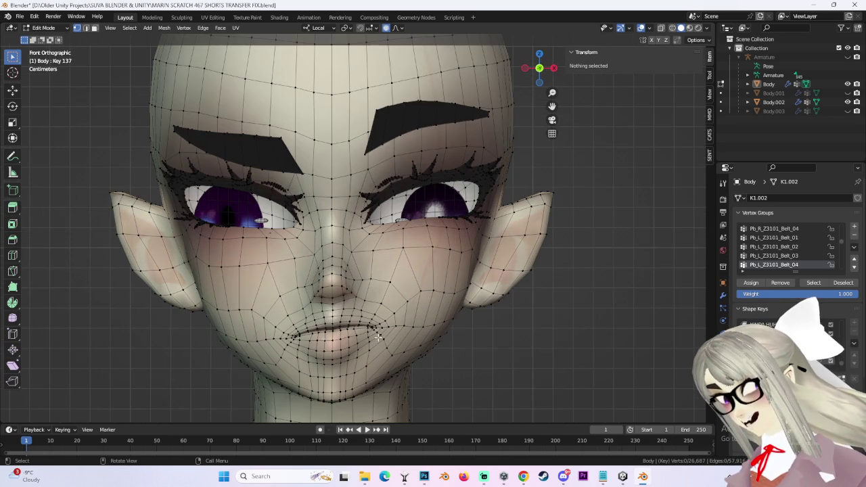
- Select a mouth-corner vertex and nudge it with soft falloff
scroll(420, 272, "down", 2)
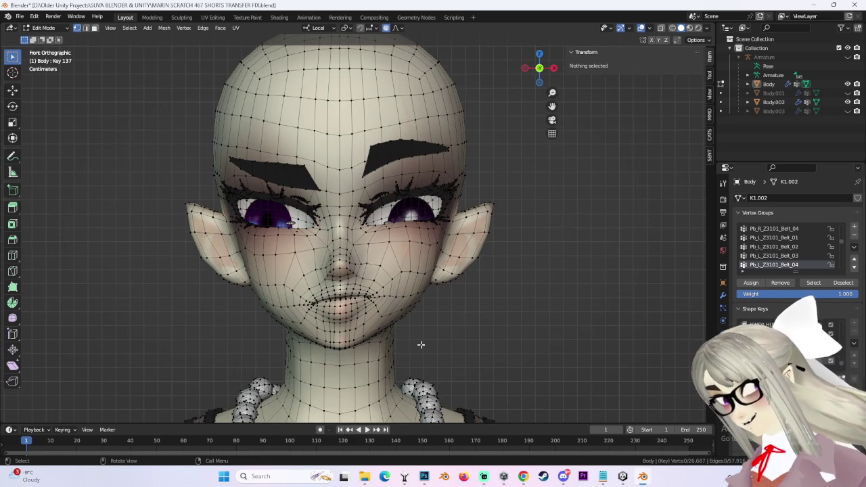
left_click(441, 127)
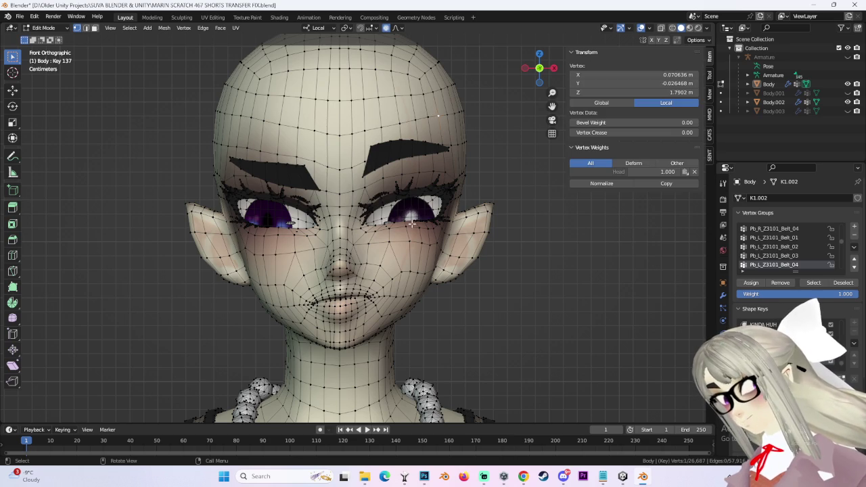
scroll(369, 289, "up", 3)
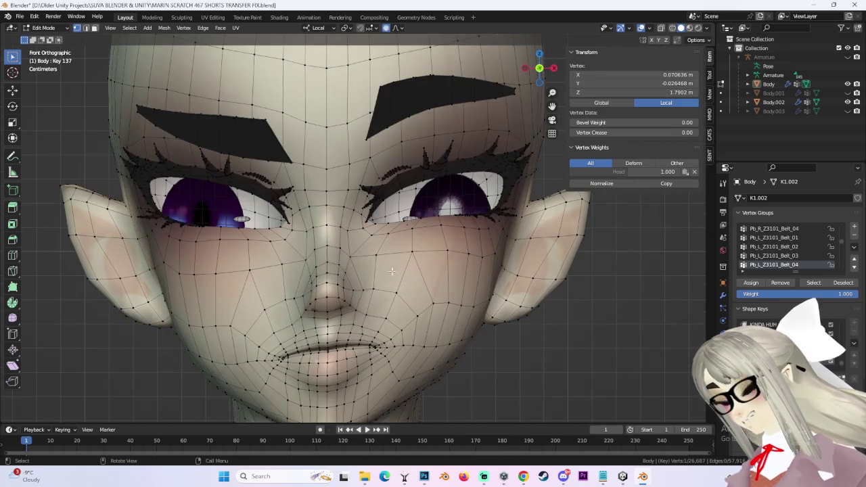
scroll(389, 265, "down", 3)
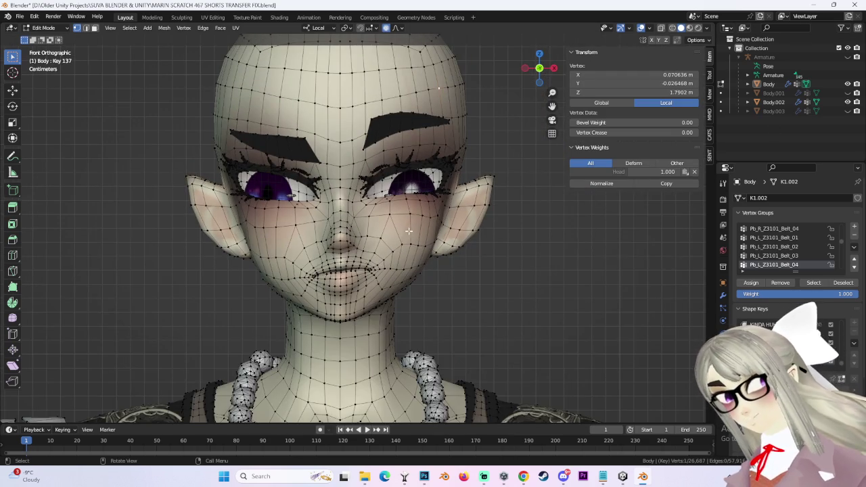
scroll(452, 257, "up", 2)
left_click(373, 273)
key("g")
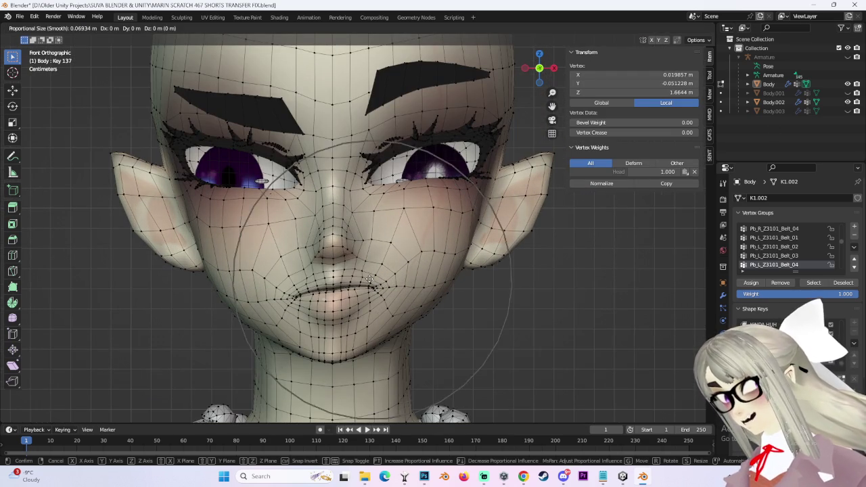
left_click(371, 274)
- Shift the mouth corner further up and right, then recheck the face in front view
key("g")
left_click(389, 269)
key("g")
left_click(398, 267)
key("g")
left_click(402, 265)
middle_click_drag(413, 274, 422, 267)
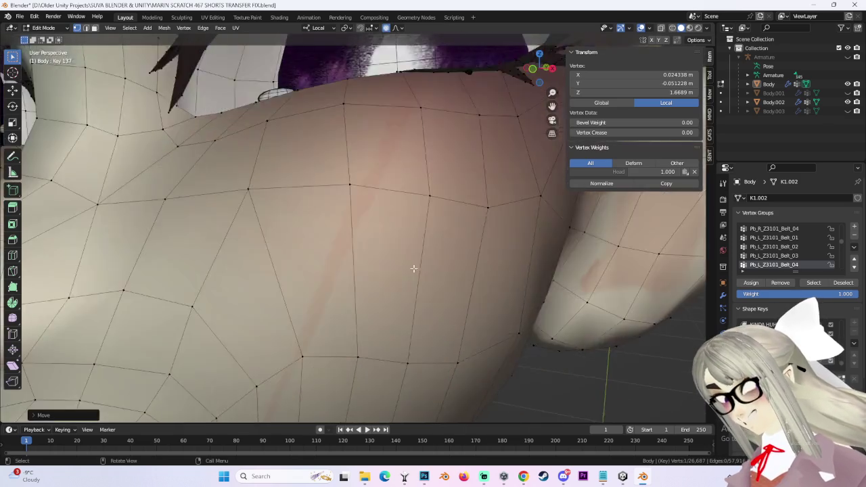
left_click(545, 71)
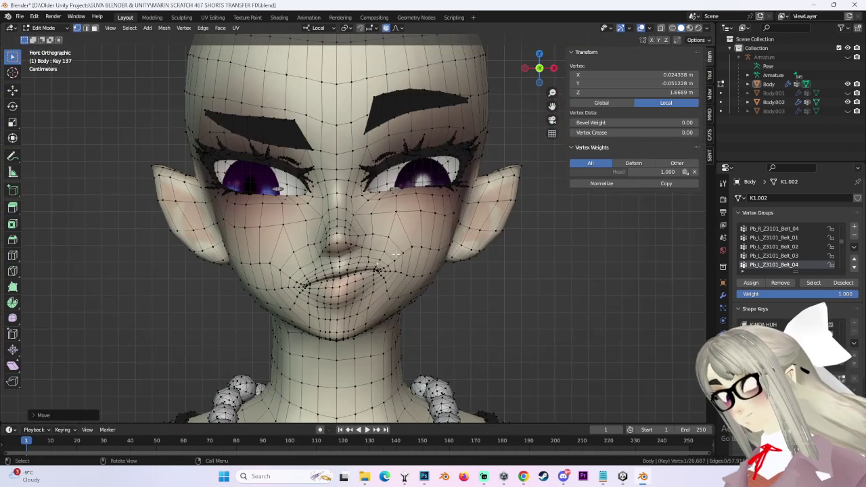
scroll(338, 257, "up", 3)
- Reshape the other side of the mouth and the adjacent cheek with small soft moves
key("g")
left_click(306, 259)
key("g")
left_click(304, 263)
key("g")
left_click(314, 260)
key("g")
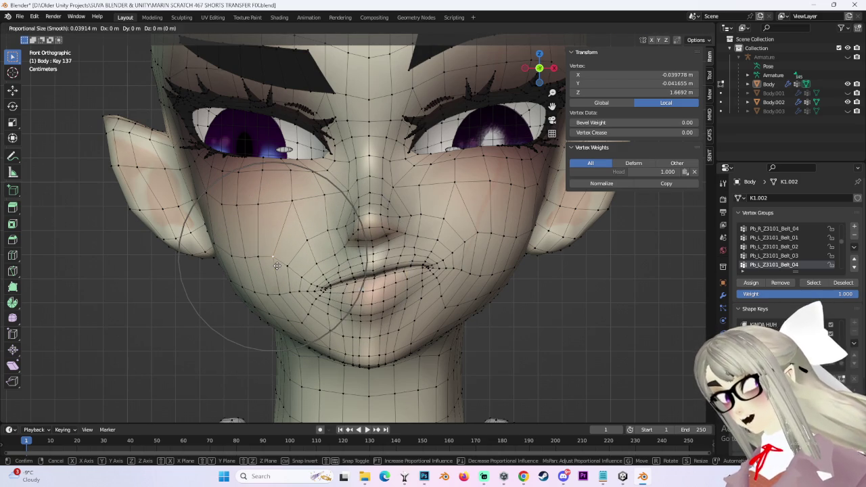
left_click(314, 271)
- Stretch that mouth corner outward and settle the surrounding mouth and cheek area
key("g")
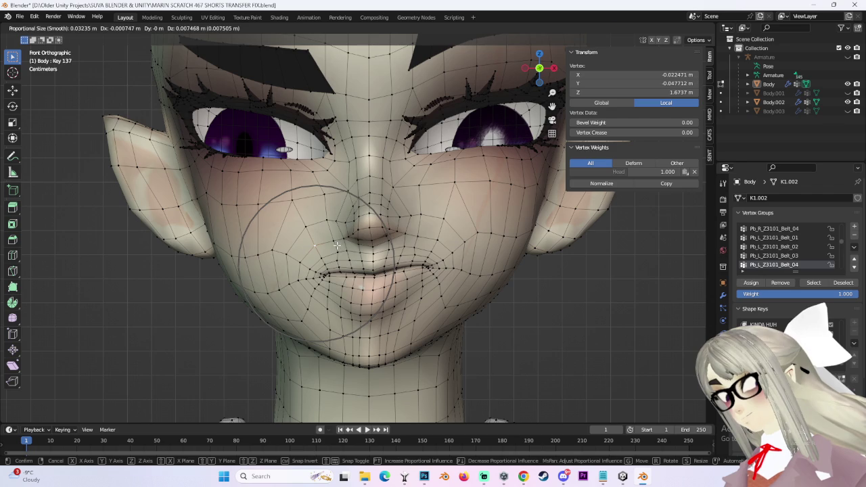
left_click(337, 251)
key("g")
left_click(330, 251)
key("g")
left_click(325, 251)
- Adjust the lip vertices and make a final tweak to the lopsided smirk
key("g")
left_click(337, 271)
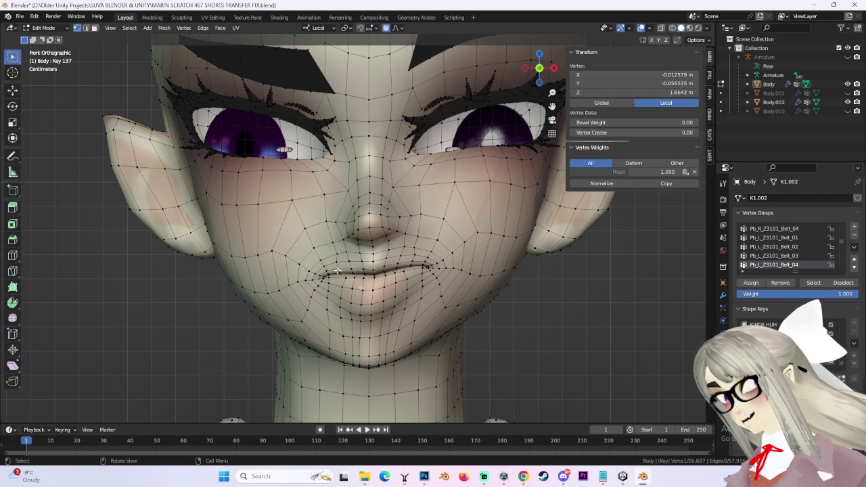
key("g")
left_click(338, 270)
scroll(491, 296, "down", 3)
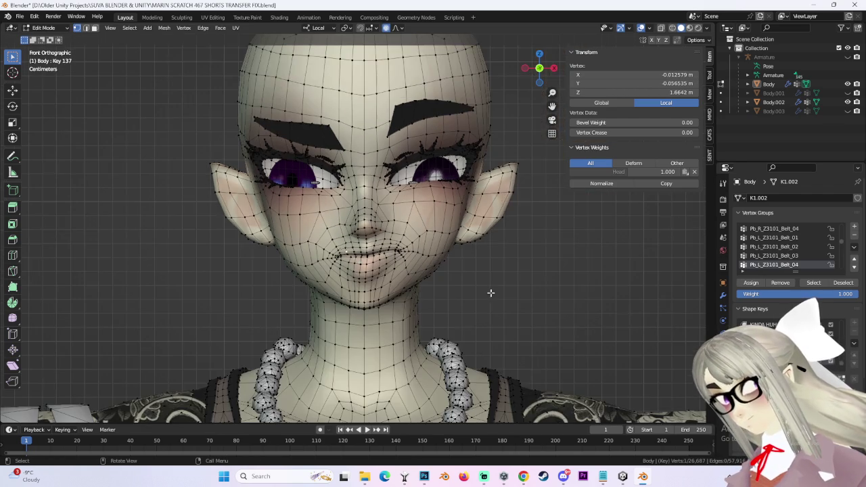
key("g")
left_click(462, 216)
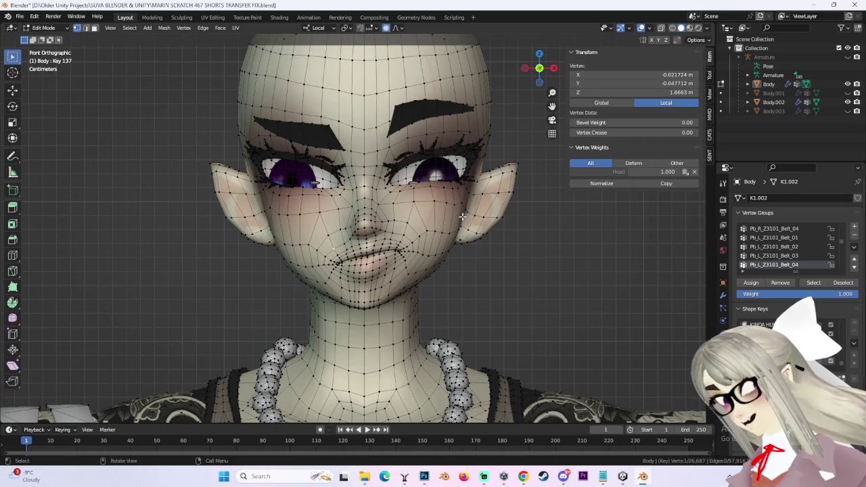
scroll(462, 216, "up", 2)
scroll(487, 162, "down", 1)
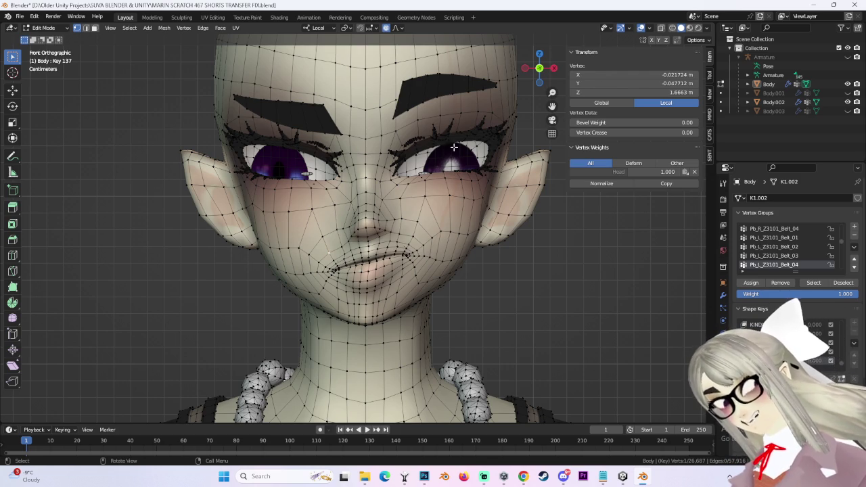
- Move the under-eye vertex with soft falloff, then clear the vertex selection
key("g")
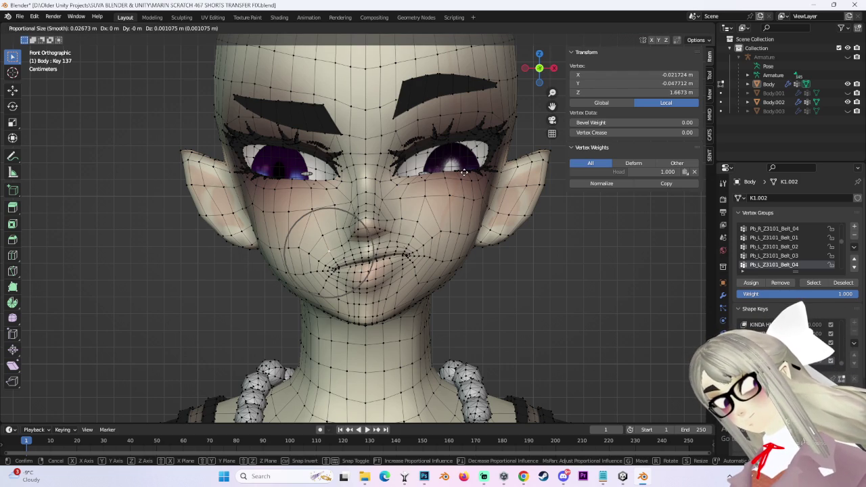
left_click(464, 172)
middle_click_drag(466, 176, 504, 220, "shift")
scroll(506, 237, "up", 2)
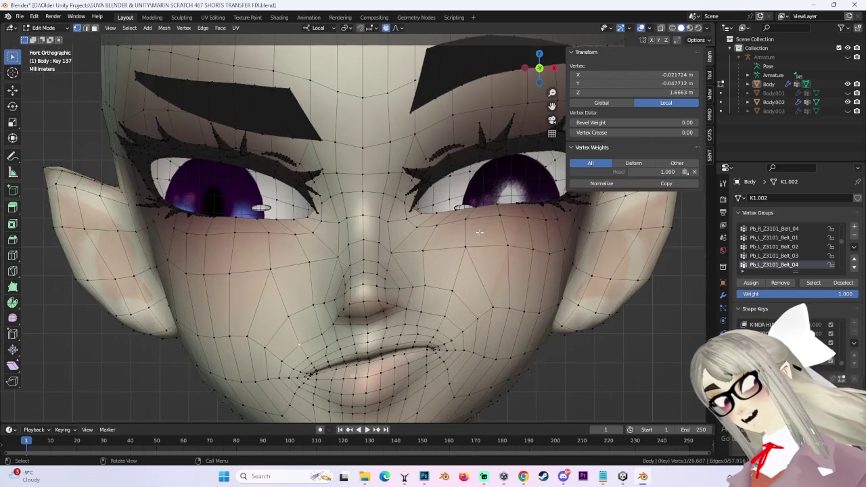
scroll(508, 247, "down", 2)
left_click(598, 314)
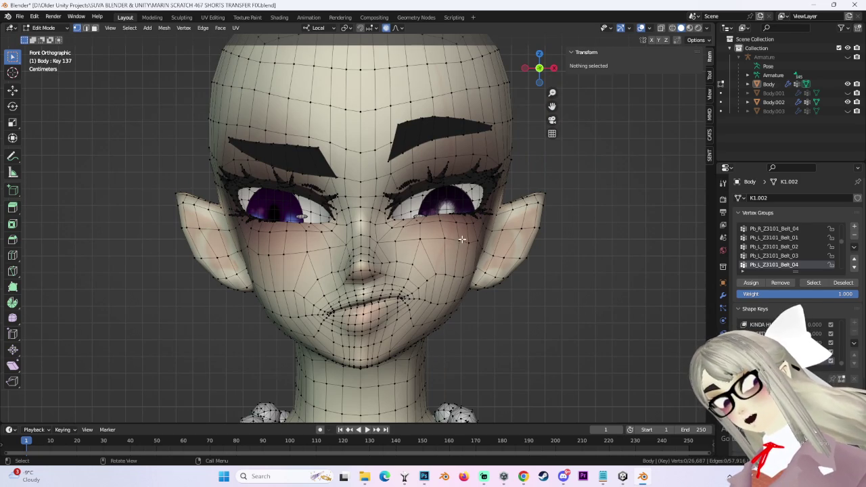
- Select a cheek vertex under the left eye and check it from an angle
scroll(465, 238, "up", 2)
scroll(465, 238, "down", 1)
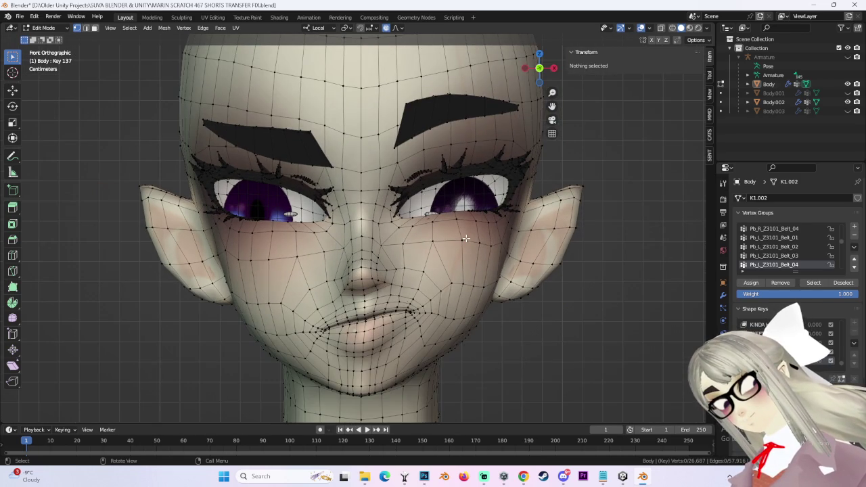
left_click(272, 223)
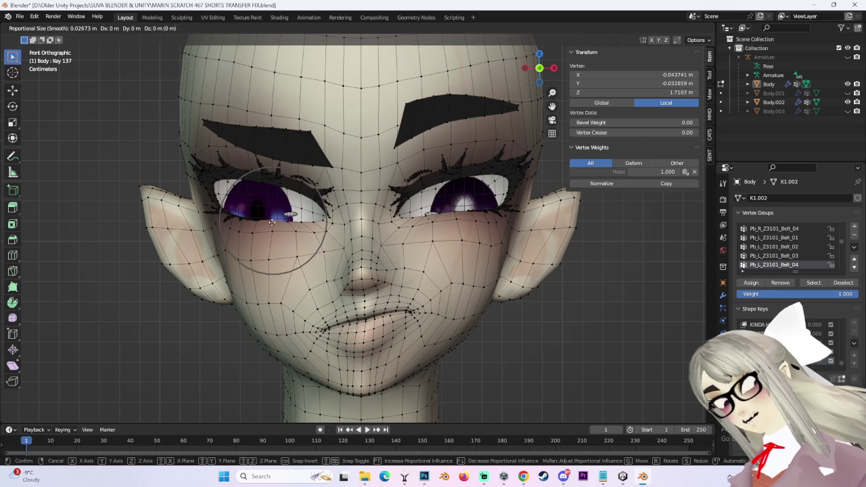
scroll(322, 231, "down", 3)
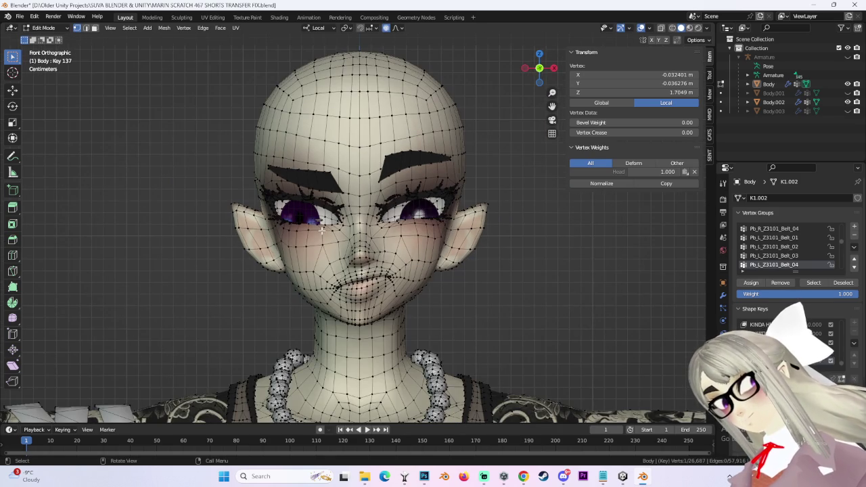
scroll(341, 324, "up", 2)
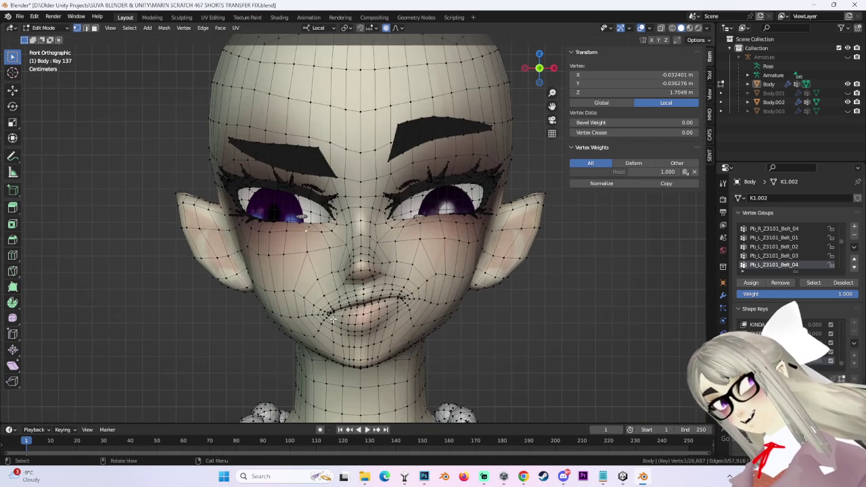
scroll(340, 323, "down", 1)
mouse_move(428, 277)
middle_mouse_down()
mouse_move(355, 291)
mouse_move(277, 274)
mouse_move(405, 257)
middle_mouse_up()
- From the front view, move the cheek vertex with a resized soft-falloff radius
key("g")
left_click(350, 273)
key("ctrl+z")
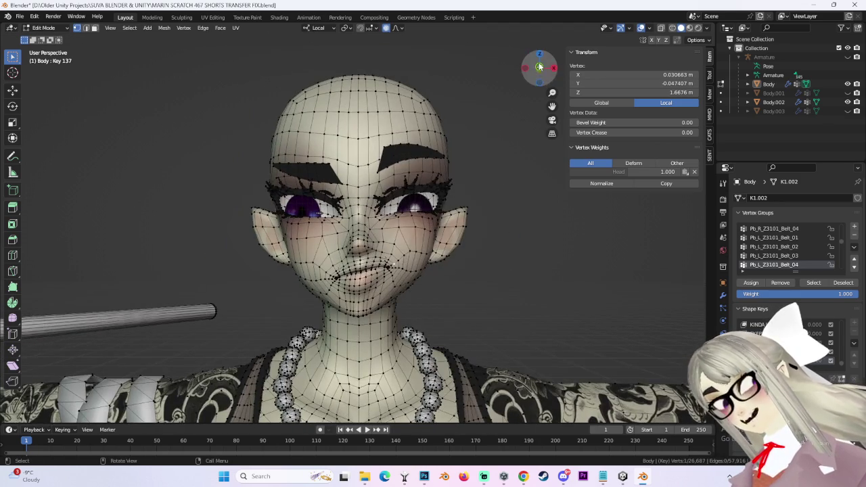
left_click(539, 68)
key("g")
scroll(308, 303, "down", 3)
scroll(308, 301, "down", 3)
scroll(308, 301, "up", 2)
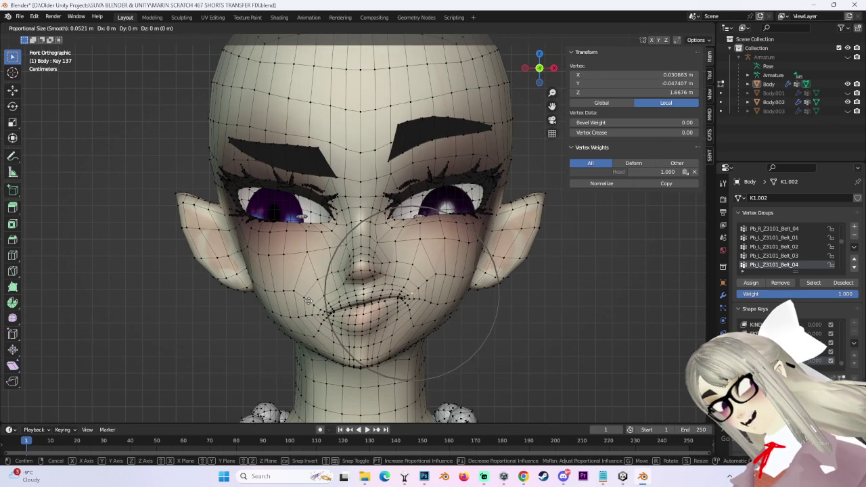
left_click(308, 301)
left_click(308, 301)
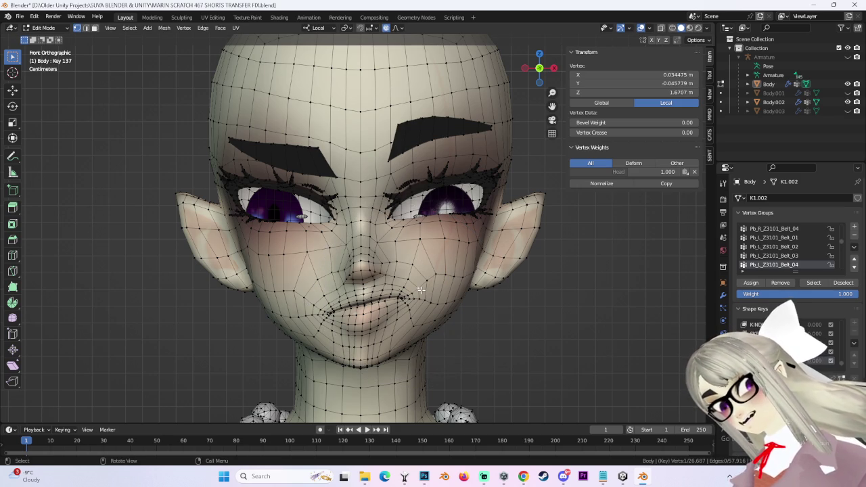
- Try repositioning the right-cheek vertex twice, undoing both attempts
key("g")
left_click(437, 279)
key("ctrl+z")
key("g")
left_click(447, 267)
key("ctrl+z")
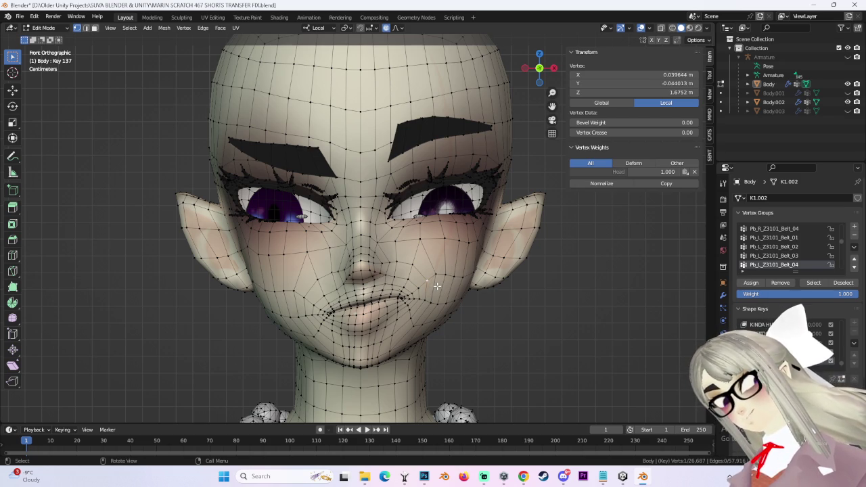
- Back in front view, select a left-cheek vertex and start a soft-falloff move, then cancel it
scroll(438, 286, "up", 1)
scroll(437, 287, "up", 1)
scroll(438, 288, "down", 2)
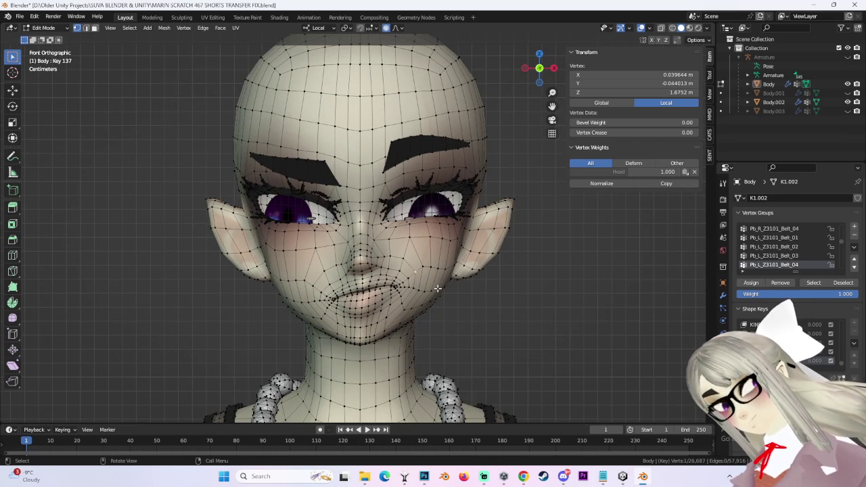
scroll(438, 288, "up", 4)
scroll(438, 289, "down", 1)
scroll(437, 290, "down", 2)
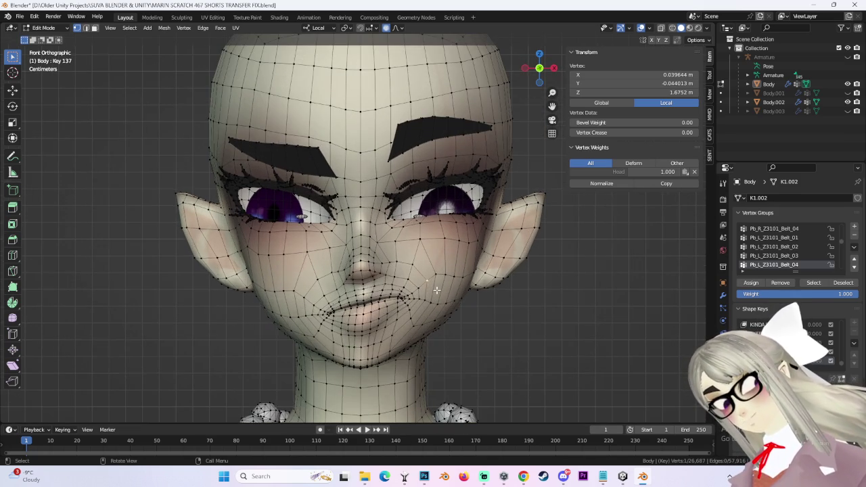
scroll(437, 289, "up", 3)
middle_click_drag(436, 289, 474, 163)
key("KP_1")
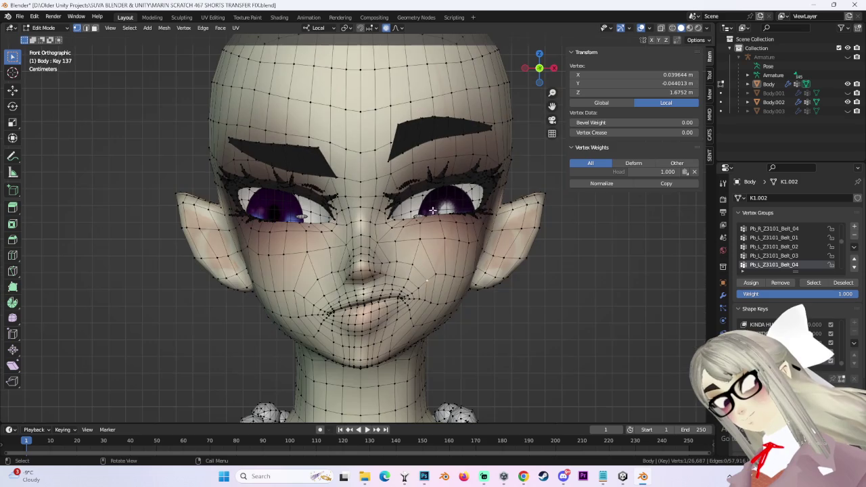
left_click(304, 295)
key("g")
right_click(301, 283)
- Retry the left-cheek soft-falloff move several times until one position is kept
key("g")
right_click(303, 264)
key("g")
right_click(311, 274)
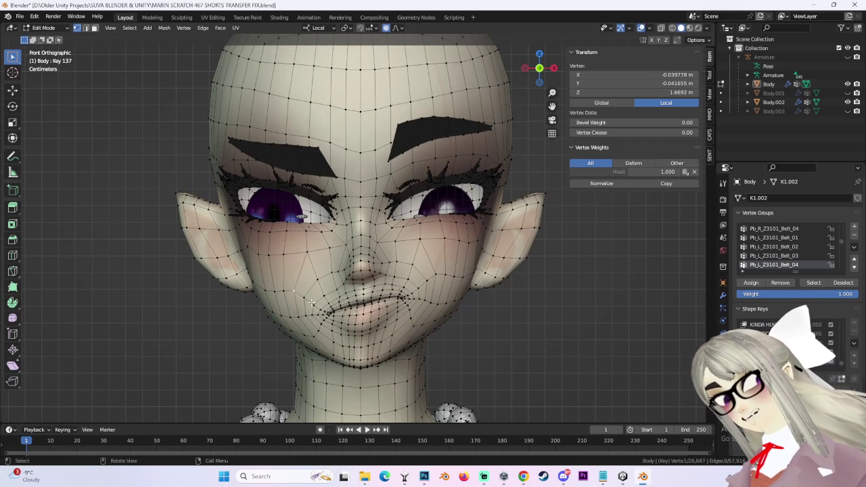
key("g")
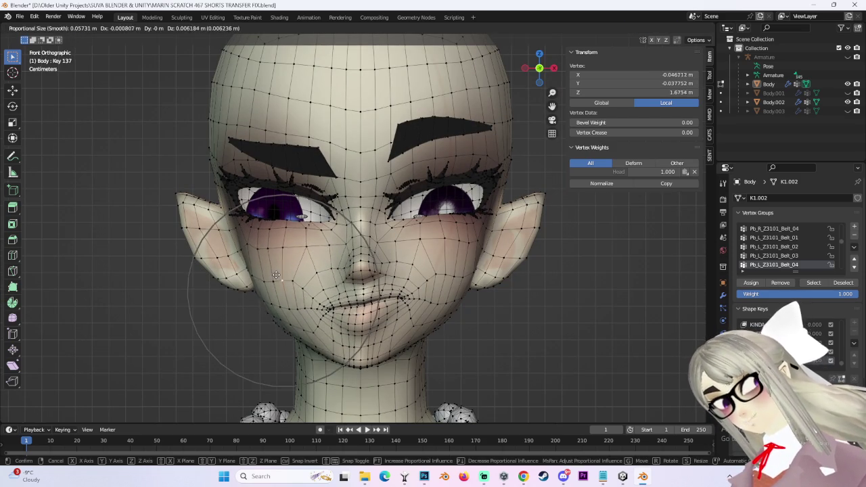
right_click(342, 224)
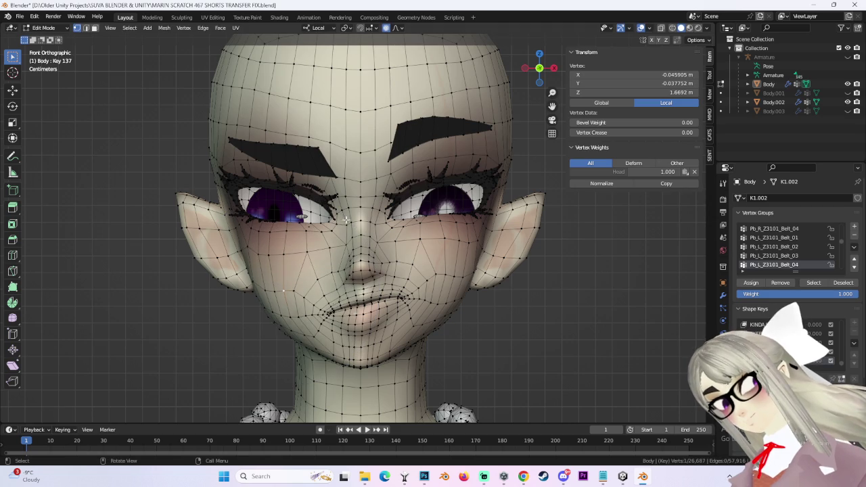
key("g")
left_click(333, 325)
- Move the mouth-corner vertex with a wider falloff, then undo that move
scroll(333, 324, "up", 2)
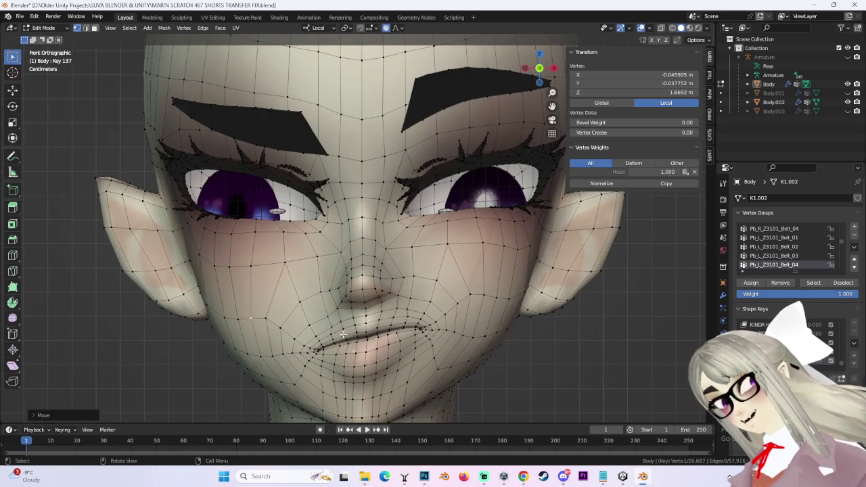
key("g")
scroll(320, 340, "up", 3)
scroll(321, 340, "up", 2)
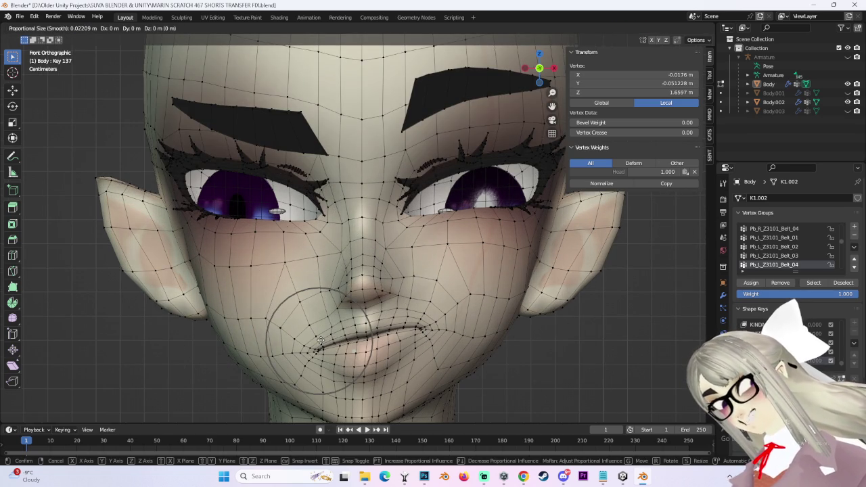
middle_click_drag(321, 340, 352, 275, "shift")
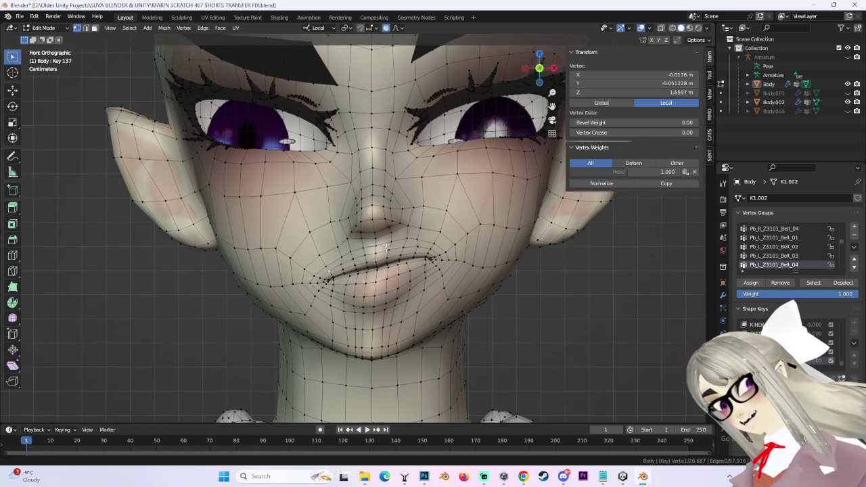
left_click(352, 276)
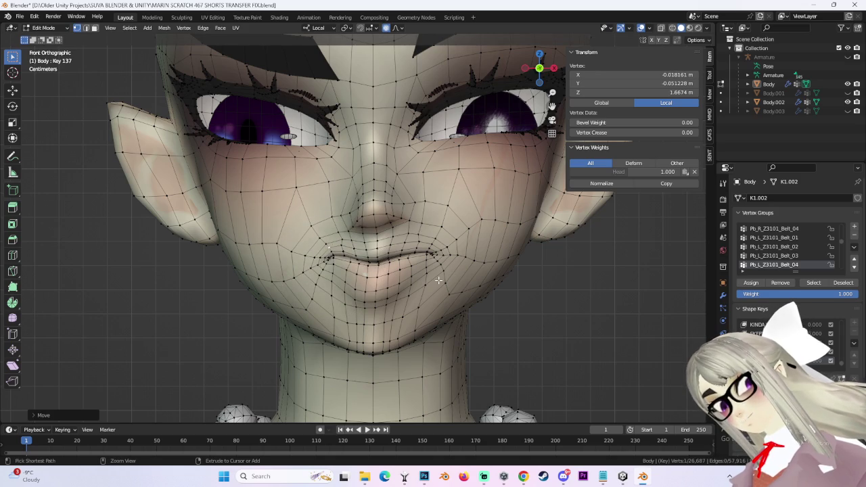
key("ctrl+z")
scroll(308, 243, "down", 2)
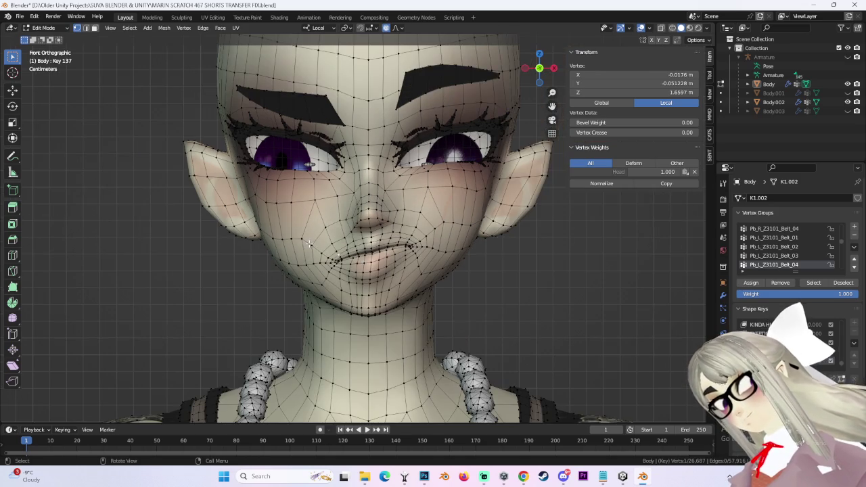
- Reshape the left cheek with a wider soft falloff, settling on a new cheek shape
key("g")
scroll(310, 245, "down", 3)
left_click(310, 245)
key("g")
scroll(310, 245, "up", 2)
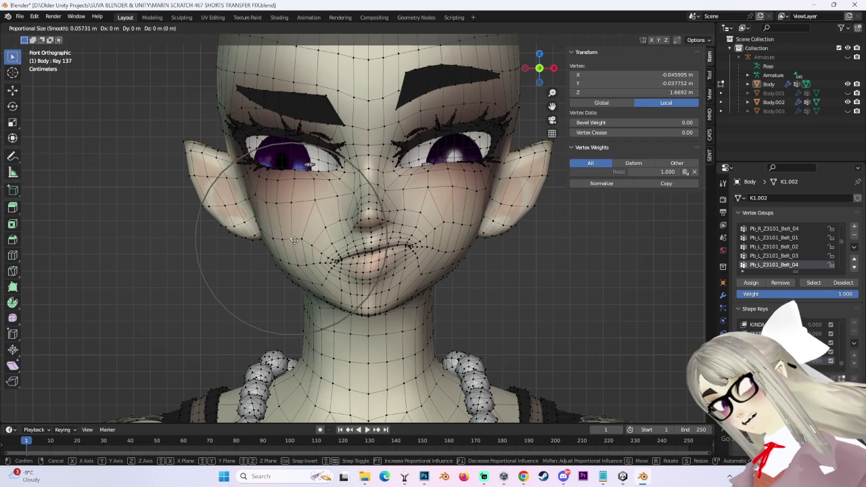
right_click(327, 239)
key("g")
right_click(328, 240)
key("g")
left_click(323, 229)
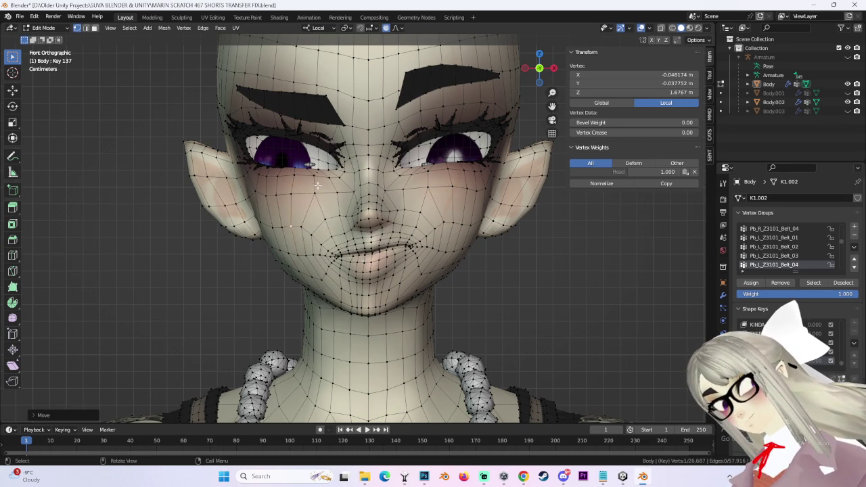
- Raise the cheek vertex, then lower it, undoing and redoing the lowered cheek
key("g")
left_click(291, 173)
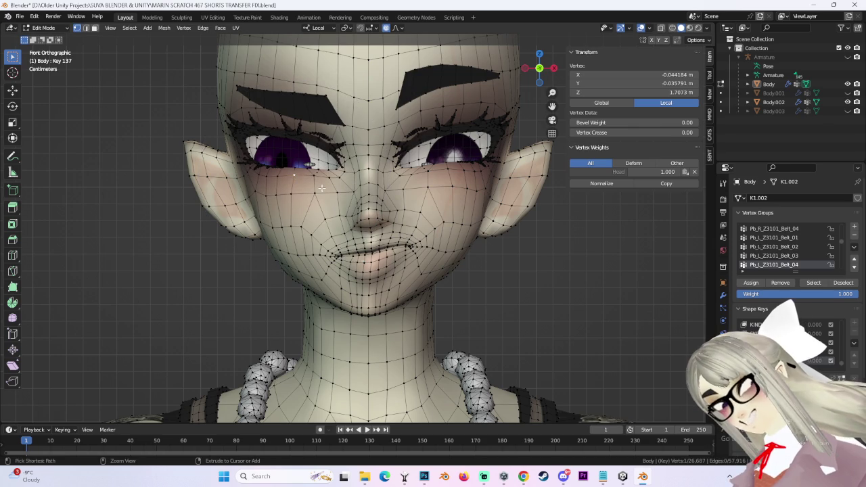
key("g")
left_click(332, 251)
key("ctrl+z")
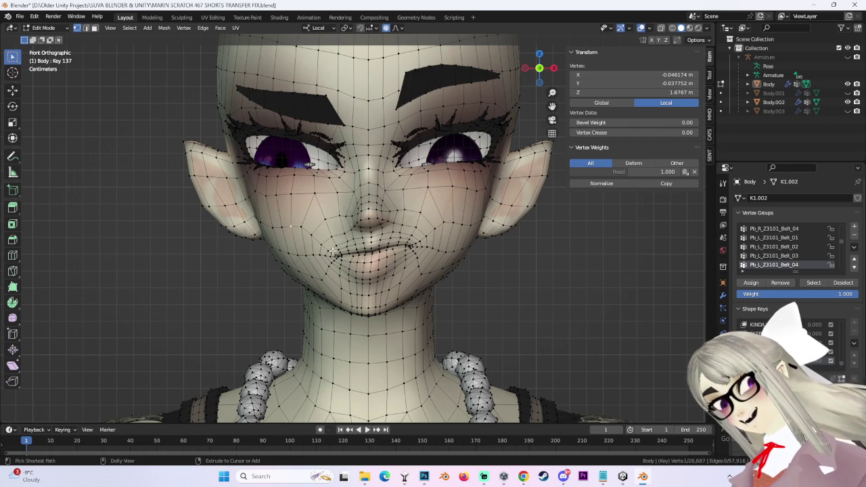
key("ctrl+shift+z")
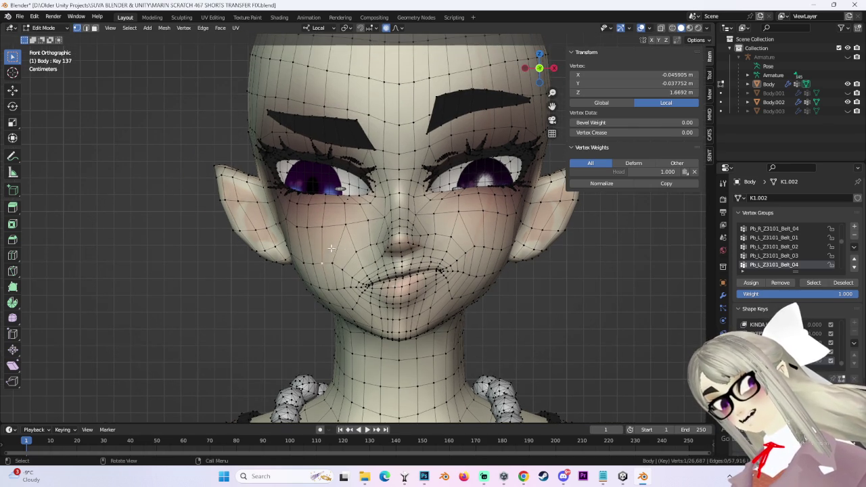
- Lift the cheek and upper-cheek vertices with soft falloff and inspect the result
middle_click_drag(316, 245, 349, 254, "shift")
key("g")
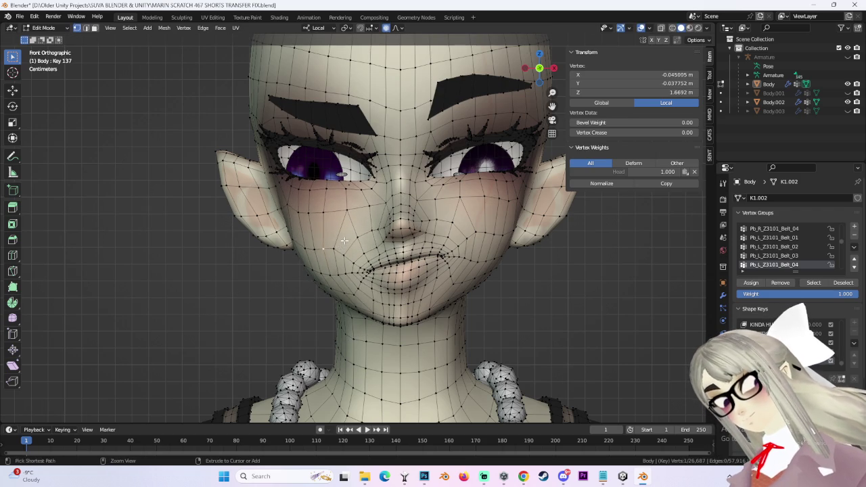
left_click(328, 199)
key("g")
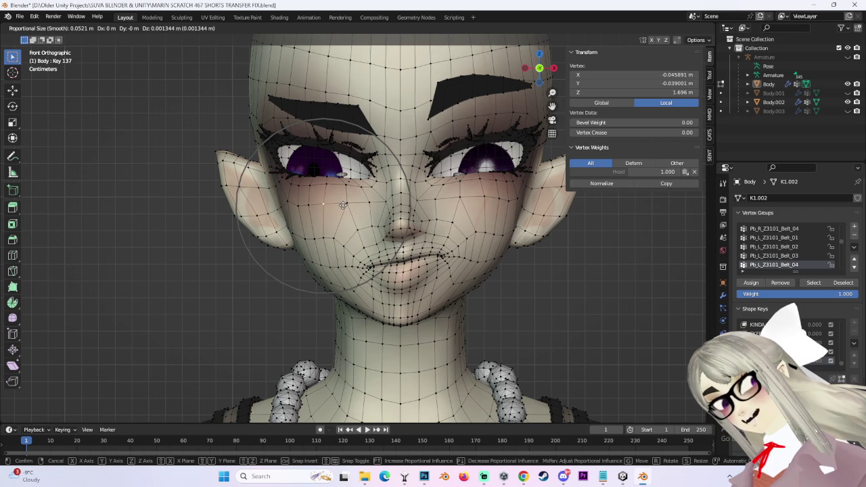
left_click(342, 203)
mouse_move(342, 203)
middle_mouse_down()
mouse_move(436, 203)
mouse_move(423, 204)
middle_mouse_up()
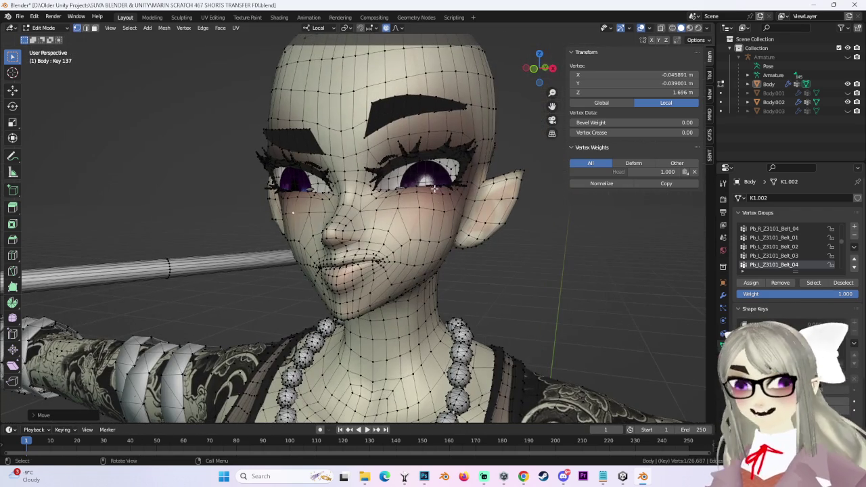
- In front view, move the selected vertex with an enlarged soft-falloff radius
middle_click_drag(514, 270, 433, 271)
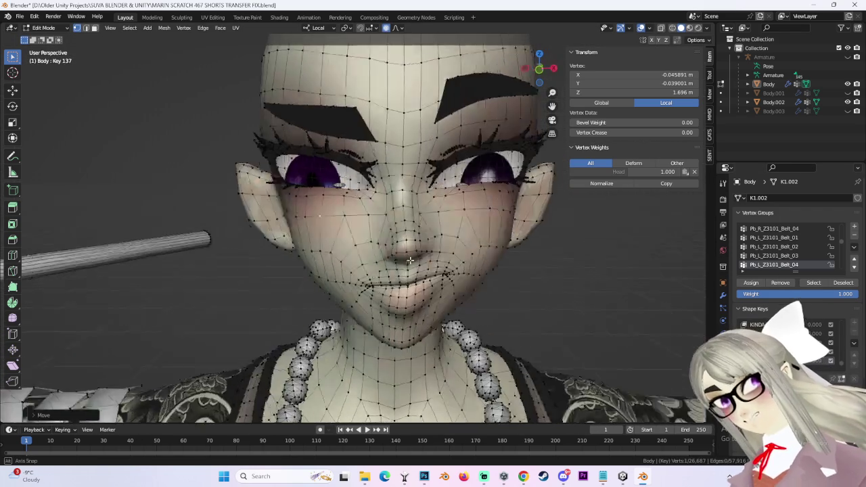
left_click(537, 70)
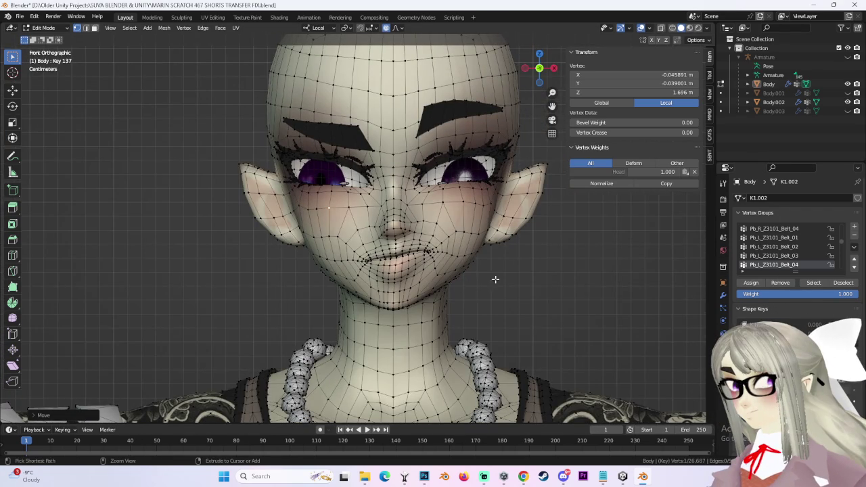
key("g")
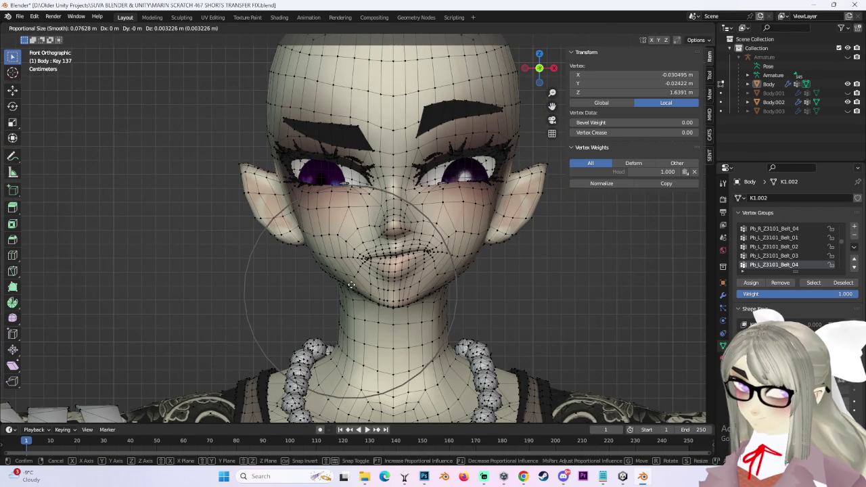
scroll(358, 245, "up", 2)
left_click(370, 242)
- Select a cheek vertex and nudge it into place, undoing two attempts
left_click(329, 203)
key("g")
left_click(332, 207)
key("ctrl+z")
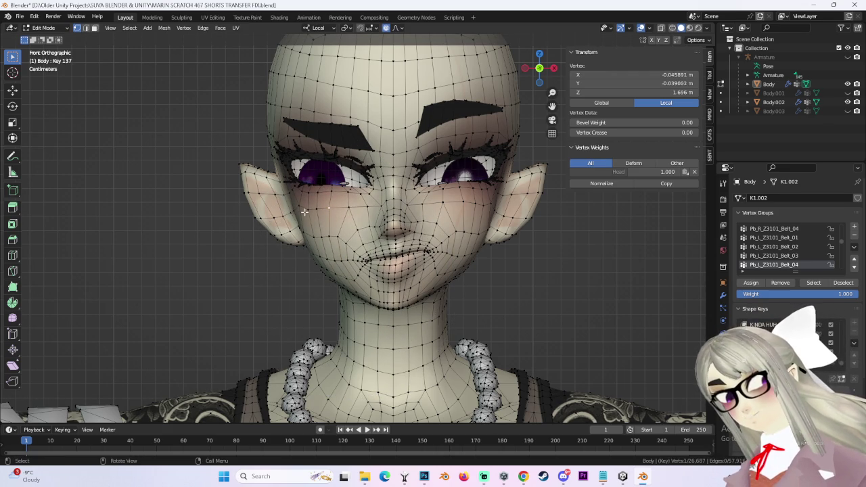
key("g")
left_click(317, 198)
key("ctrl+z")
key("g")
left_click(317, 194)
- Reshape the cheek with soft falloff and move a vertex near the left eyelid
key("g")
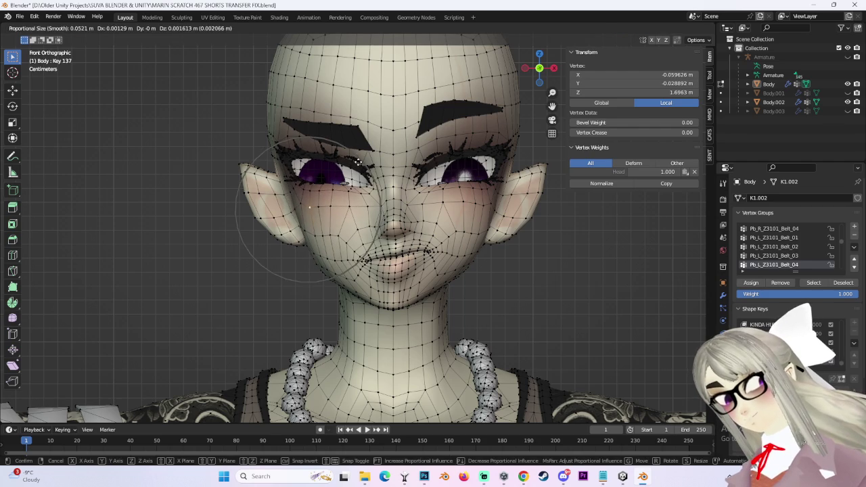
left_click(350, 169)
left_click(337, 149)
key("g")
left_click(359, 155)
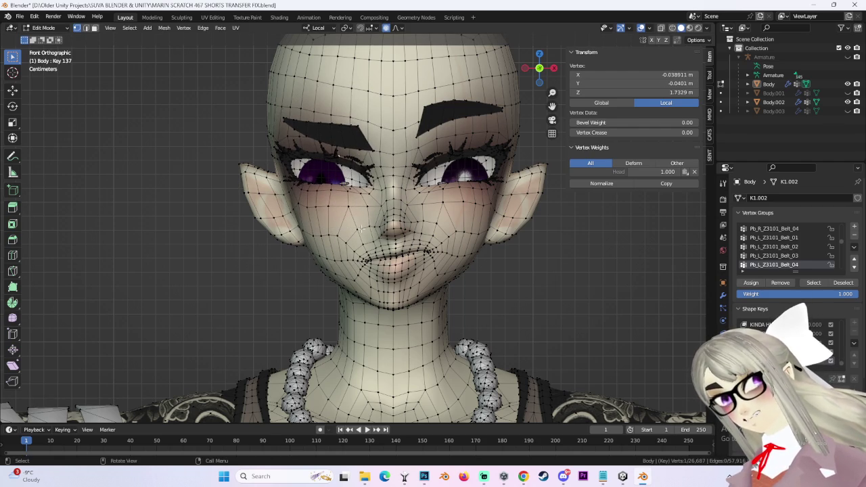
- In a three-quarter view, move a vertex near the mouth and inspect it
middle_click_drag(344, 210, 410, 276)
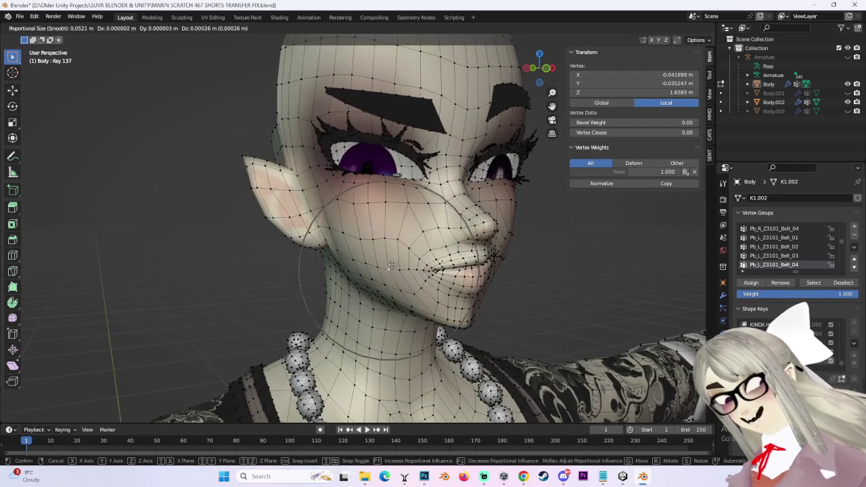
left_click(412, 258)
key("g")
left_click(409, 241)
mouse_move(409, 241)
middle_mouse_down()
mouse_move(386, 244)
mouse_move(391, 263)
mouse_move(385, 258)
middle_mouse_up()
- Reposition another face vertex in two moves after cancelling a first try
left_click(386, 244)
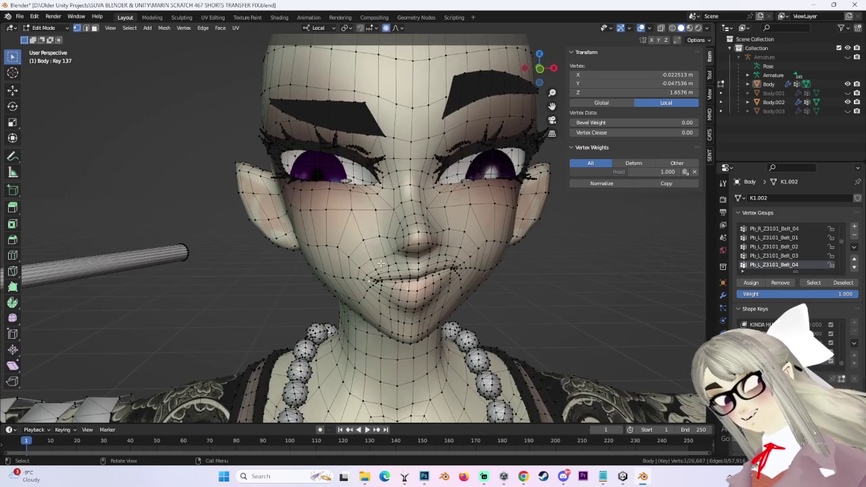
key("g")
right_click(361, 262)
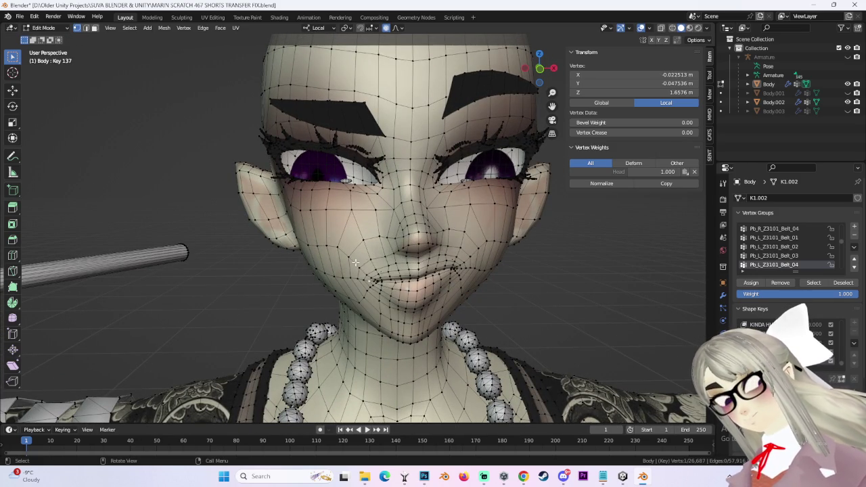
key("g")
left_click(348, 270)
key("g")
left_click(353, 250)
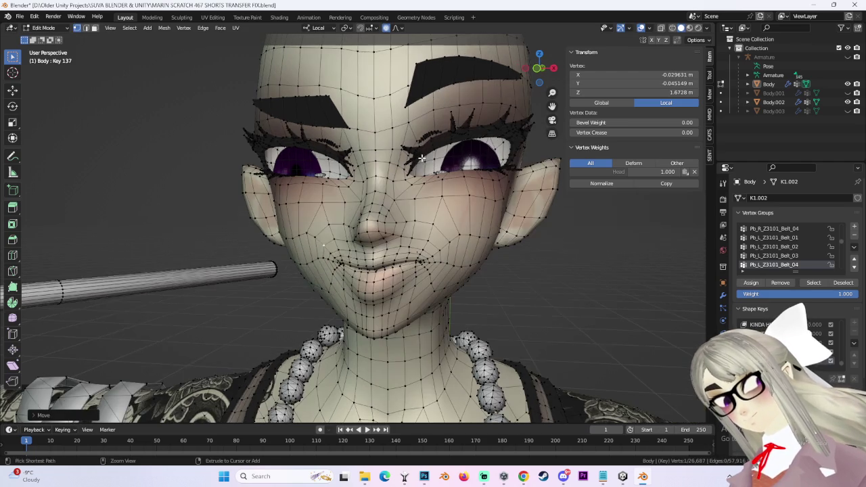
- From a three-quarter side view, adjust the cheek vertices in two moves
middle_click_drag(352, 251, 455, 249)
key("g")
left_click(448, 238)
key("g")
left_click(457, 234)
- Back in front view, shift the mouth-area vertices in a couple of adjustments
middle_click_drag(458, 234, 378, 249)
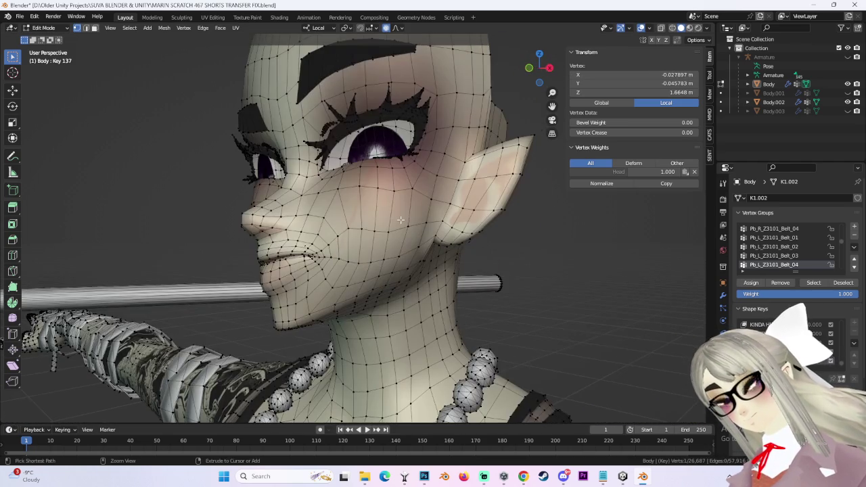
left_click(543, 73)
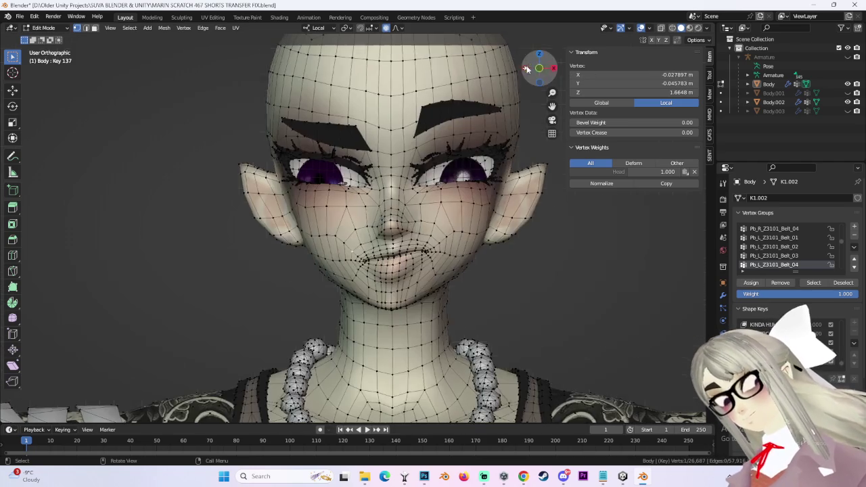
key("g")
left_click(349, 246)
key("g")
left_click(356, 241)
key("g")
- Reshape the cheek vertex beside the mouth with soft falloff and check the smirk in perspective
left_click(356, 236)
key("g")
scroll(356, 233, "down", 2)
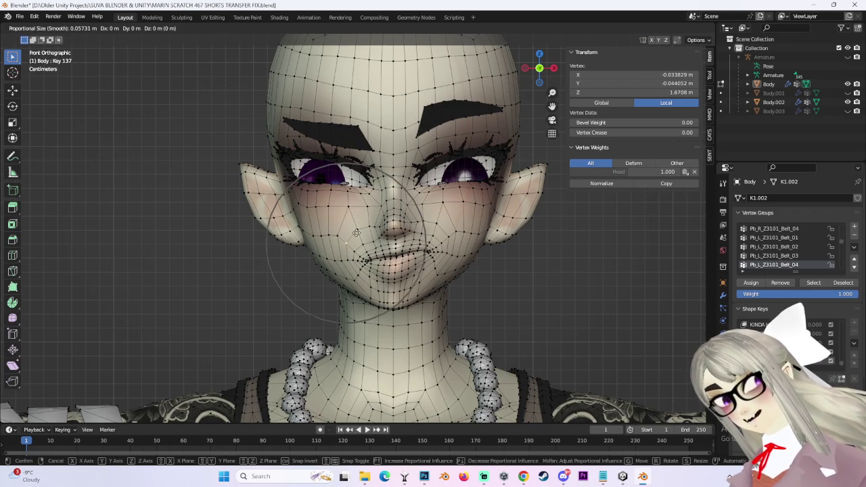
right_click(354, 249)
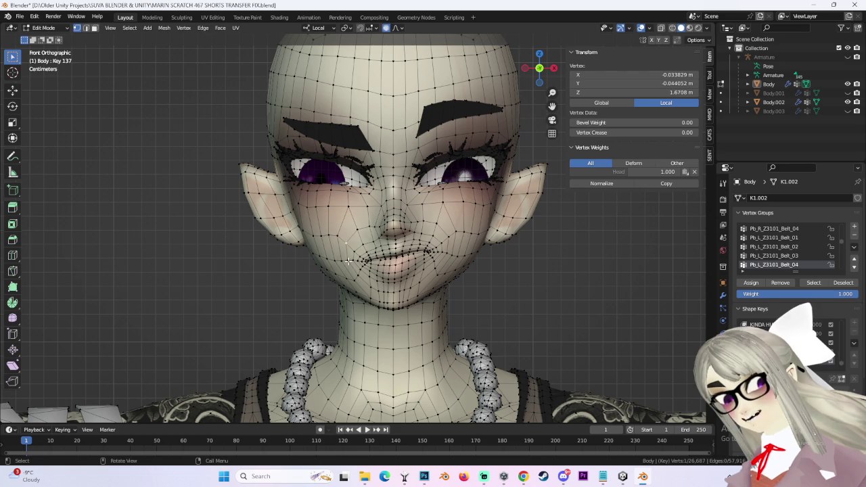
key("g")
left_click(346, 245)
key("g")
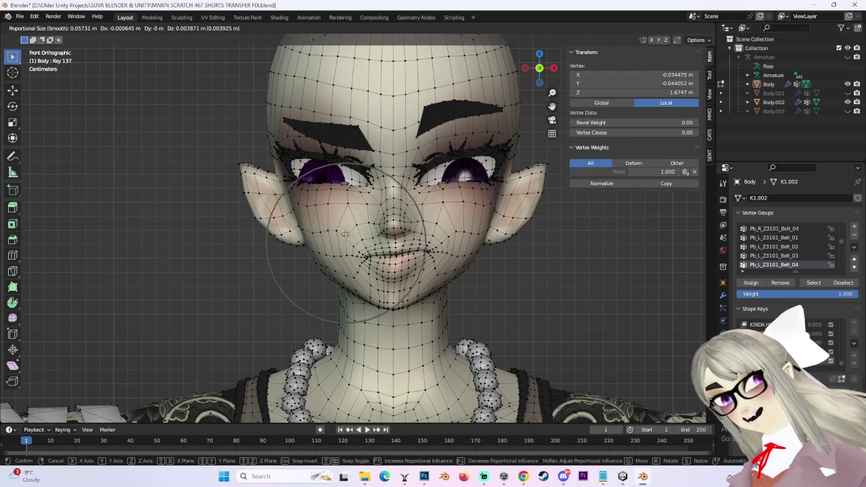
left_click(345, 233)
mouse_move(346, 234)
middle_mouse_down()
mouse_move(444, 227)
mouse_move(399, 230)
middle_mouse_up()
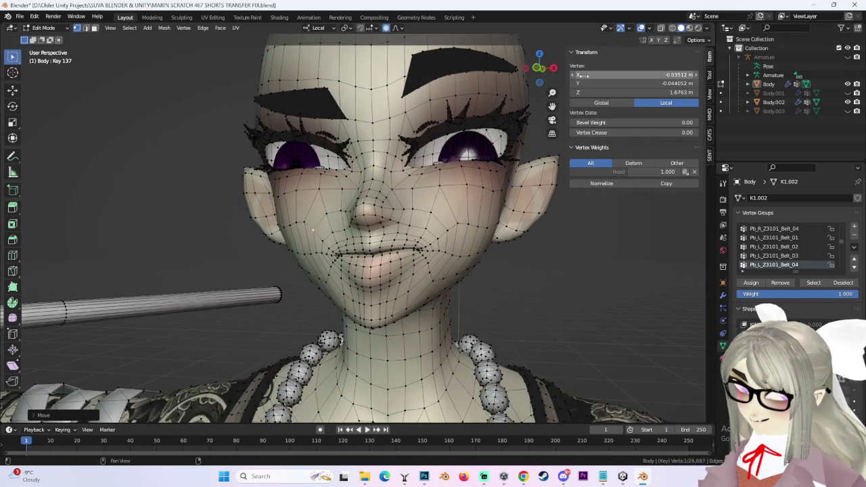
left_click(539, 69)
- Undo the last cheek moves and zoom a front wireframe view in on the mouth
scroll(400, 274, "up", 3)
key("ctrl+z")
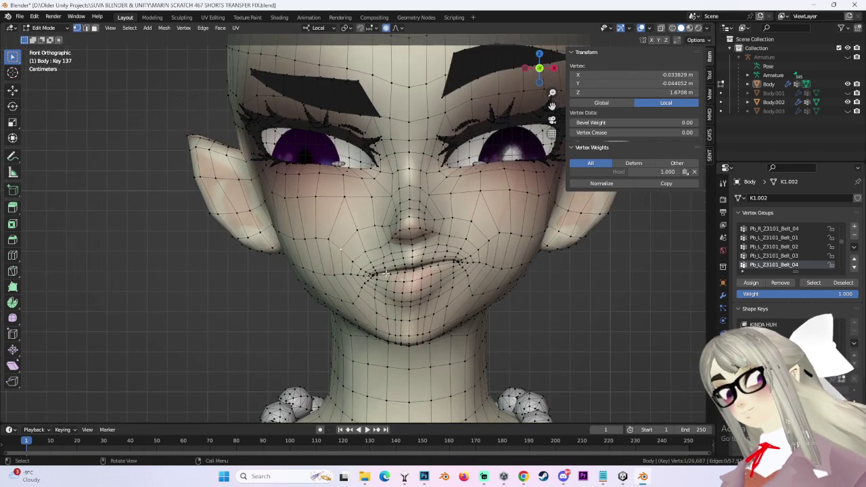
scroll(400, 274, "up", 2)
key("g")
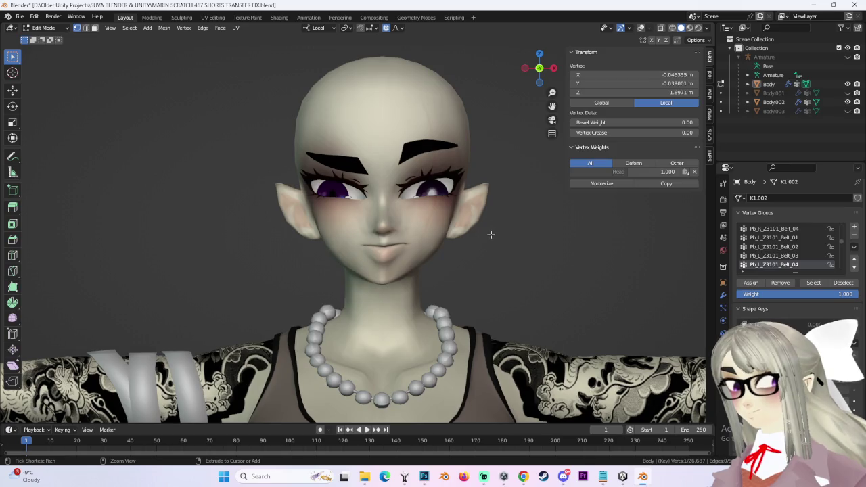
key("ctrl+z")
mouse_move(489, 214)
middle_mouse_down()
mouse_move(476, 214)
mouse_move(517, 115)
middle_mouse_up()
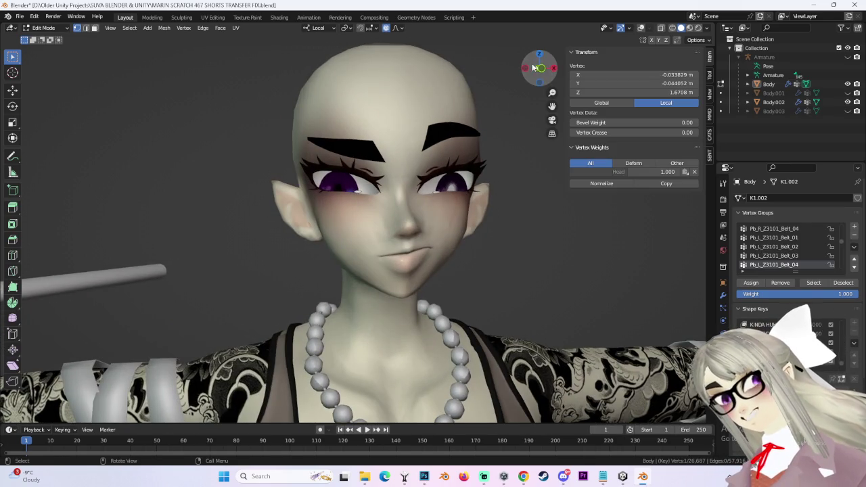
left_click(539, 69)
middle_click_drag(428, 244, 428, 203, "ctrl")
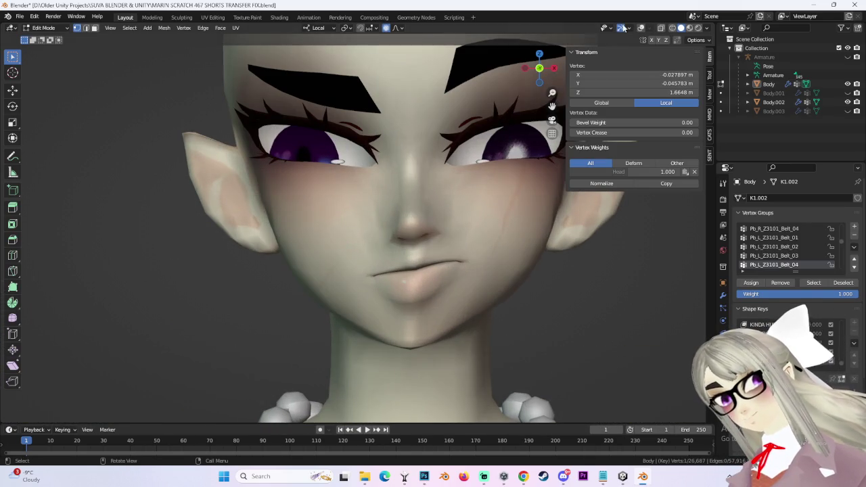
left_click(641, 28)
middle_click_drag(345, 291, 345, 263, "ctrl")
- Reshape the lip vertices with soft falloff, lowering one lip point
key("g")
scroll(343, 257, "up", 3)
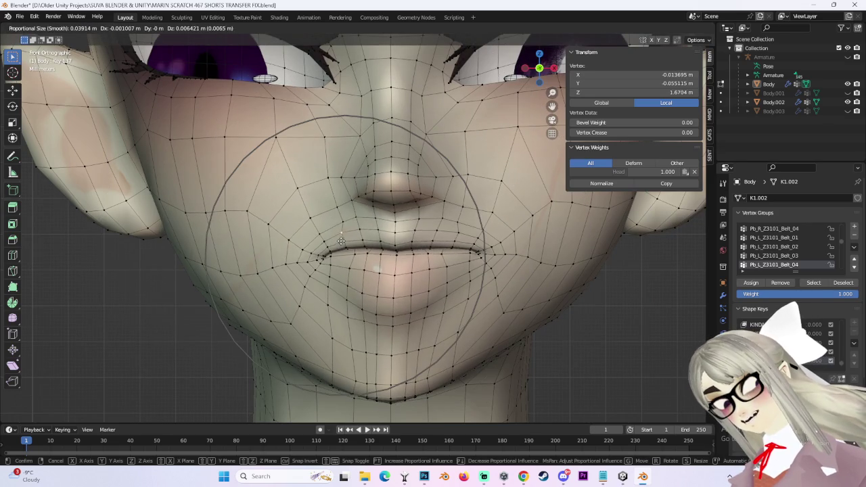
scroll(343, 249, "up", 2)
left_click(343, 248)
key("g")
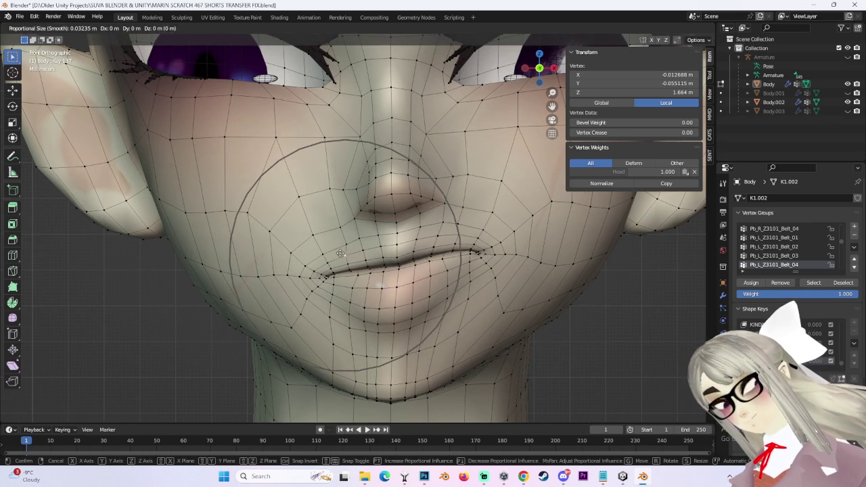
left_click(349, 257)
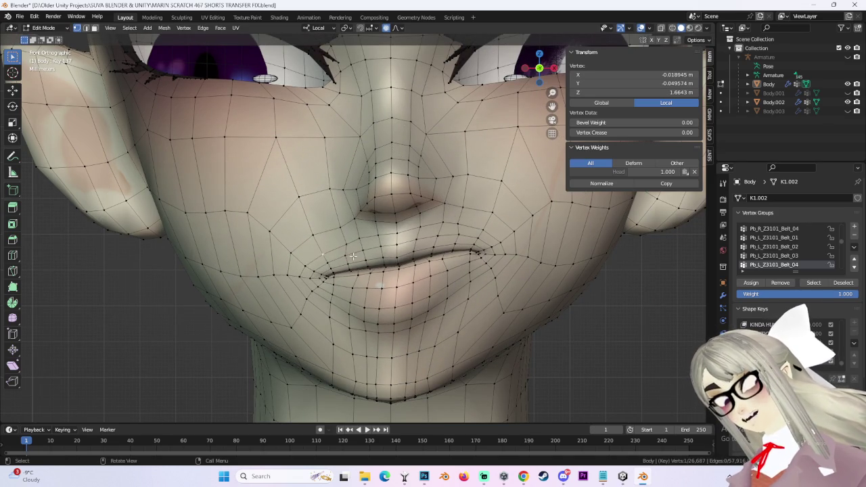
key("g")
key("Escape")
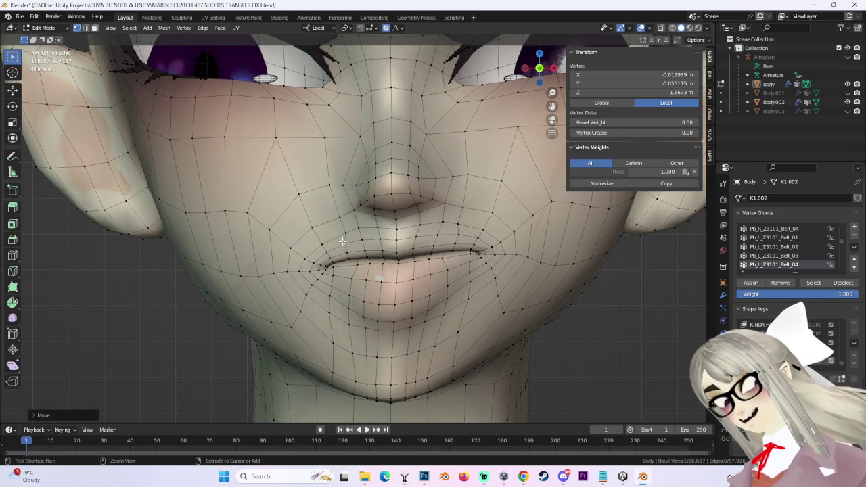
key("g")
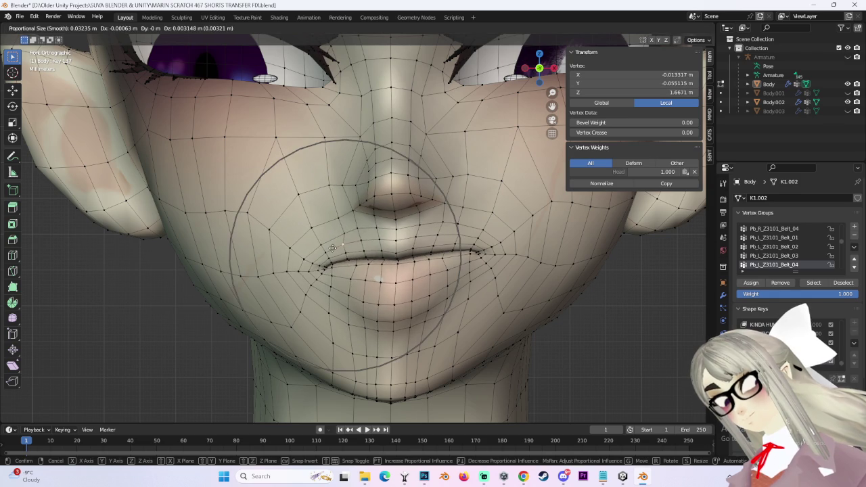
left_click(351, 205)
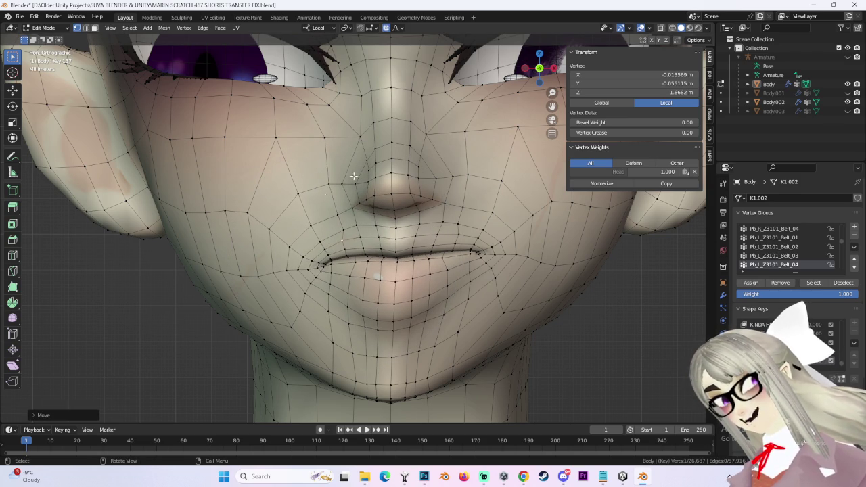
- Raise the mouth corner up-left and stretch the lip further
key("g")
left_click(305, 224)
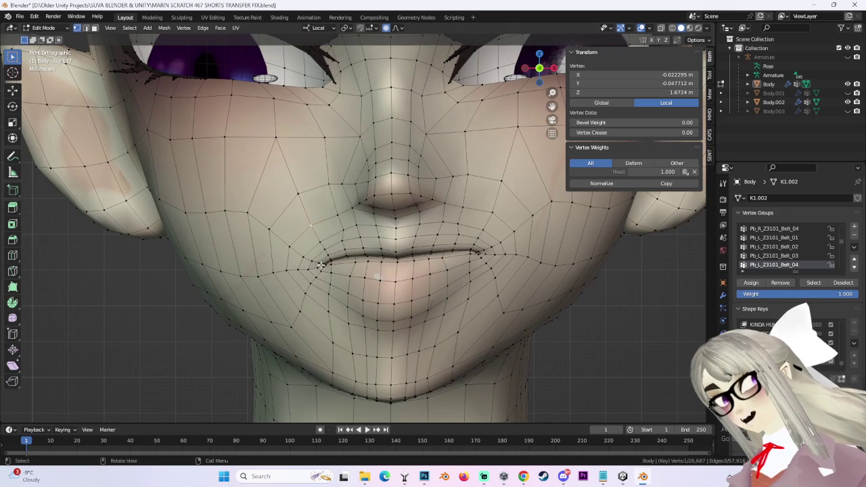
key("g")
left_click(320, 256)
key("g")
left_click(443, 217)
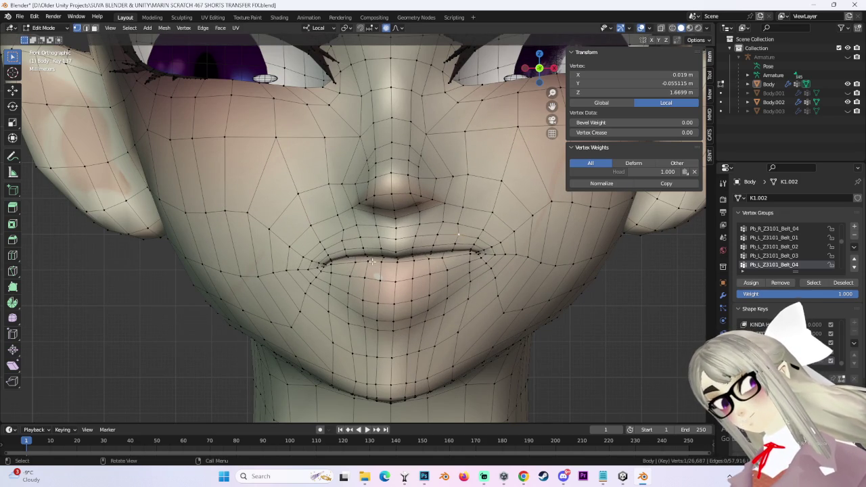
- Shift the cheek vertices softly, then orbit to check the face in perspective
key("g")
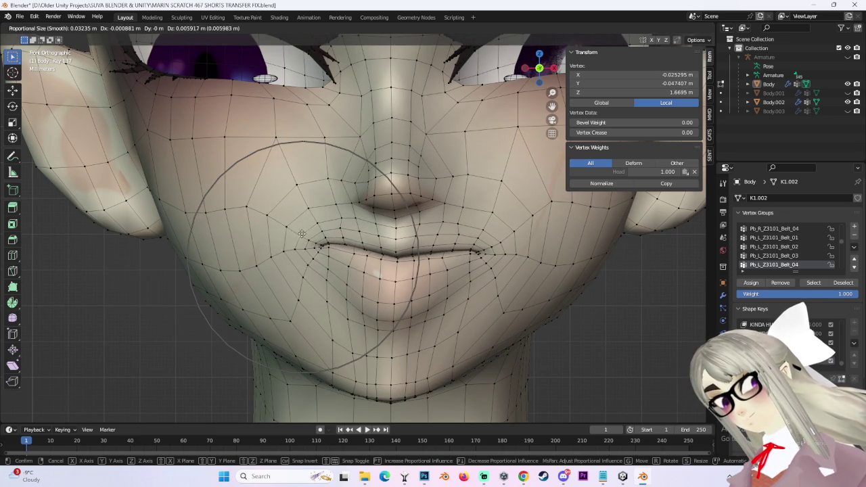
scroll(305, 232, "down", 3)
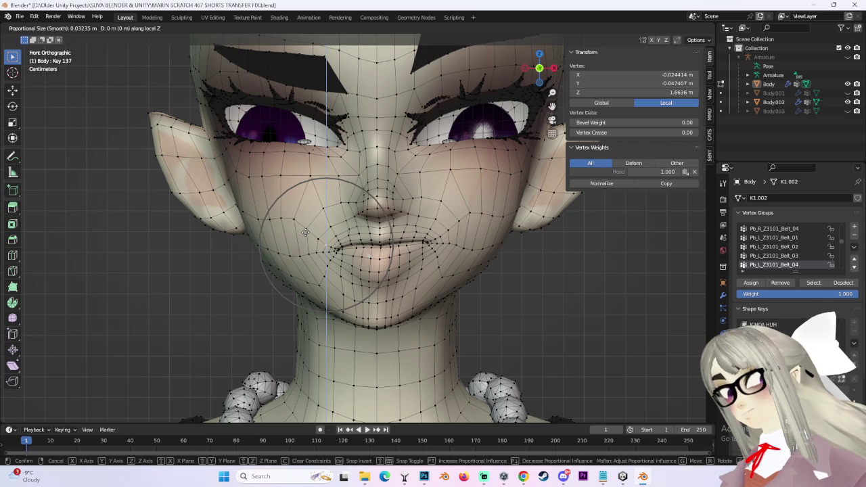
left_click(336, 206)
scroll(302, 224, "up", 2)
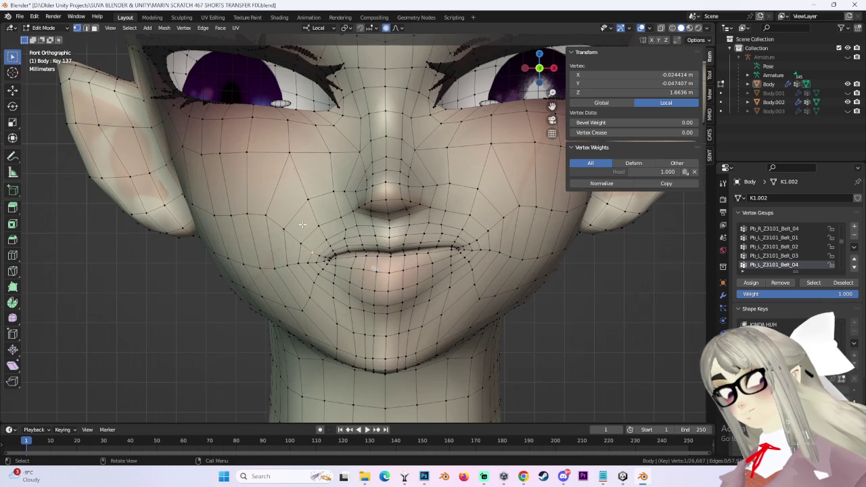
key("g")
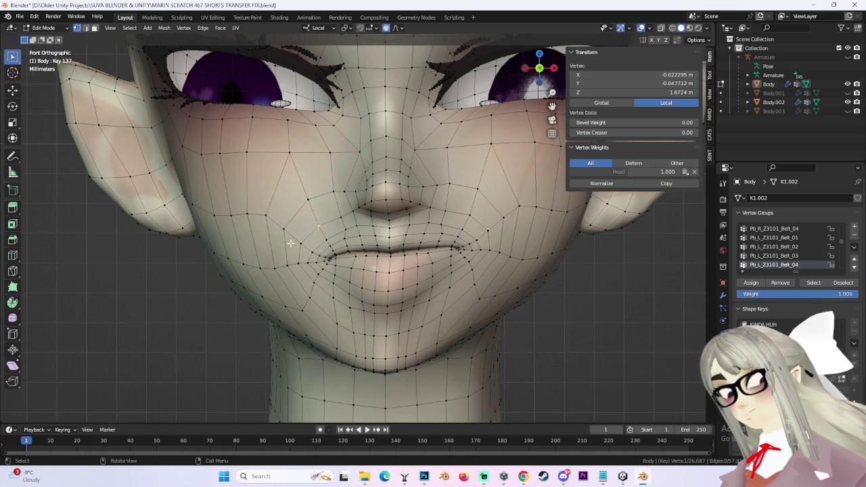
left_click(289, 228)
mouse_move(289, 228)
middle_mouse_down()
mouse_move(462, 190)
mouse_move(406, 203)
middle_mouse_up()
left_click(542, 71)
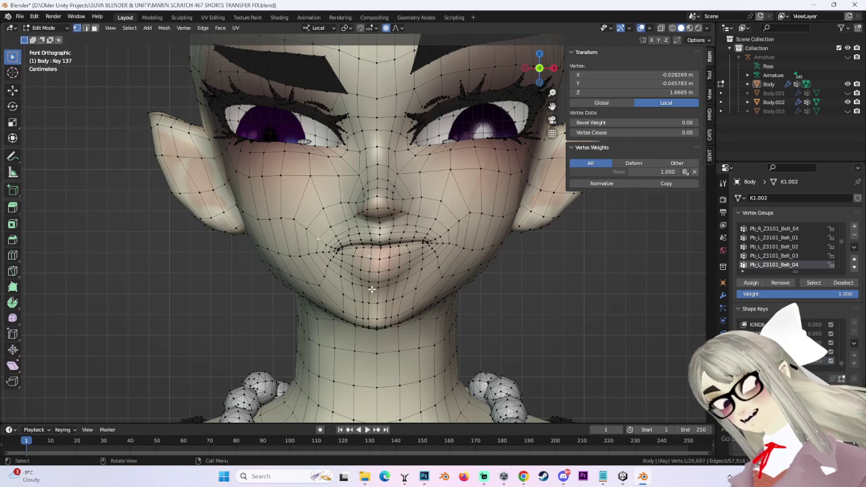
- Adjust the chin area and the mouth-corner vertices from an angled view
key("g")
left_click(370, 311)
middle_click_drag(370, 312, 364, 218)
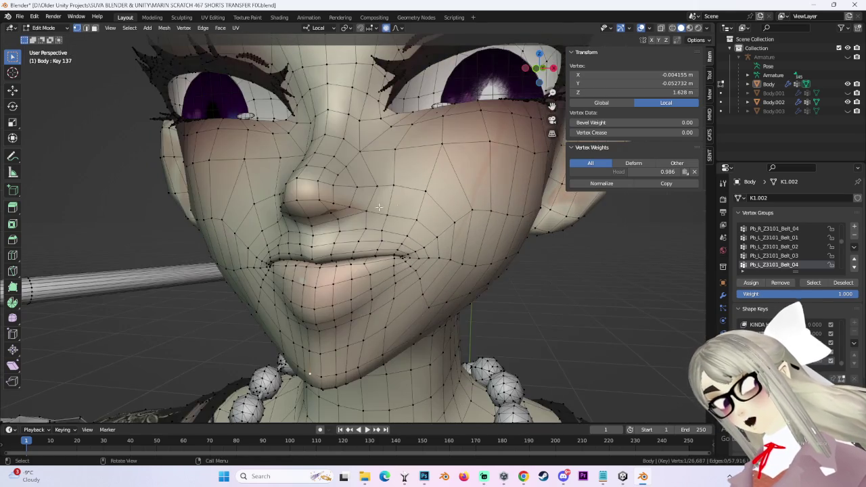
middle_click_drag(331, 265, 372, 244)
key("g")
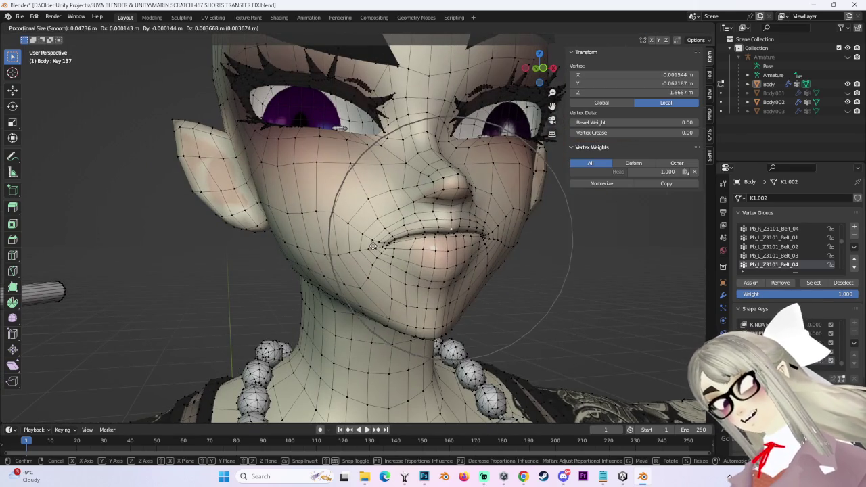
left_click(374, 244)
left_click(539, 68)
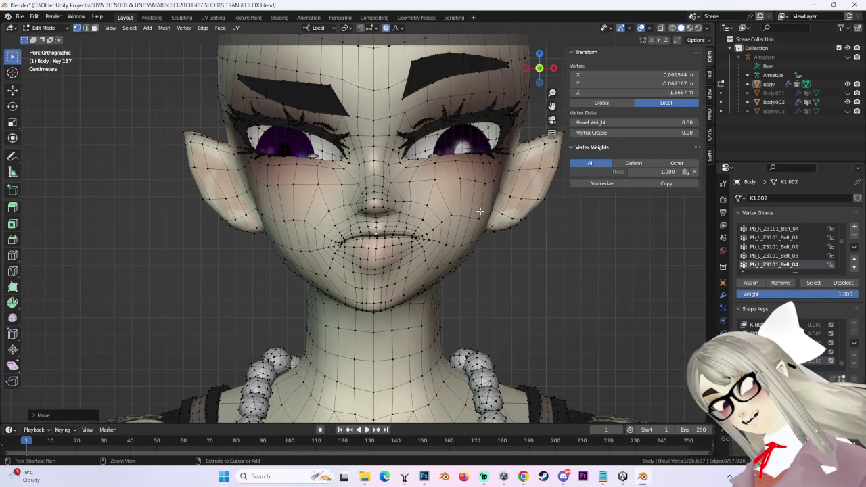
- Move the chosen vertex vertically along the Z axis and orbit to inspect
key("g")
key("z")
key("z")
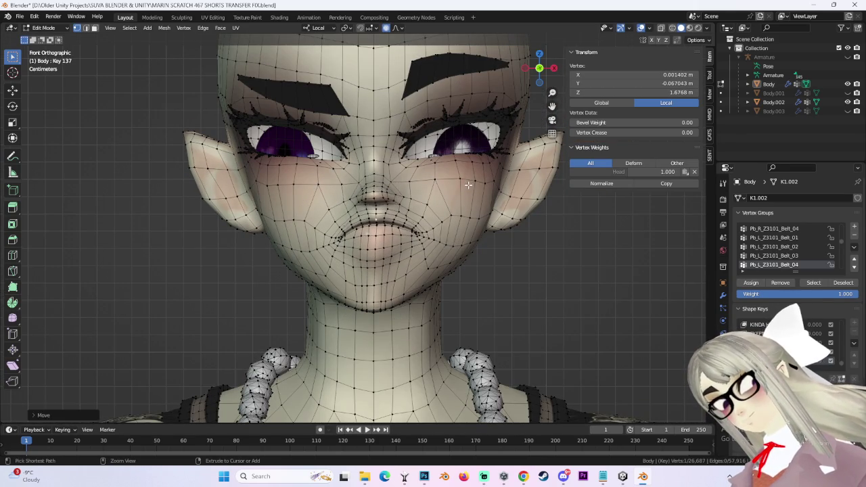
left_click(463, 181)
mouse_move(463, 181)
middle_mouse_down()
mouse_move(533, 250)
mouse_move(279, 222)
mouse_move(587, 66)
middle_mouse_up()
- In front orthographic view, reposition the central mouth vertex twice
key("KP_1")
scroll(368, 216, "up", 4)
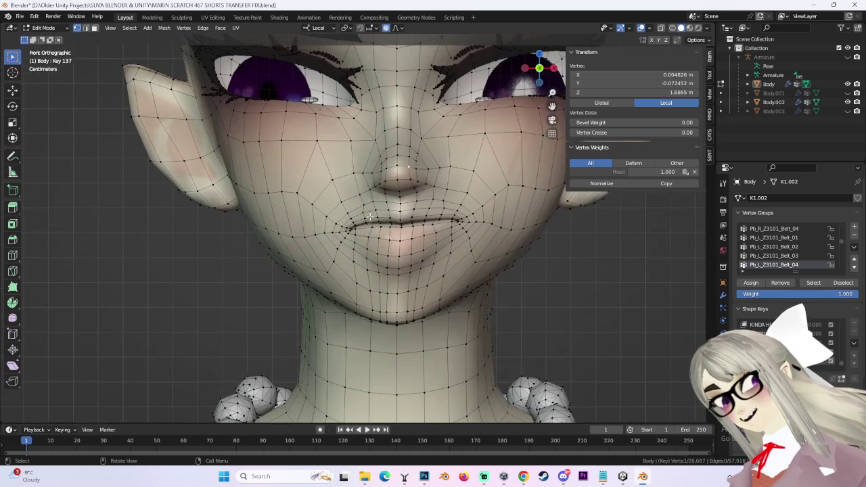
key("g")
scroll(365, 220, "up", 2)
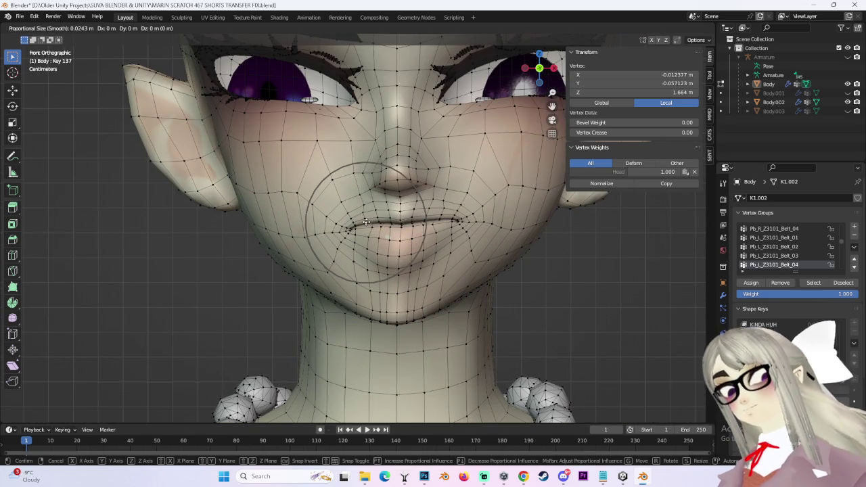
left_click(364, 216)
key("g")
left_click(363, 245)
- Nudge the left mouth-corner vertex into place, redoing one attempt
key("g")
left_click(343, 219)
key("g")
left_click(342, 227)
key("ctrl+z")
key("g")
left_click(329, 235)
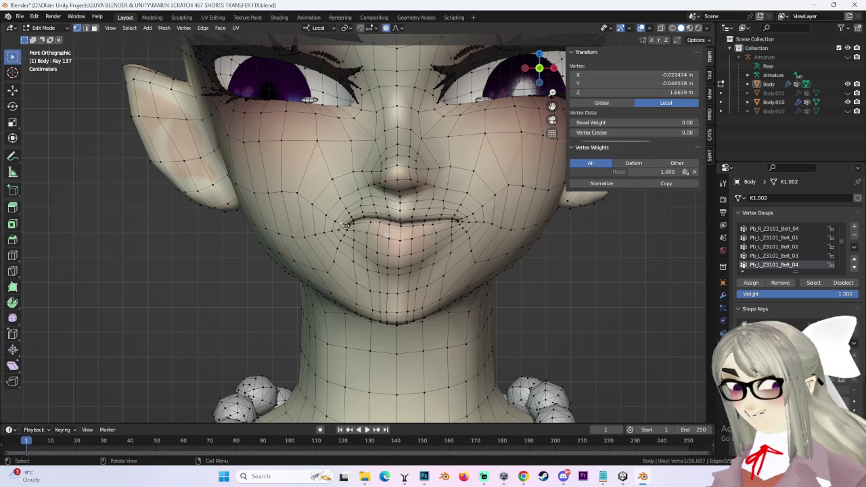
key("g")
left_click(345, 218)
- Reshape the mouth area and its right side with soft falloff
scroll(461, 218, "down", 3)
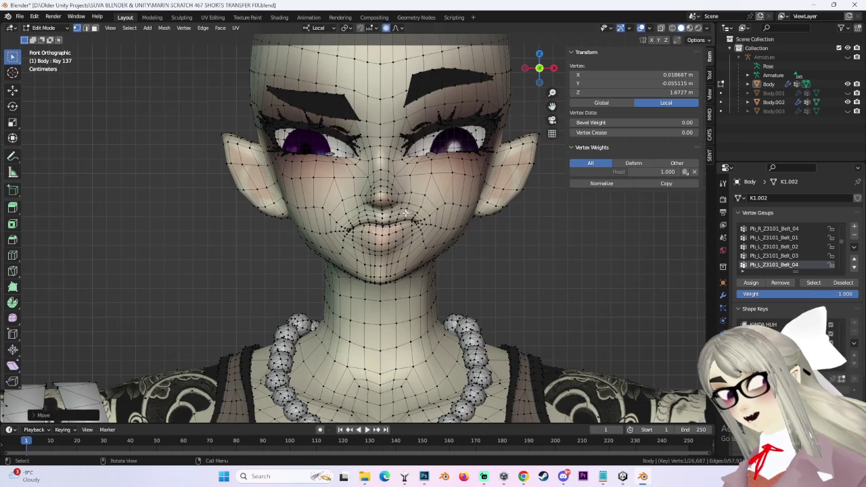
scroll(428, 211, "up", 2)
key("g")
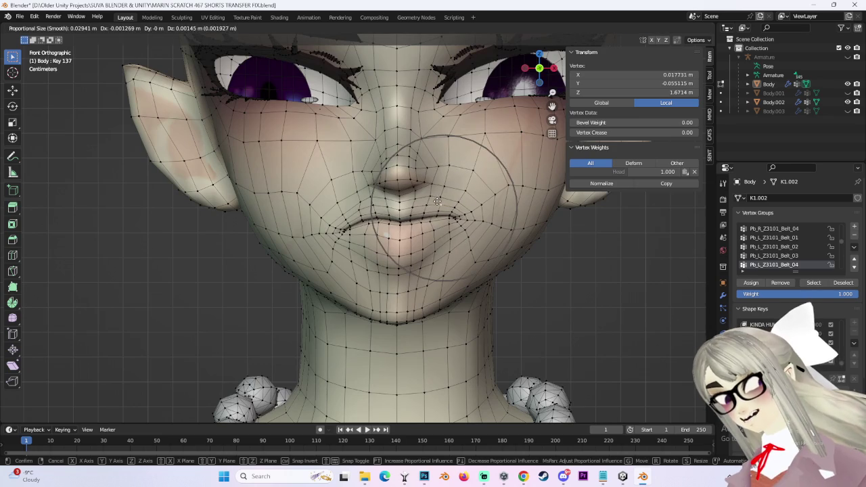
left_click(429, 211)
key("g")
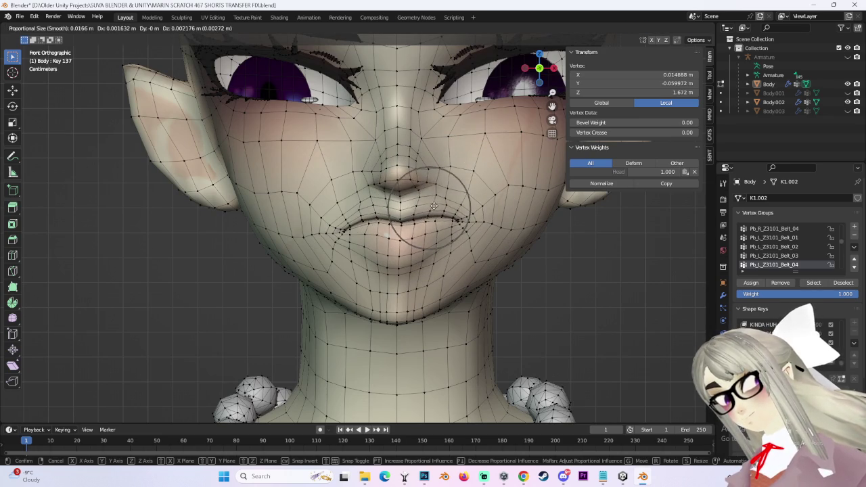
left_click(433, 205)
- Select a vertex on the mouth line and nudge it and the right mouth area
scroll(433, 205, "down", 2)
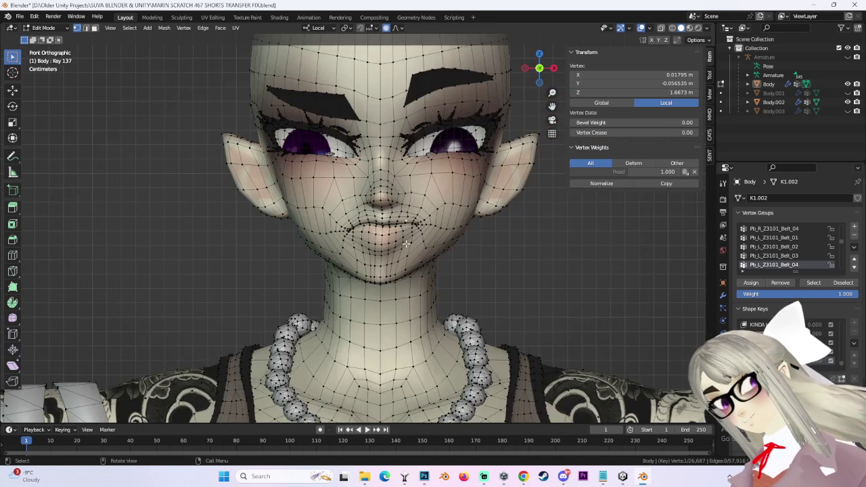
scroll(406, 243, "up", 5)
key("g")
left_click(374, 204)
key("g")
left_click(382, 209)
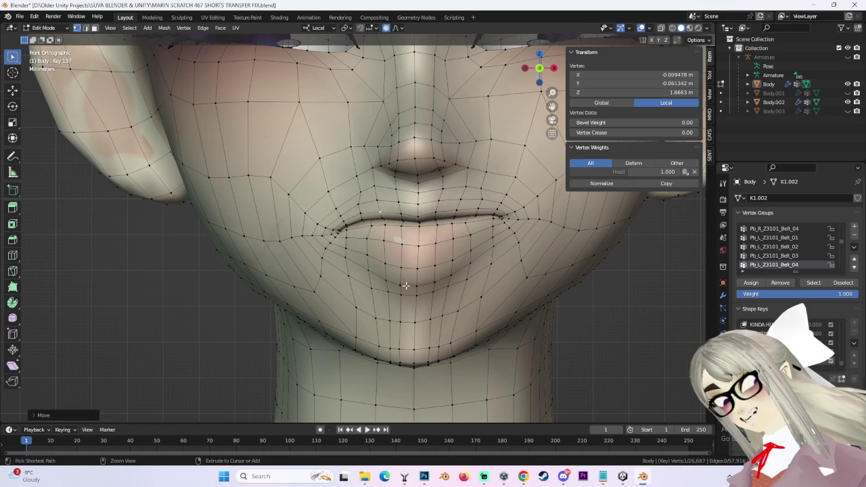
scroll(392, 244, "down", 3)
key("g")
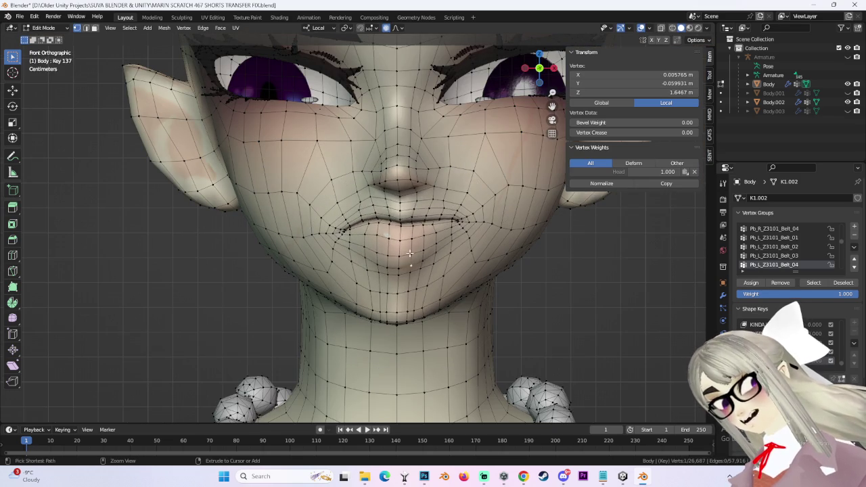
left_click(458, 219)
- Reshape the left mouth corner and fine-tune the nearby mouth vertices
scroll(459, 219, "down", 2)
scroll(456, 226, "up", 3)
key("g")
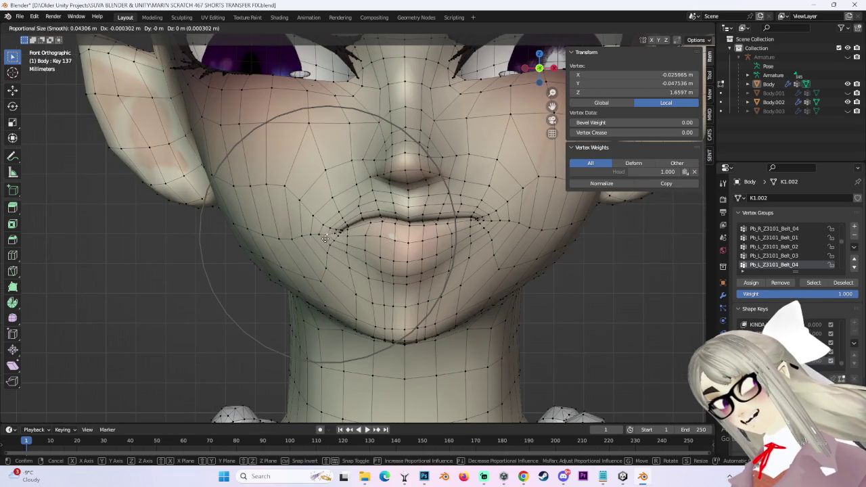
left_click(372, 194)
scroll(372, 193, "up", 2)
scroll(371, 193, "down", 1)
key("g")
scroll(378, 196, "up", 2)
left_click(390, 201)
scroll(390, 201, "down", 2)
key("g")
left_click(379, 203)
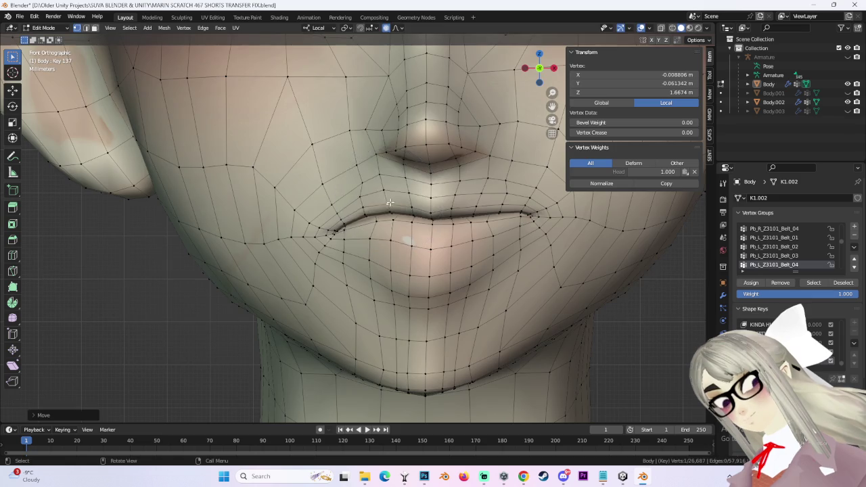
- Move the right mouth-corner area and raise the right upper lip
scroll(464, 159, "down", 2)
key("g")
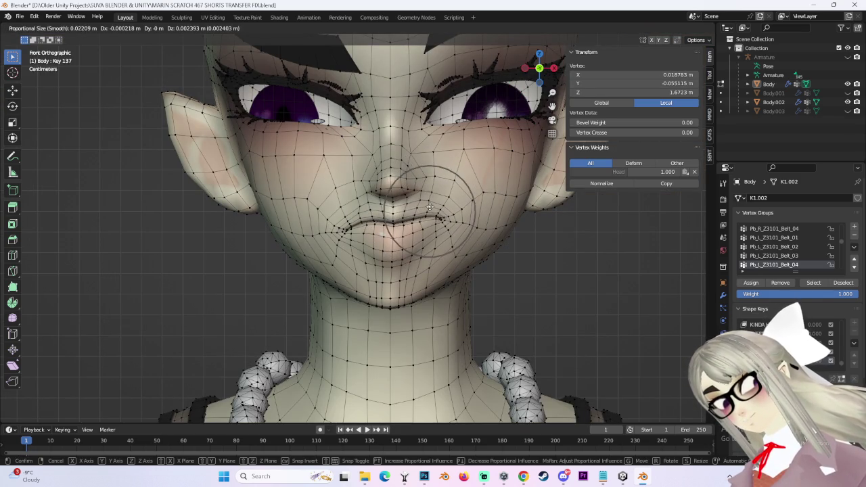
left_click(429, 206)
key("g")
left_click(429, 229)
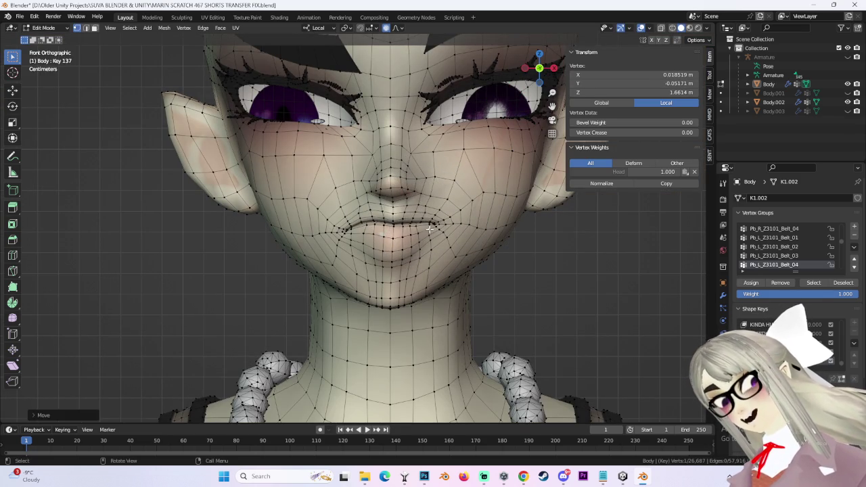
scroll(459, 233, "up", 3)
key("g")
left_click(457, 200)
key("g")
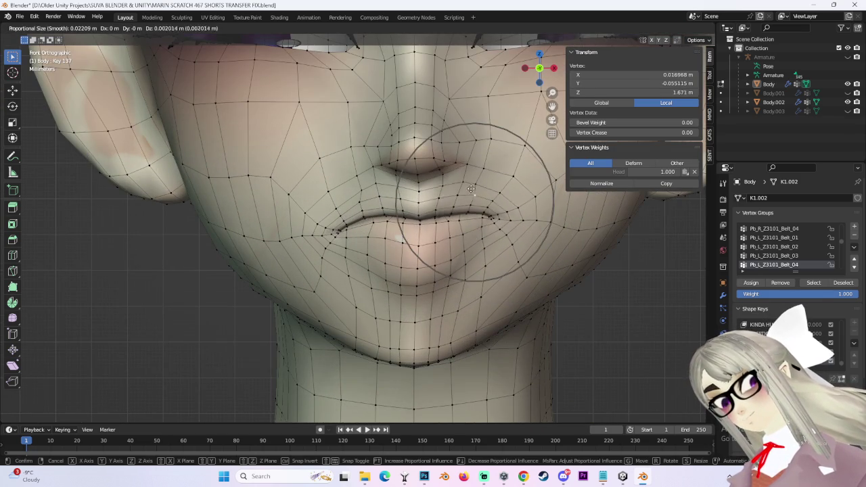
left_click(470, 193)
- Undo a right-corner move and shift the left upper lip area instead
scroll(470, 192, "down", 3)
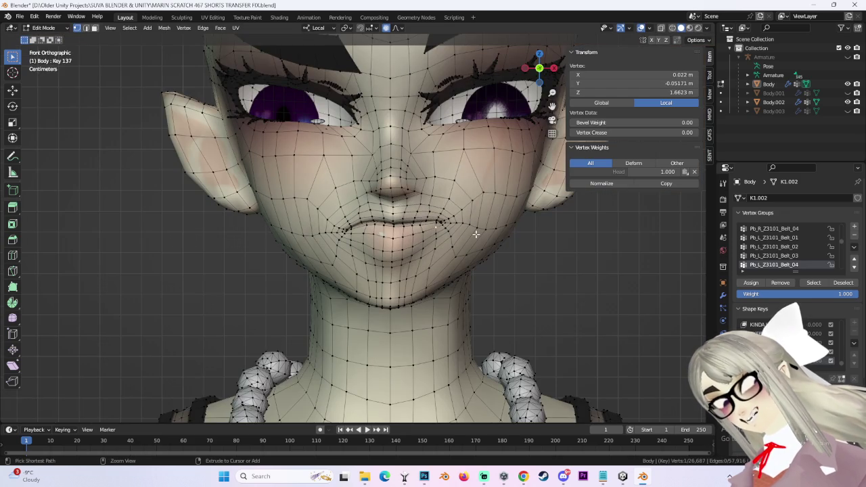
scroll(431, 208, "up", 3)
key("g")
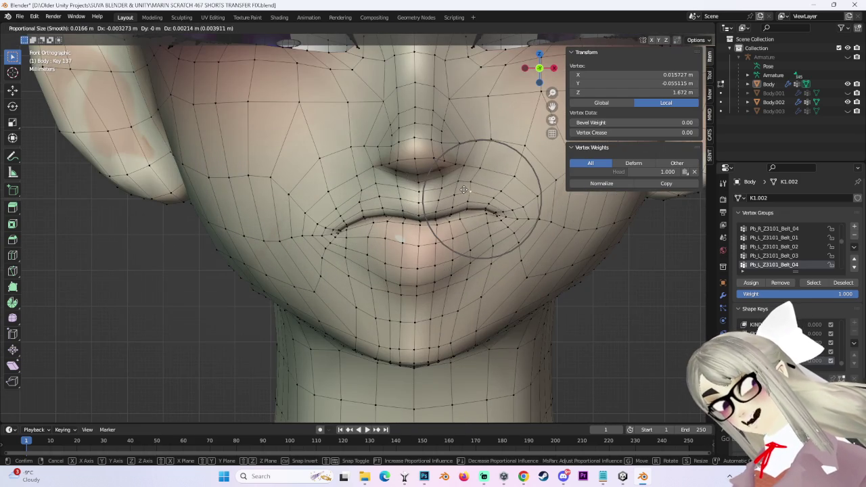
left_click(471, 189)
key("ctrl+z")
scroll(471, 188, "down", 3)
scroll(460, 196, "down", 1)
scroll(432, 203, "down", 2)
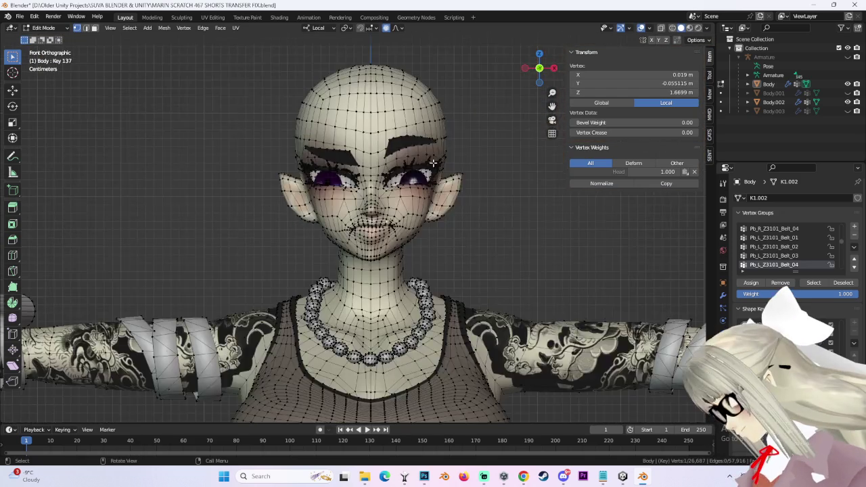
scroll(390, 215, "up", 6)
key("g")
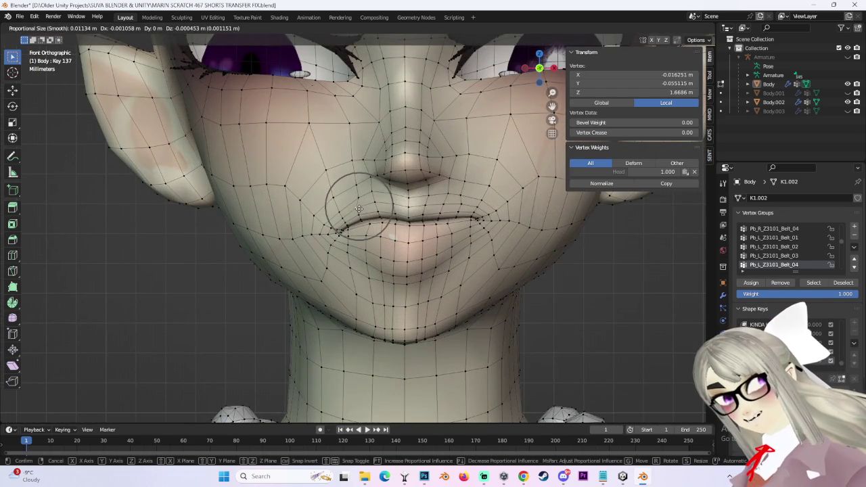
left_click(362, 215)
scroll(379, 236, "down", 4)
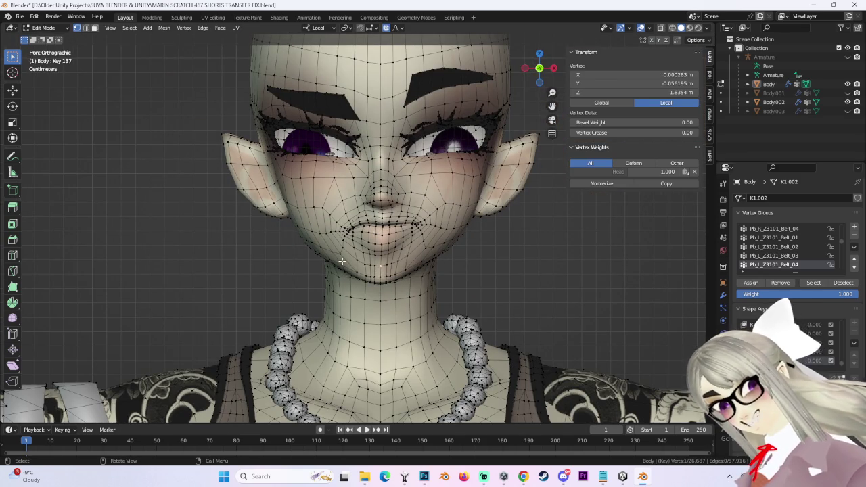
- Undo a stray mouth move and slightly shift a vertex beside the mouth
key("g")
left_click(396, 280)
key("ctrl+z")
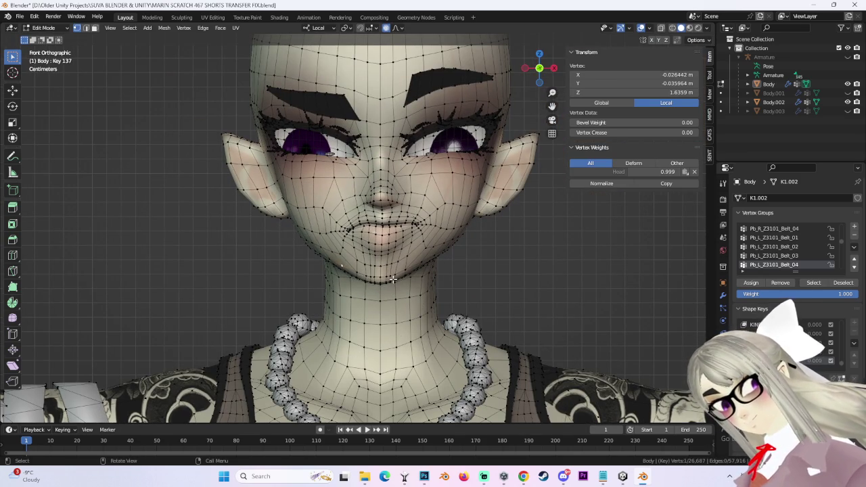
left_click(358, 216)
scroll(358, 216, "up", 3)
scroll(358, 217, "up", 2)
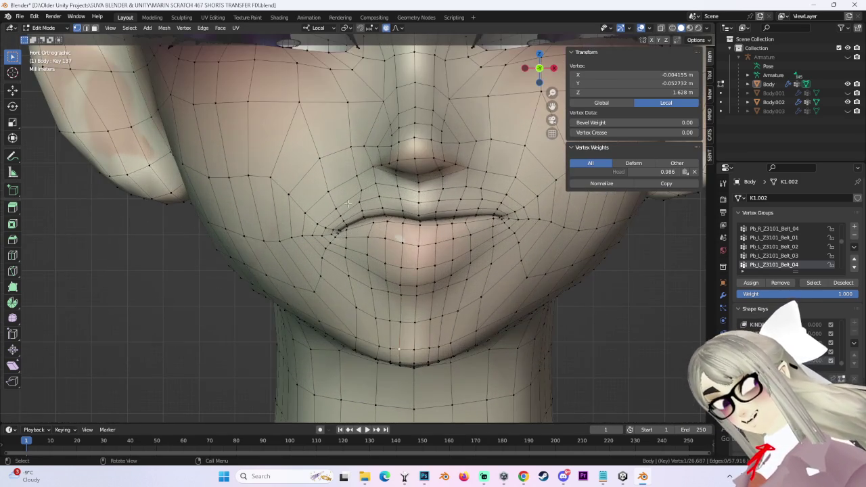
key("g")
left_click(355, 217)
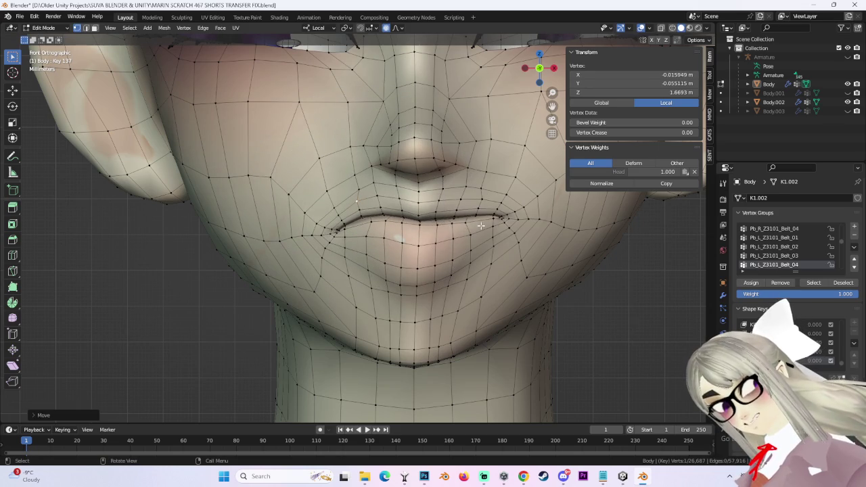
- Pick a vertex beside the right mouth corner and push it outward
left_click(507, 196)
key("g")
key("Escape")
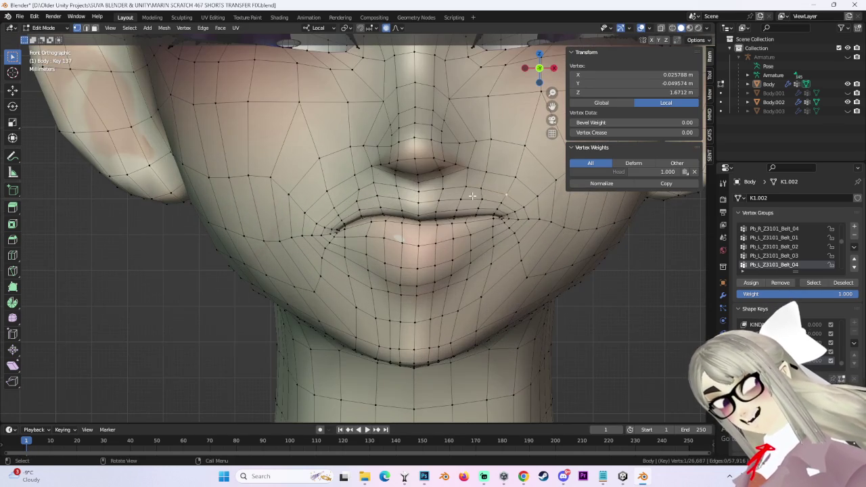
left_click(475, 193)
key("g")
key("Escape")
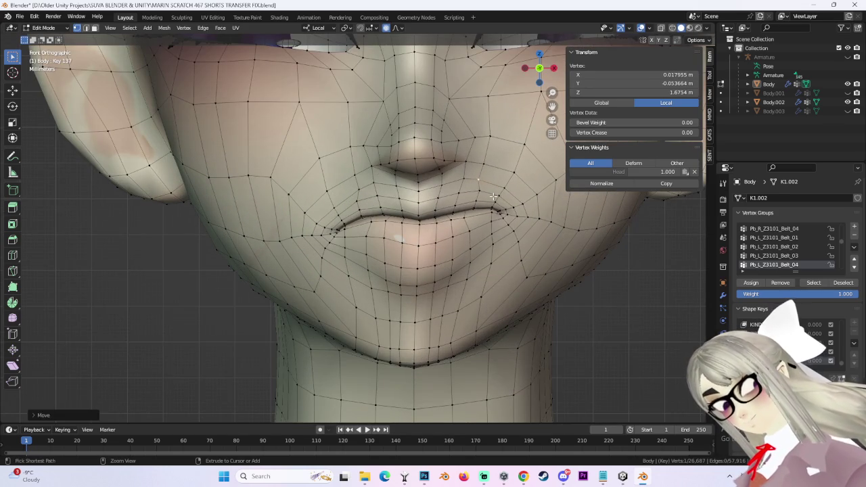
left_click(485, 208)
key("g")
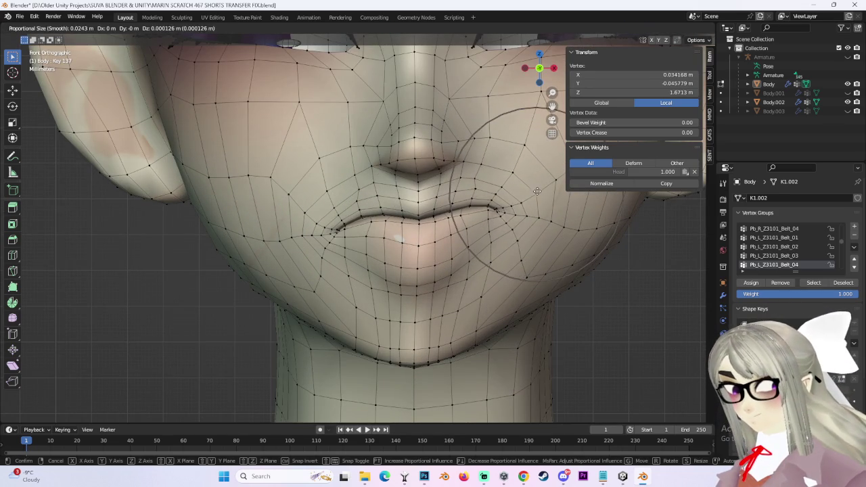
left_click(529, 201)
key("ctrl+z")
key("g")
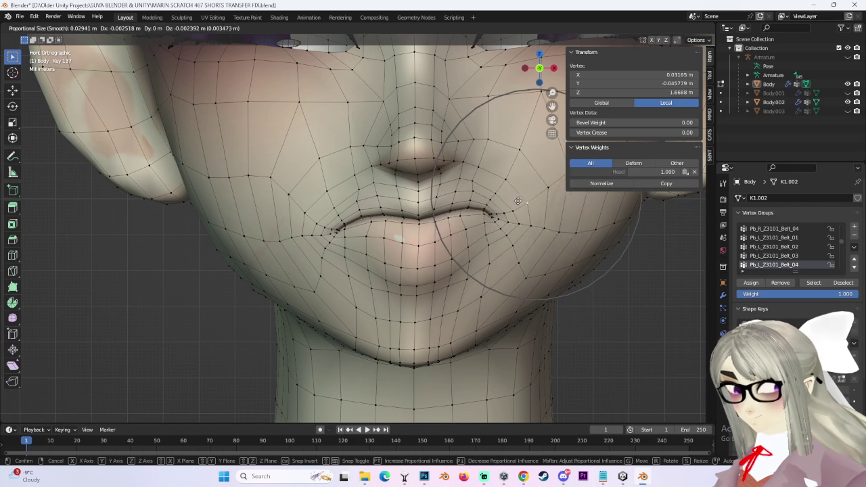
left_click(522, 208)
- Lower a lip vertex on the left side of the mouth
left_click(318, 199)
key("g")
key("Escape")
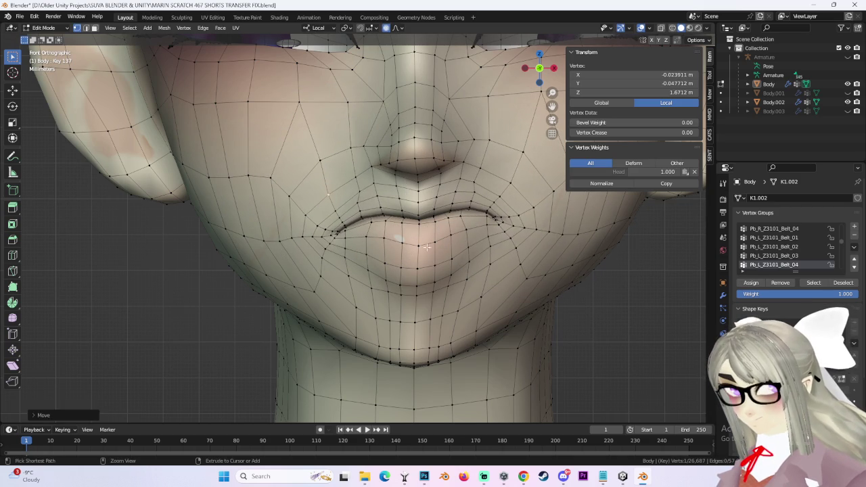
key("g")
left_click(320, 241)
scroll(379, 214, "down", 4)
- Shift the lip vertices with proportional falloff, viewed from a low three-quarter angle
mouse_move(554, 163)
middle_mouse_down()
mouse_move(523, 246)
mouse_move(494, 261)
mouse_move(499, 151)
middle_mouse_up()
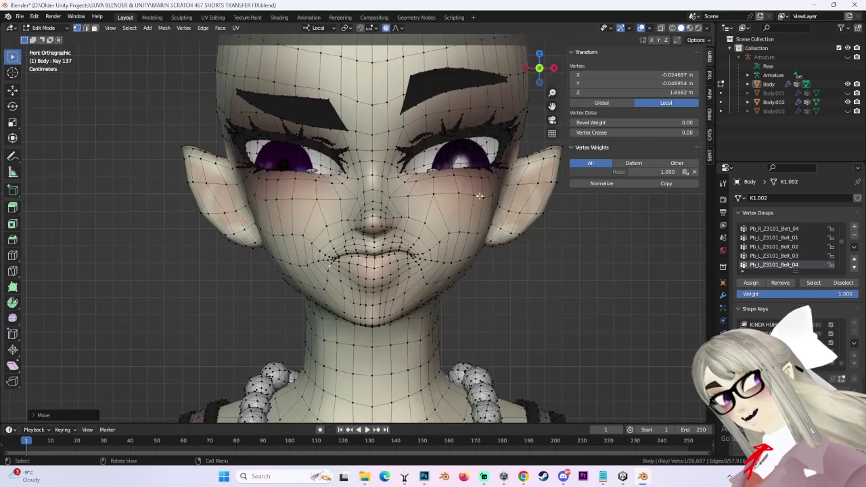
scroll(499, 152, "up", 1)
scroll(379, 238, "down", 3)
mouse_move(458, 263)
middle_mouse_down()
mouse_move(451, 247)
mouse_move(493, 228)
mouse_move(518, 236)
mouse_move(484, 211)
mouse_move(505, 208)
middle_mouse_up()
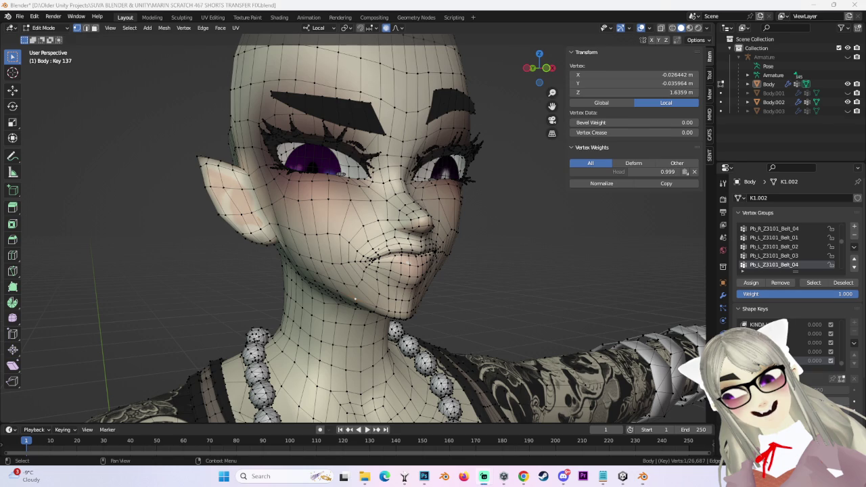
mouse_move(538, 205)
middle_mouse_down()
mouse_move(436, 261)
mouse_move(383, 260)
mouse_move(435, 236)
mouse_move(496, 248)
mouse_move(454, 256)
mouse_move(495, 253)
middle_mouse_up()
scroll(446, 257, "up", 3)
scroll(433, 265, "up", 2)
key("g")
left_click(434, 266)
- Nudge the mouth vertices twice more, checking the smirk straight from the front
key("g")
left_click(382, 260)
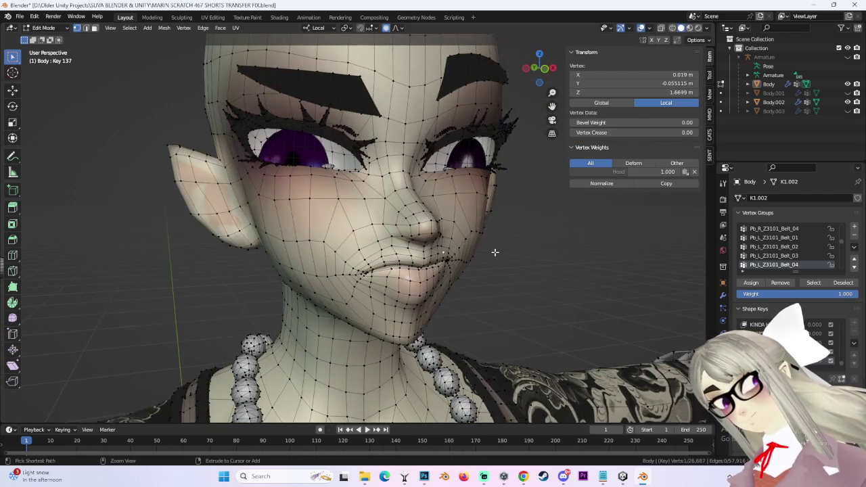
left_click(542, 71)
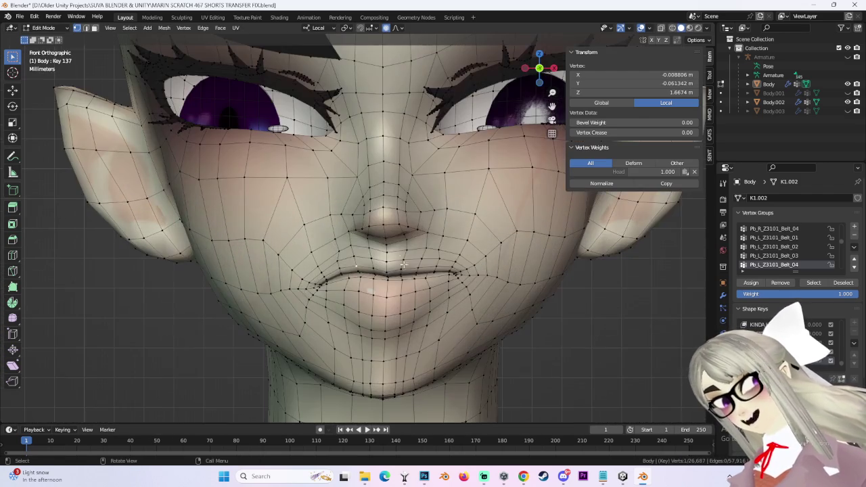
key("g")
left_click(365, 271)
scroll(451, 264, "down", 2)
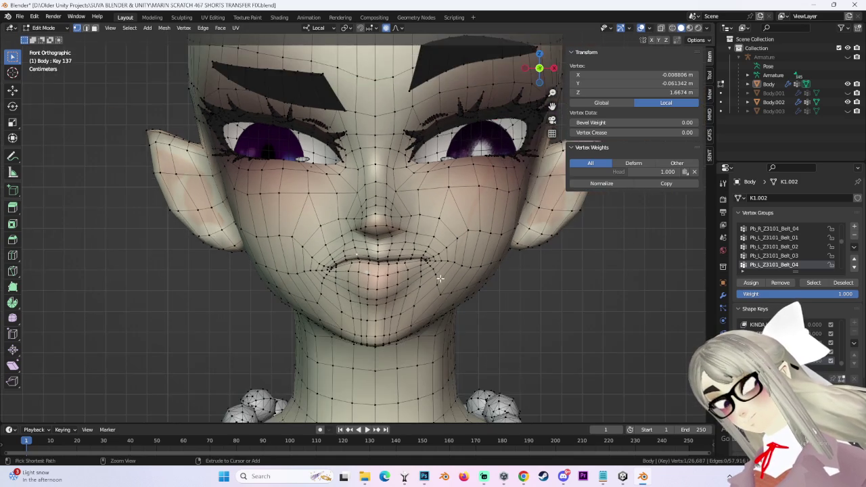
- Move the mouth vertex three more times with proportional falloff
scroll(452, 263, "up", 4)
key("g")
left_click(379, 293)
key("g")
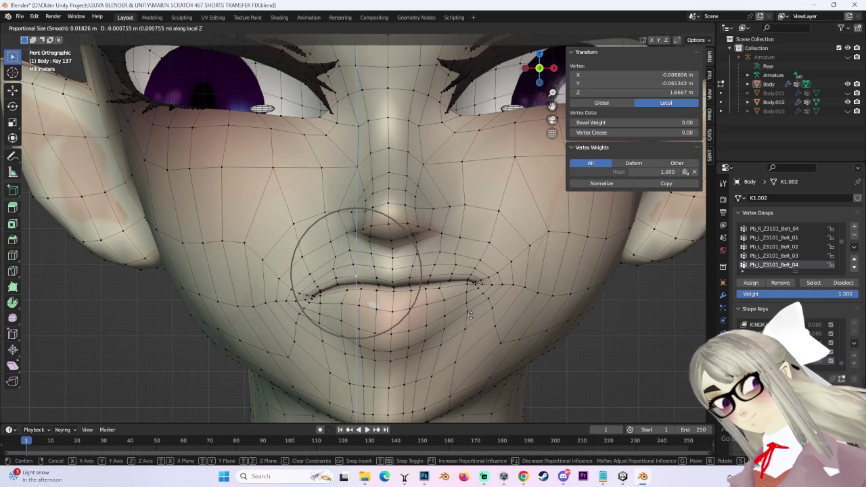
left_click(467, 309)
scroll(466, 308, "down", 2)
mouse_move(467, 269)
middle_mouse_down()
mouse_move(359, 316)
mouse_move(429, 242)
mouse_move(406, 257)
mouse_move(414, 265)
middle_mouse_up()
key("g")
left_click(343, 327)
- Reshape the mouth-corner vertex in depth with an enlarged proportional falloff radius
left_click(342, 326)
left_click(414, 265)
key("g")
scroll(418, 269, "down", 3)
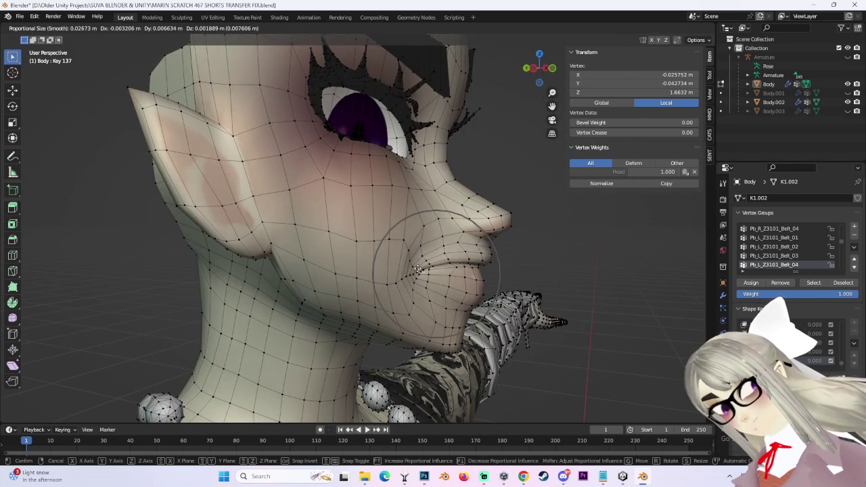
scroll(386, 260, "down", 3)
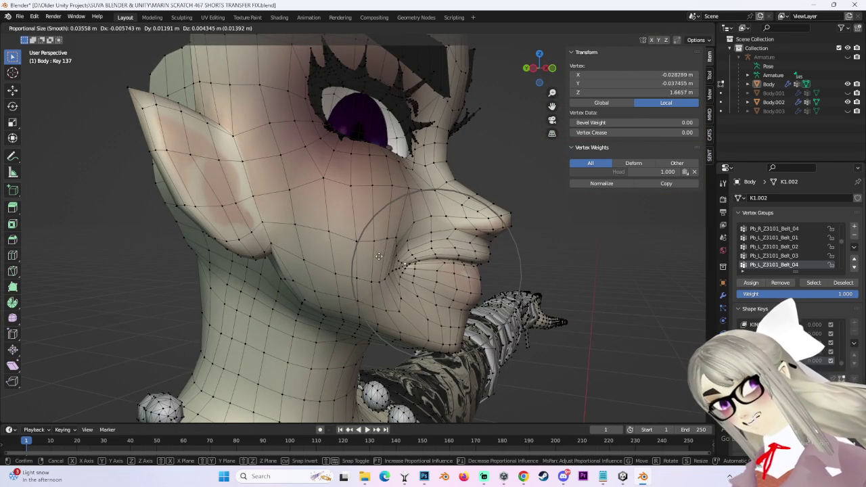
left_click(381, 258)
middle_click_drag(383, 259, 402, 267)
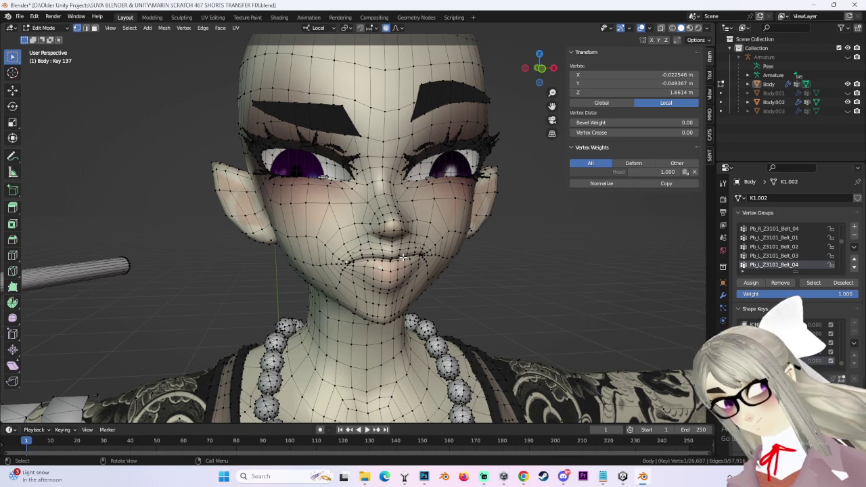
- Push the mouth corner on the other side of the face from a side close-up
middle_click_drag(295, 280, 390, 167)
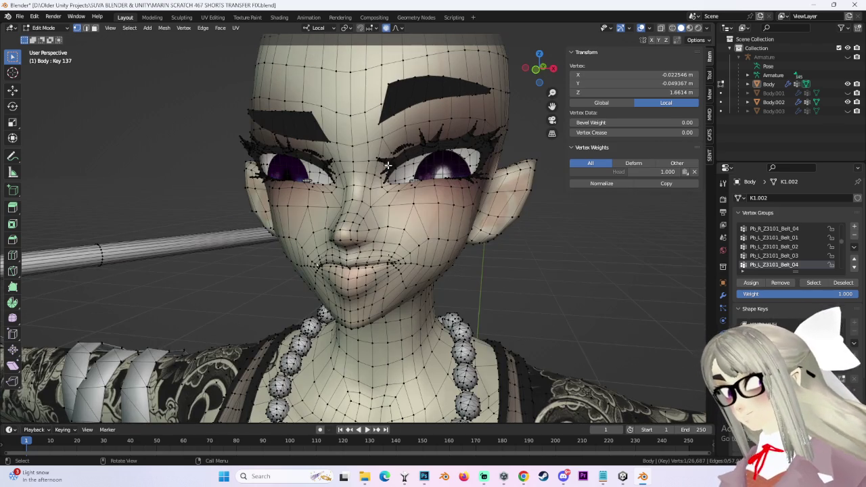
mouse_move(347, 279)
middle_mouse_down()
mouse_move(406, 257)
mouse_move(446, 264)
middle_mouse_up()
key("g")
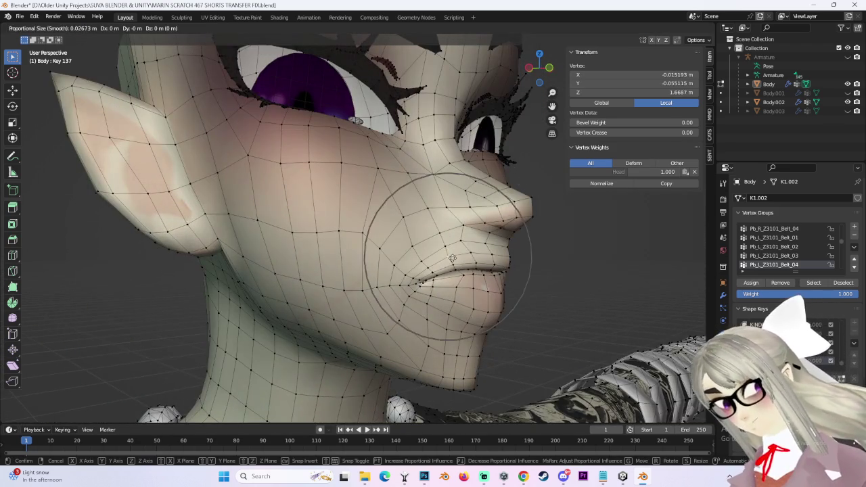
left_click(457, 264)
- Adjust a mouth vertex twice from the straight-on front view
middle_click_drag(516, 238, 459, 260)
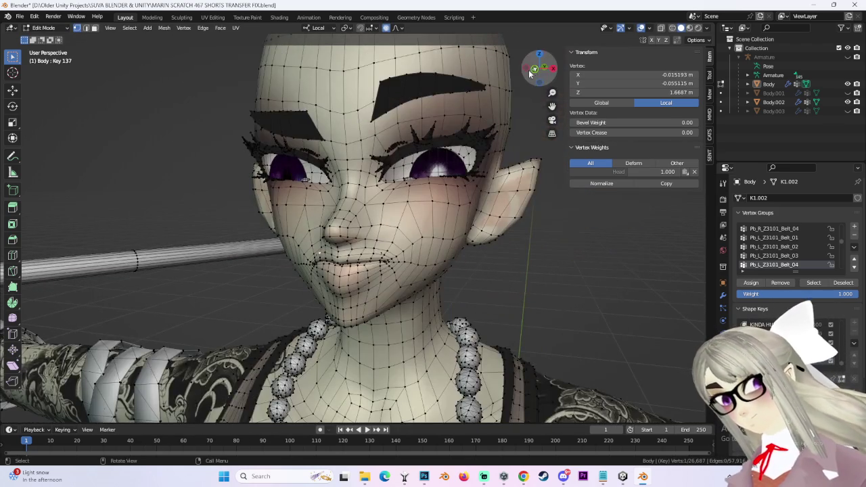
left_click(531, 74)
scroll(388, 206, "up", 2)
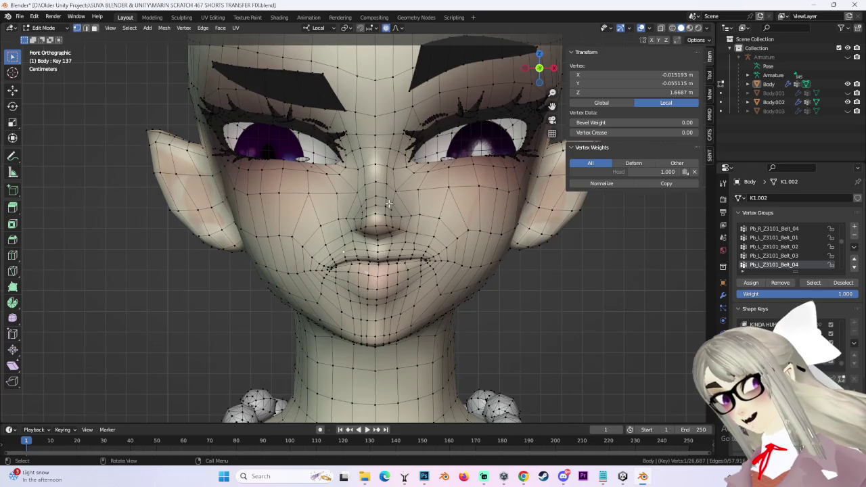
scroll(381, 309, "up", 3)
key("g")
left_click(337, 297)
key("g")
left_click(331, 273)
scroll(331, 273, "down", 4)
- Select a different lip vertex and shift it slightly, after one cancelled move
left_click(418, 249)
scroll(418, 249, "up", 3)
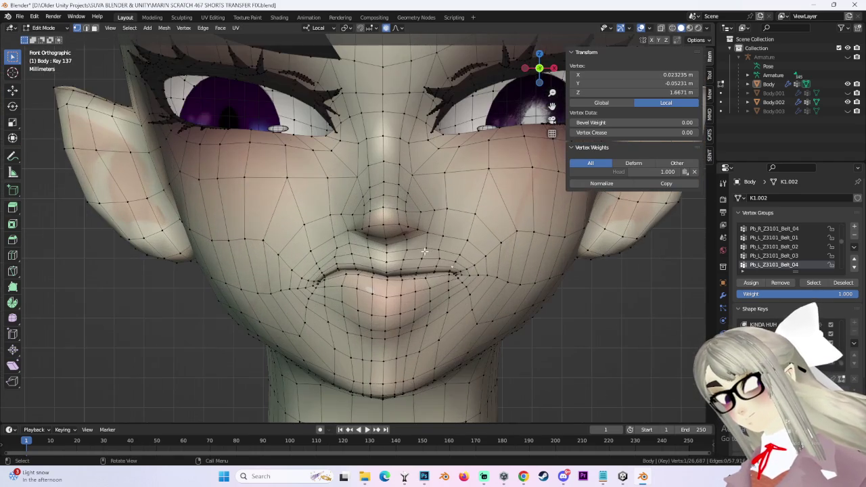
key("g")
right_click(431, 265)
scroll(406, 264, "down", 4)
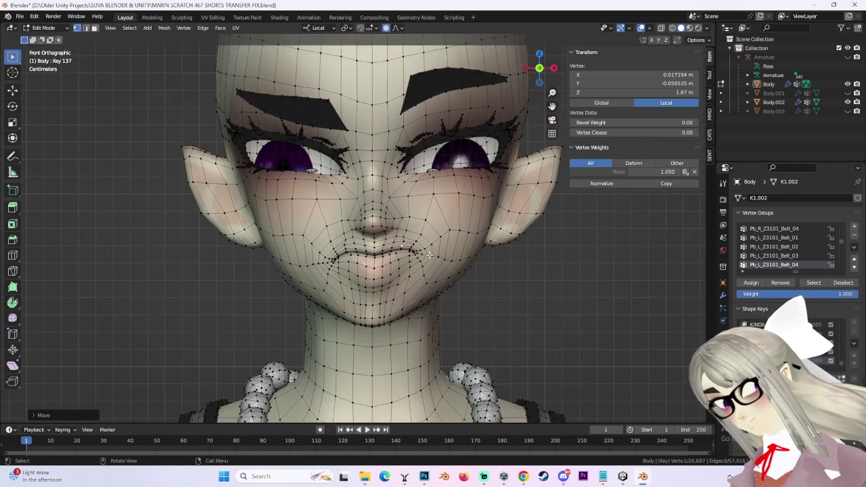
scroll(357, 261, "up", 3)
key("g")
left_click(338, 257)
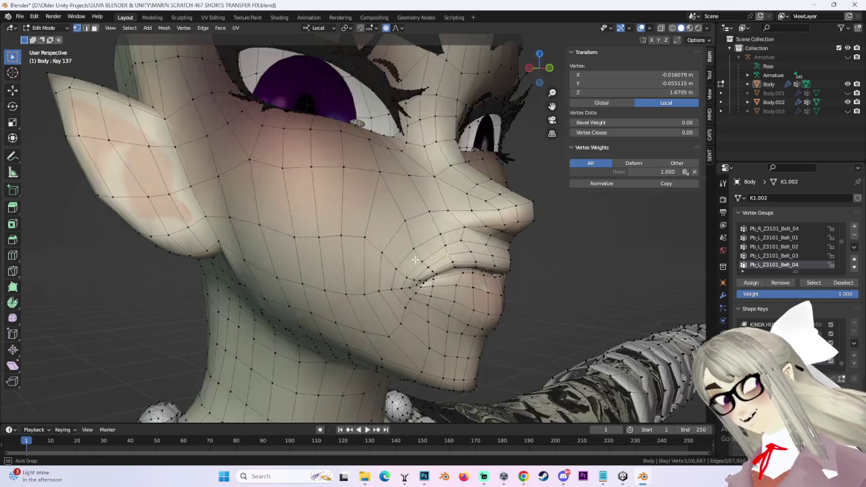
- Reposition another vertex near the mouth corner, checking the smirk from several angles
middle_click_drag(480, 240, 465, 267)
left_click(466, 267)
left_click(553, 70)
left_click_drag(553, 69, 414, 271)
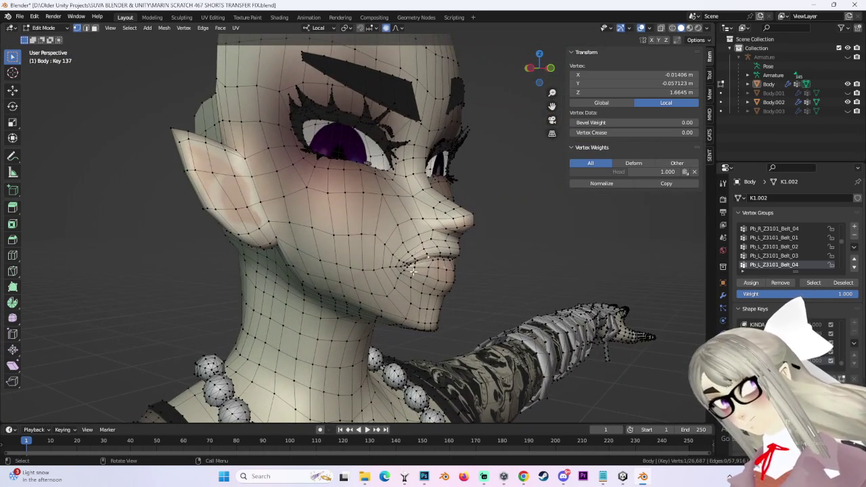
key("g")
left_click(398, 261)
mouse_move(405, 266)
middle_mouse_down()
mouse_move(446, 251)
mouse_move(364, 271)
mouse_move(396, 259)
middle_mouse_up()
left_click(539, 68)
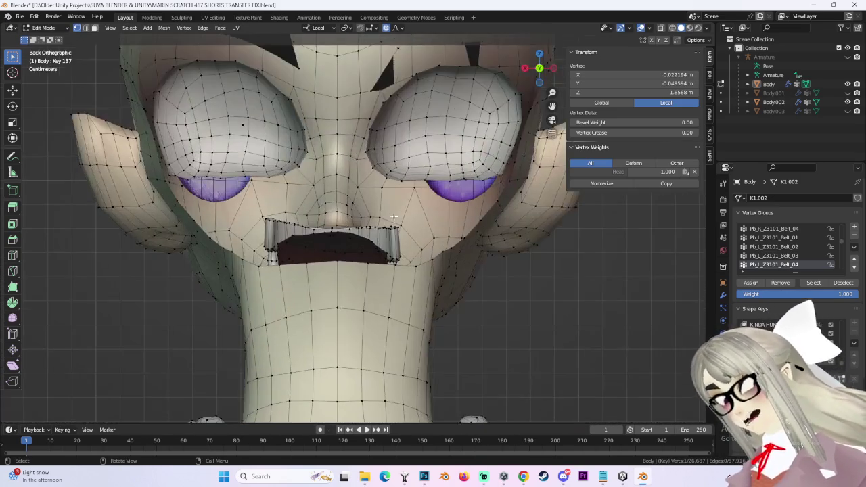
- Zoom in on the lips in front orthographic view and shift a lip vertex
left_click(525, 67)
key("KP_1")
scroll(406, 246, "up", 3)
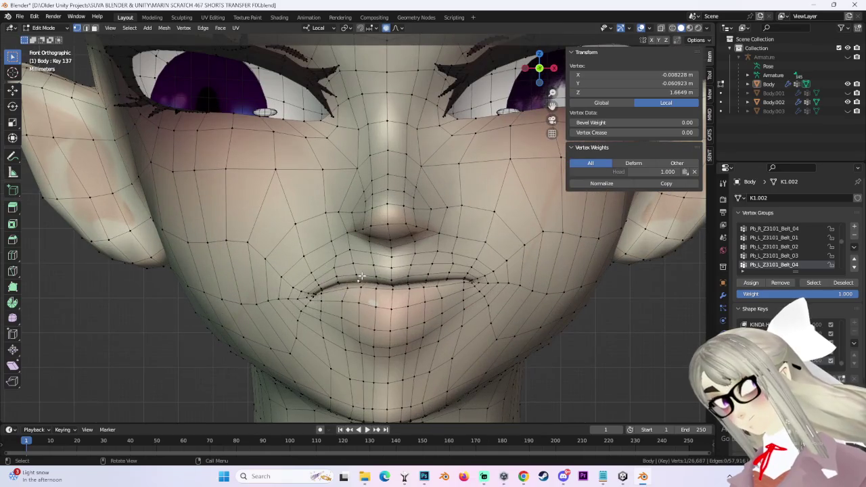
scroll(364, 267, "up", 2)
scroll(365, 260, "up", 2)
key("g")
left_click(368, 249)
- Move the upper-lip vertices three more times with proportional falloff
key("g")
left_click(338, 215)
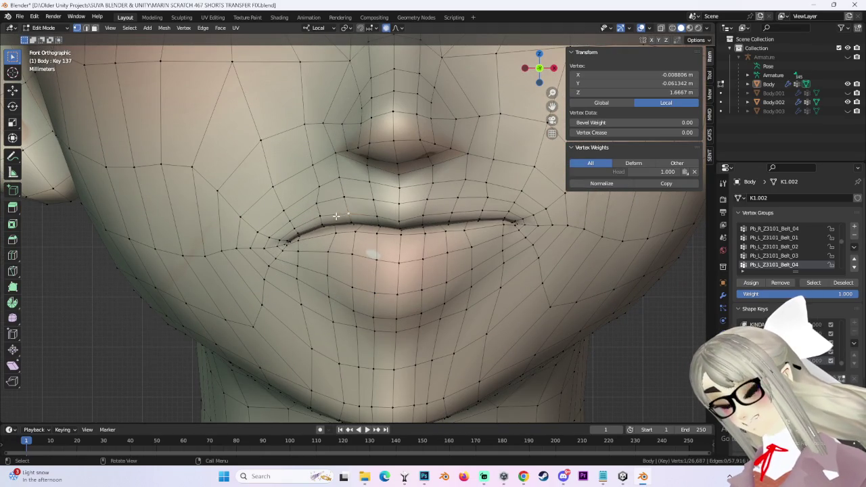
key("g")
left_click(318, 215)
scroll(319, 215, "up", 2)
key("g")
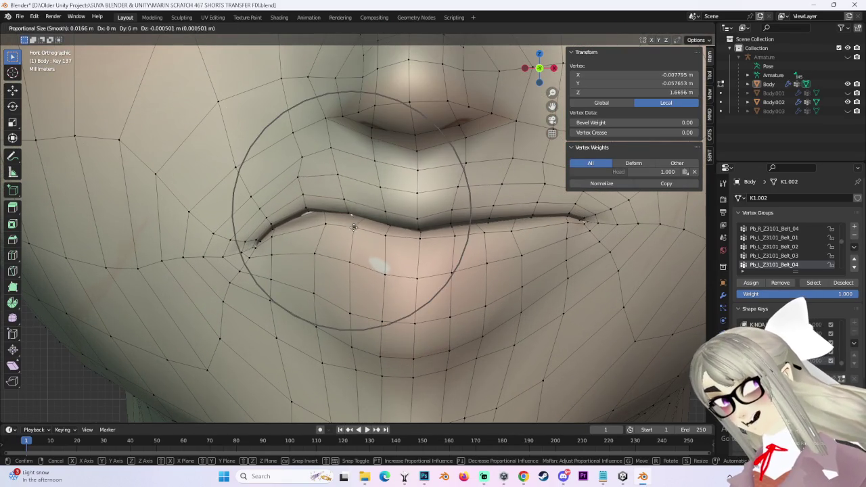
left_click(352, 229)
scroll(483, 199, "down", 2)
- Raise a lip vertex near the mouth corner, abandoning one further move
key("g")
left_click(480, 209)
key("g")
left_click(525, 217)
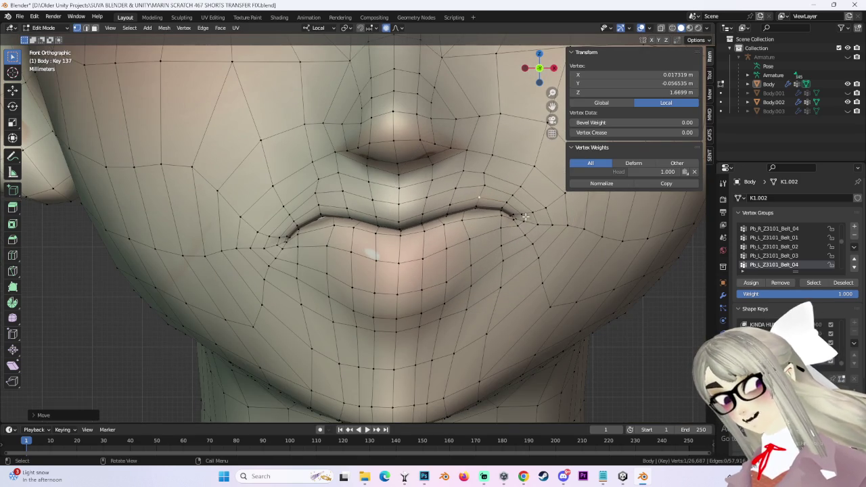
scroll(520, 210, "down", 3)
key("g")
key("Escape")
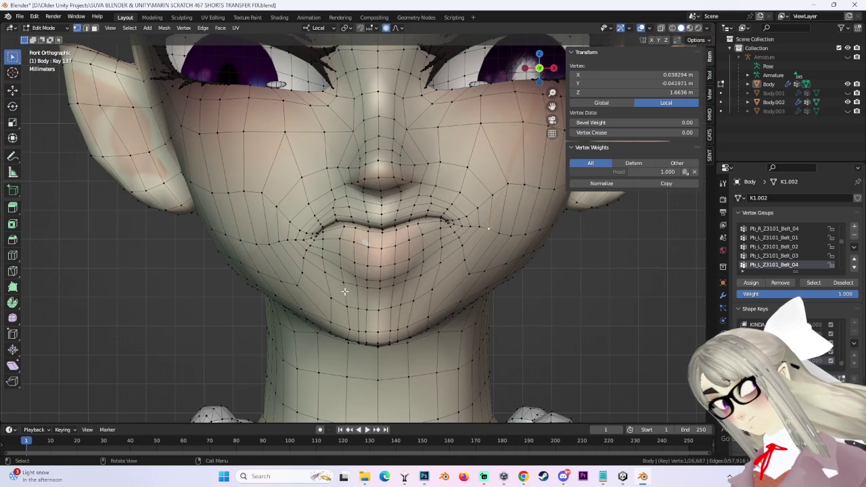
- Select a chin vertex and reposition it with proportional falloff
left_click(366, 279)
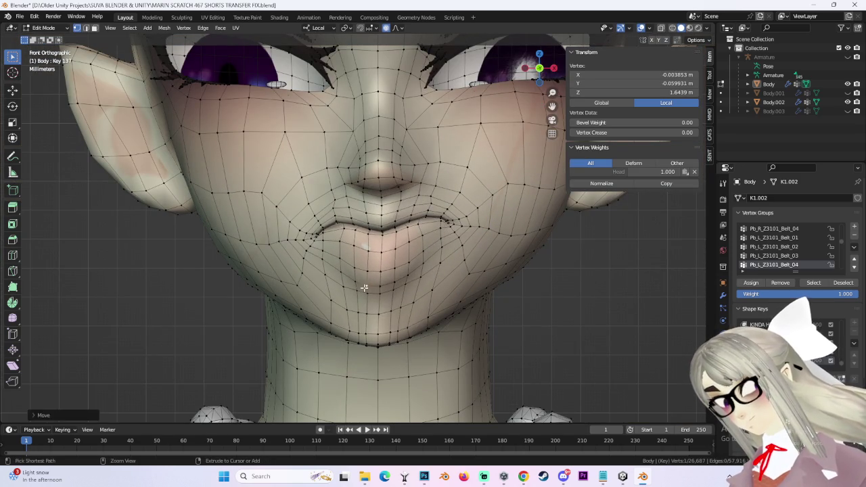
key("g")
left_click(379, 272)
scroll(433, 243, "down", 2)
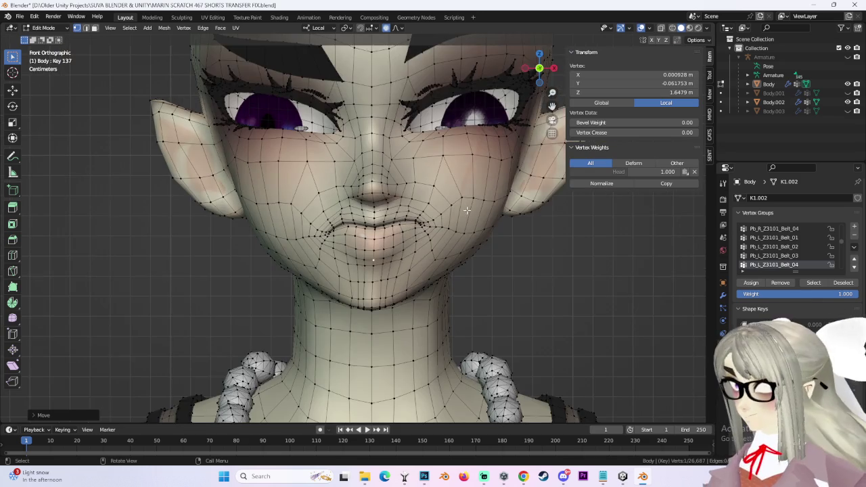
scroll(462, 221, "down", 2)
mouse_move(462, 221)
middle_mouse_down()
mouse_move(446, 233)
mouse_move(477, 248)
middle_mouse_up()
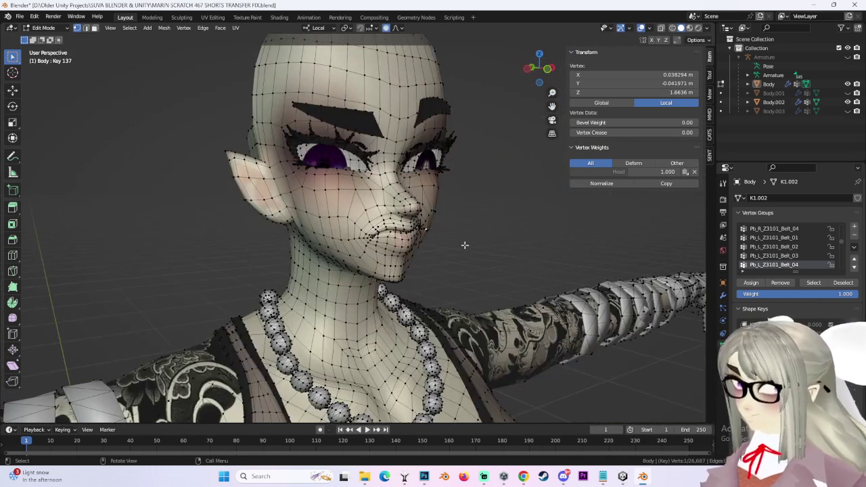
- Move the selected vertex twice with proportional falloff from a three-quarter view
mouse_move(407, 255)
middle_mouse_down()
mouse_move(385, 237)
mouse_move(480, 211)
middle_mouse_up()
key("g")
left_click(375, 225)
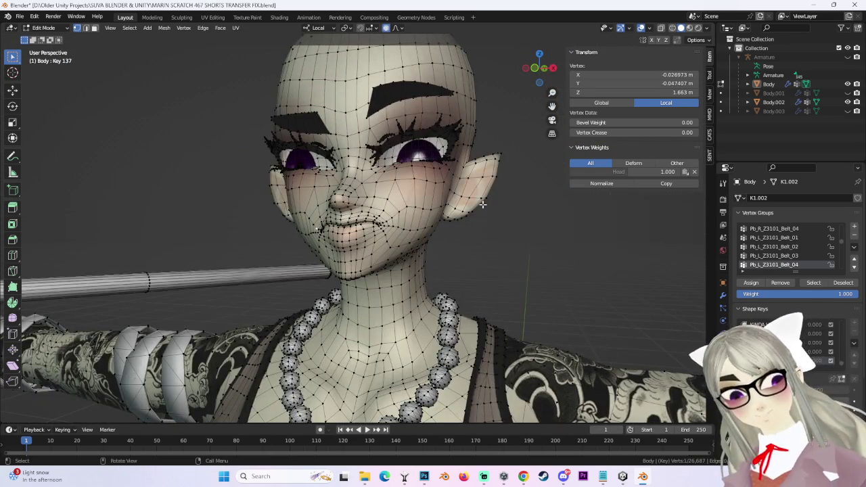
scroll(483, 205, "up", 3)
scroll(482, 204, "up", 3)
mouse_move(483, 204)
middle_mouse_down()
mouse_move(379, 228)
mouse_move(337, 307)
mouse_move(400, 314)
middle_mouse_up()
key("g")
left_click(378, 228)
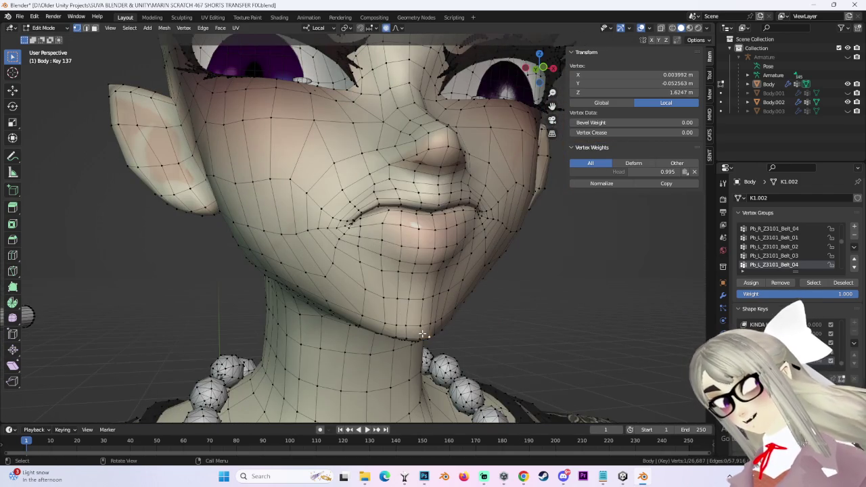
- Reshape the jawline from a jaw vertex with a widened falloff, then redo the last move
left_click(422, 332)
key("g")
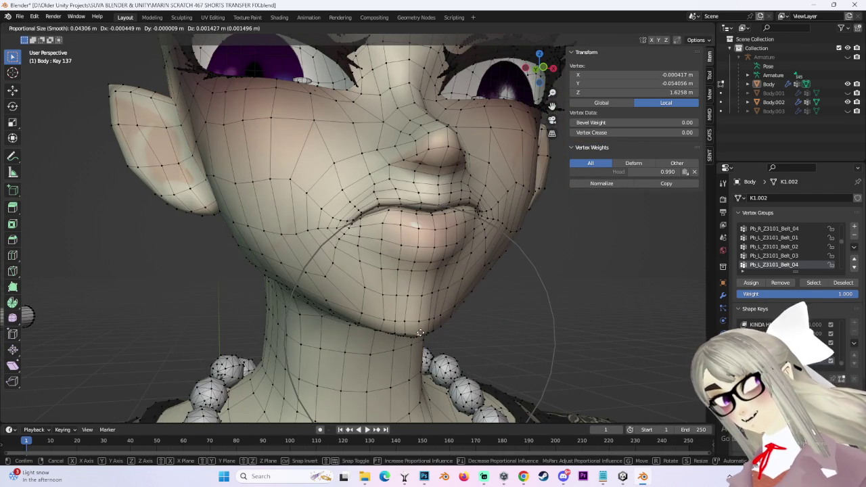
scroll(422, 326, "down", 1)
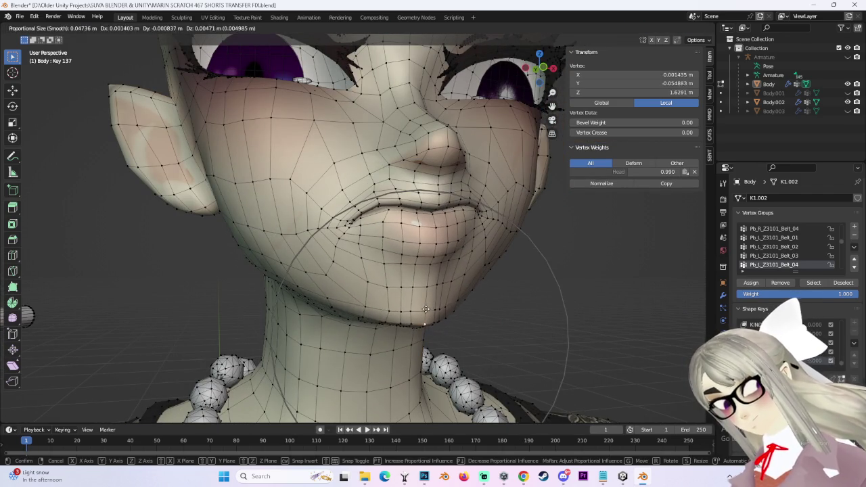
left_click(446, 324)
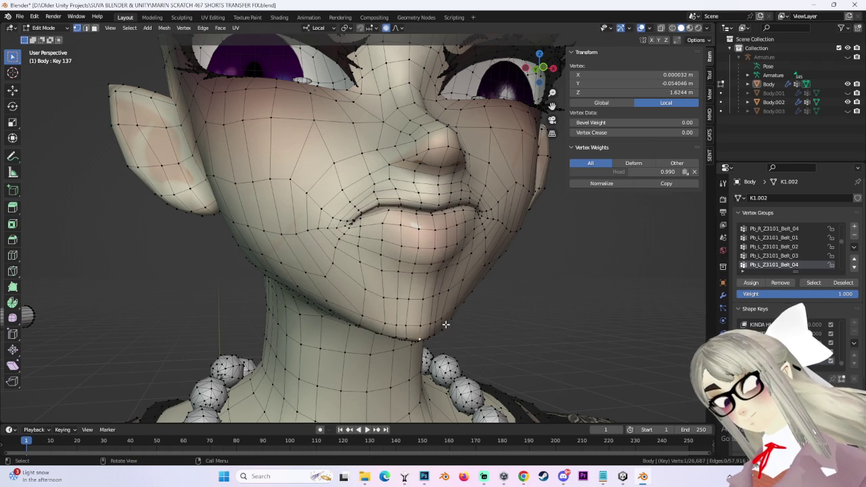
mouse_move(444, 309)
middle_mouse_down()
mouse_move(462, 292)
mouse_move(427, 234)
mouse_move(439, 197)
middle_mouse_up()
key("ctrl+shift+z")
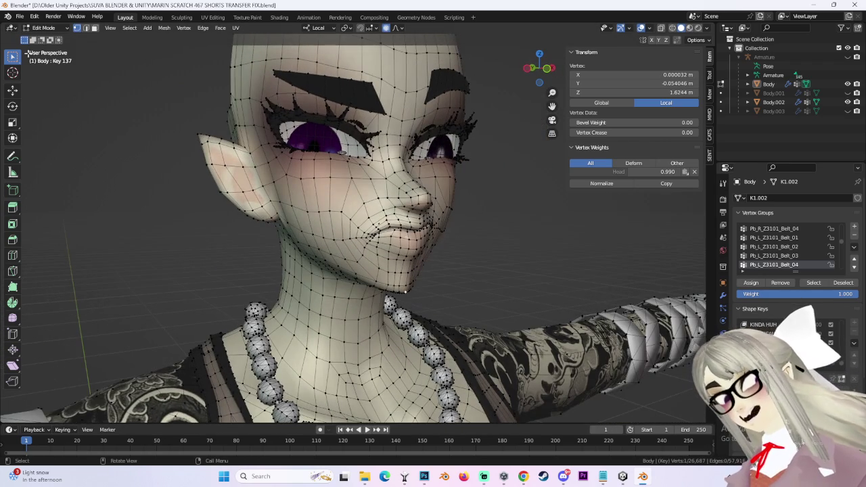
left_click(43, 28)
- Drop to Object Mode, then return to Edit Mode to work on Key 137.001
left_click(44, 38)
middle_click_drag(506, 215, 618, 234)
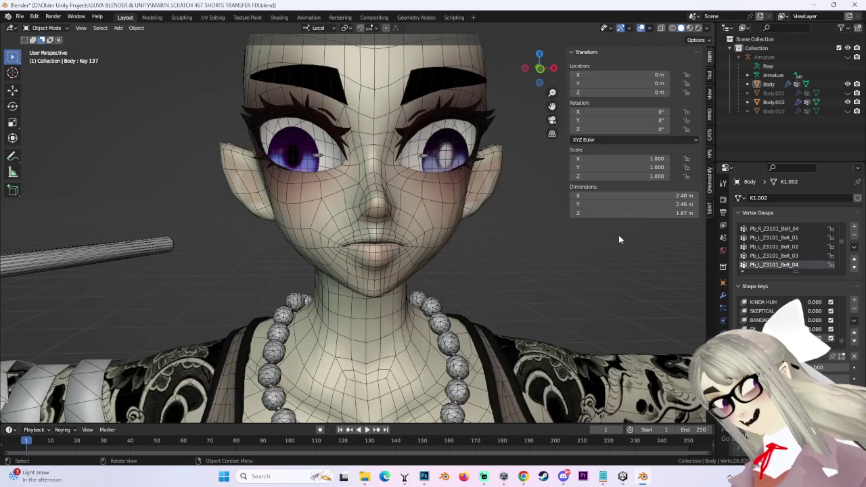
scroll(670, 312, "up", 1)
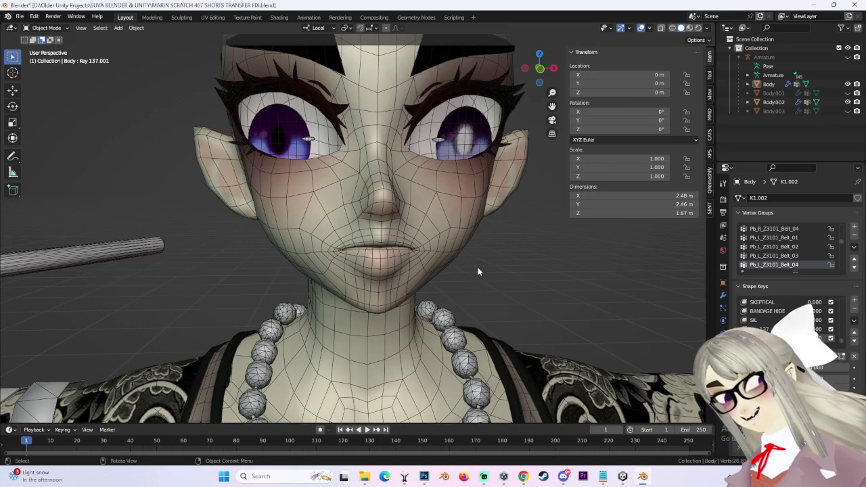
middle_click_drag(477, 271, 504, 270)
left_click(48, 30)
left_click(44, 50)
mouse_move(421, 249)
middle_mouse_down()
mouse_move(535, 203)
mouse_move(561, 101)
middle_mouse_up()
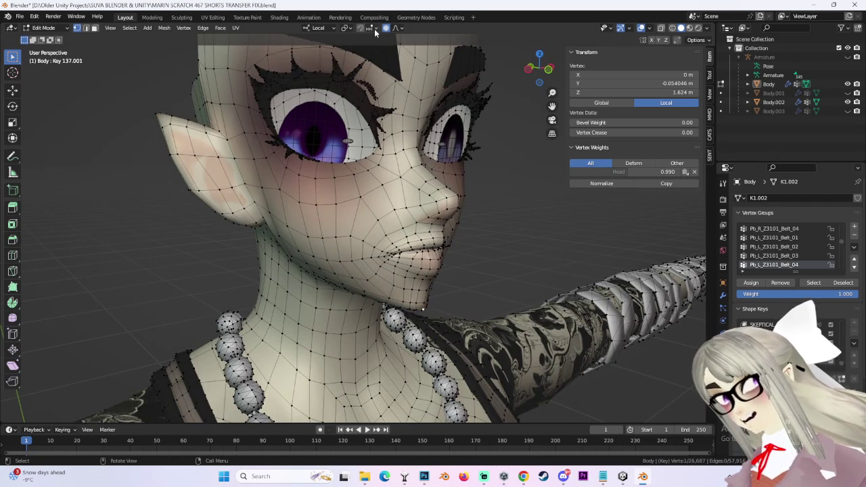
left_click(398, 27)
mouse_move(518, 225)
middle_mouse_down()
mouse_move(458, 218)
mouse_move(358, 244)
middle_mouse_up()
middle_click_drag(329, 218, 447, 191)
left_click(541, 68)
scroll(408, 228, "up", 3)
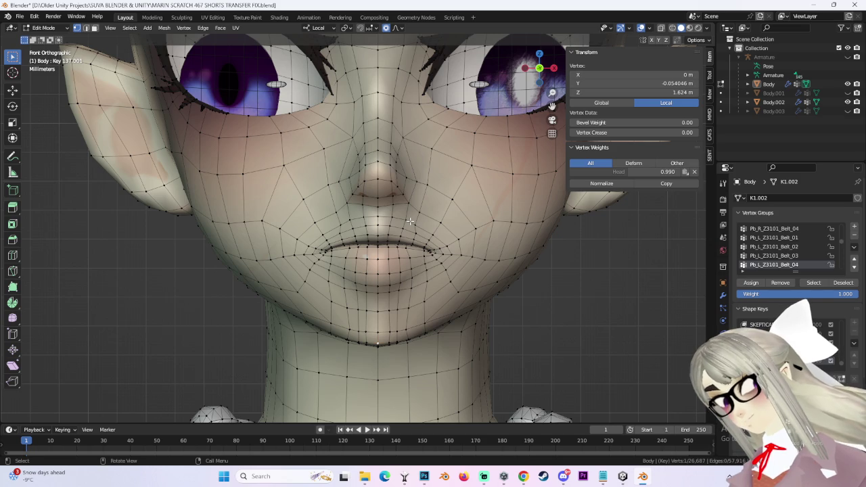
middle_click_drag(410, 222, 514, 203)
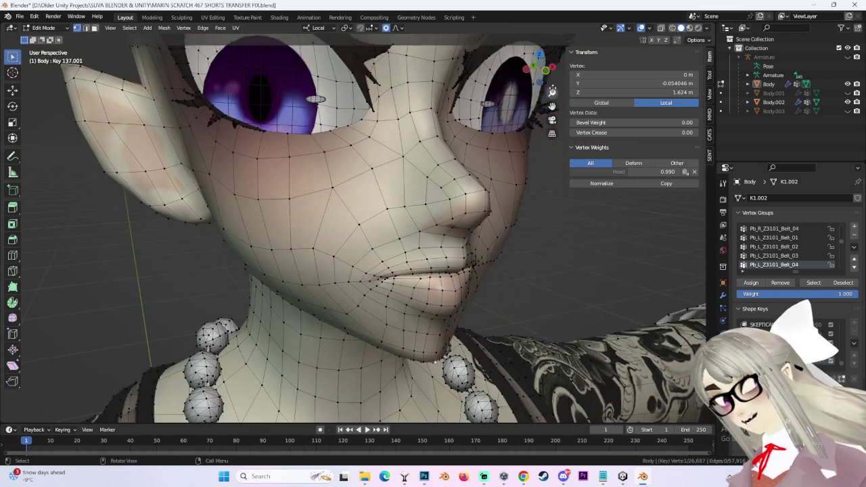
left_click(549, 77)
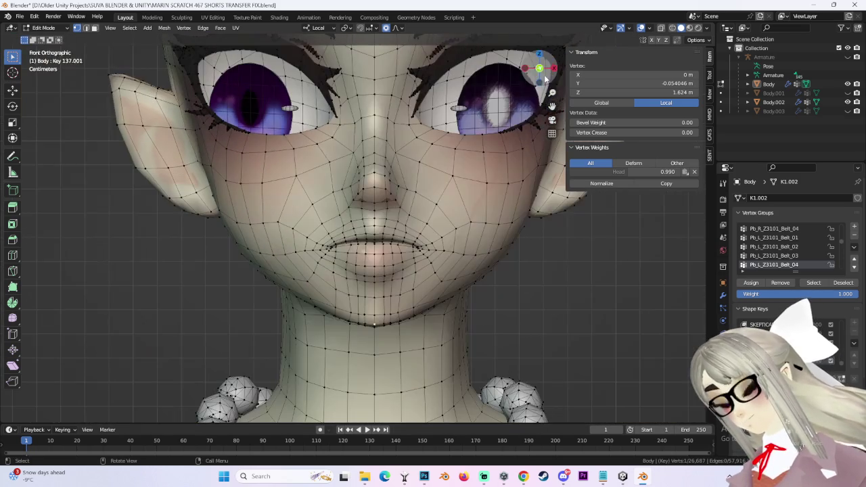
scroll(516, 172, "down", 3)
scroll(502, 268, "up", 3)
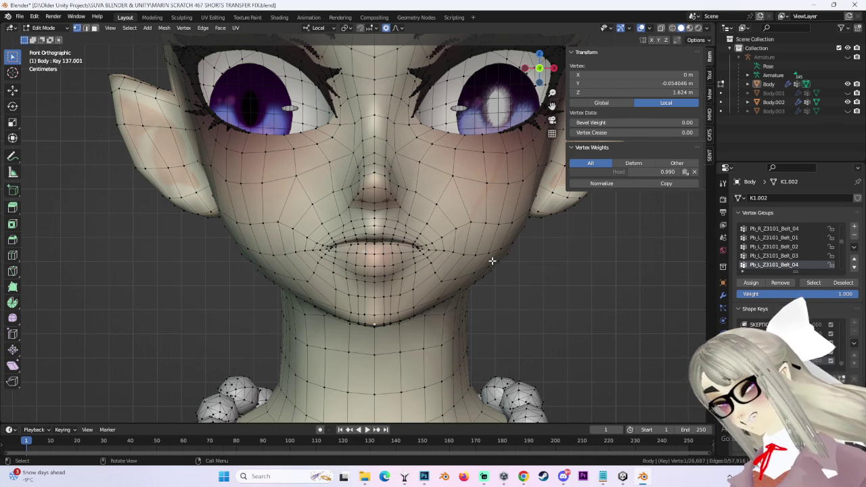
middle_click_drag(480, 258, 415, 251)
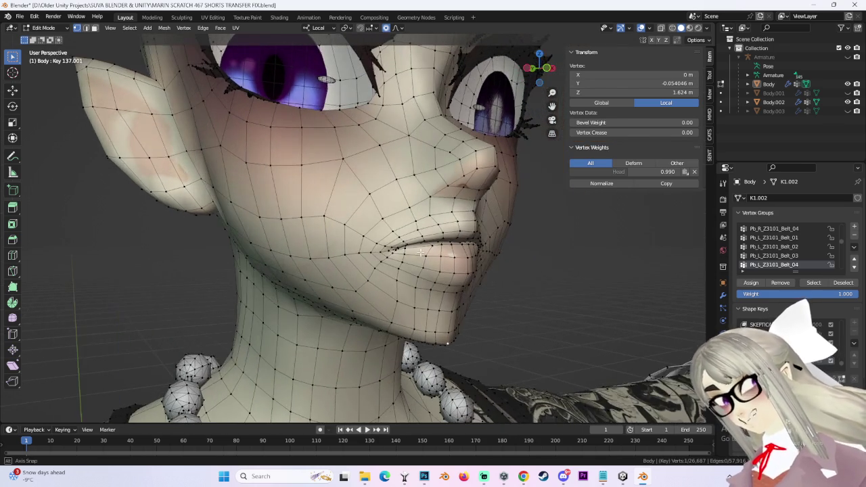
scroll(500, 280, "up", 3)
scroll(491, 282, "down", 4)
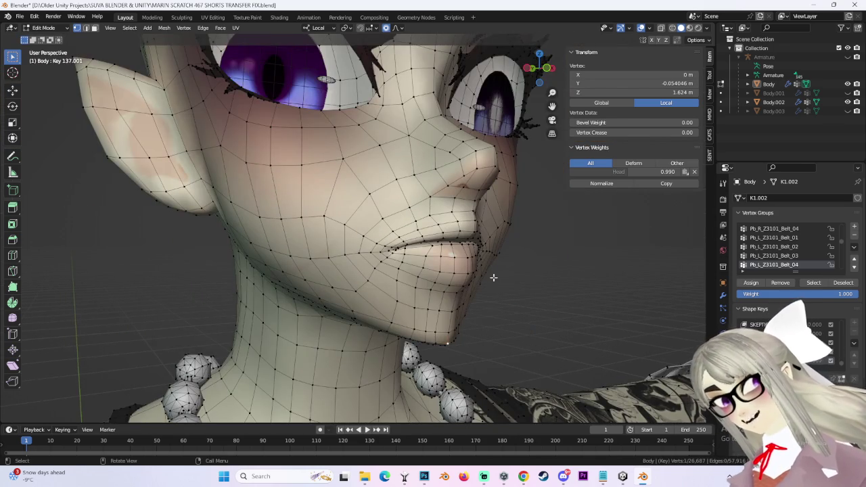
middle_click_drag(526, 251, 544, 273)
scroll(543, 273, "down", 1)
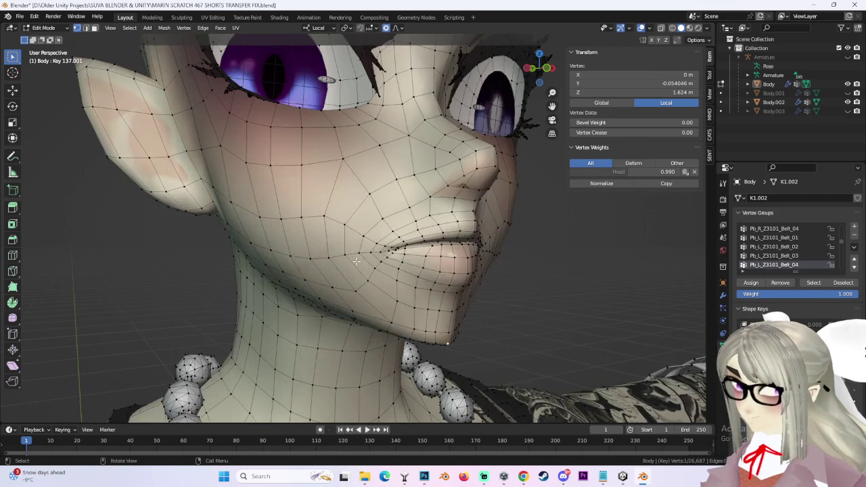
- From the side profile, proportionally nudge one lip vertex, leaving a second mouth vertex unmoved
middle_click_drag(531, 254, 430, 245)
scroll(433, 250, "down", 1)
left_click(423, 248)
key("g")
left_click(433, 251)
scroll(432, 249, "up", 2)
left_click(426, 247)
key("g")
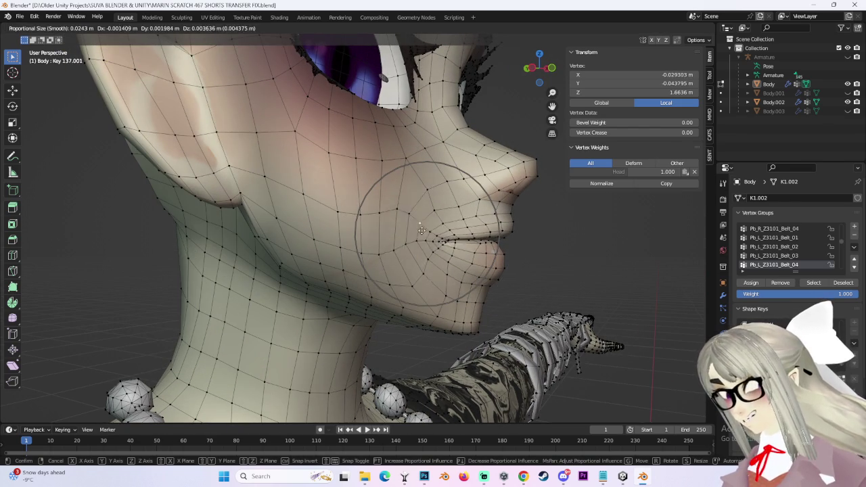
key("Escape")
- On the opposite side, proportionally shift the mouth-corner vertex toward a lopsided smirk
middle_click_drag(503, 298, 435, 280)
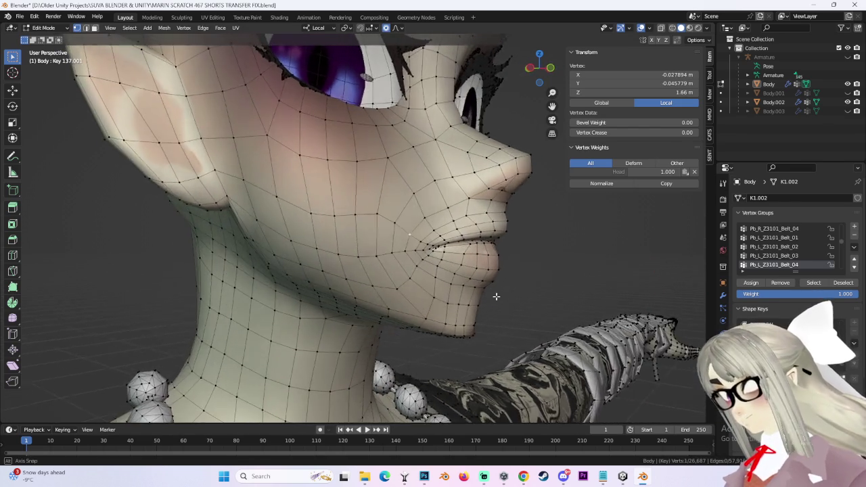
left_click(383, 245)
middle_click_drag(383, 245, 433, 276)
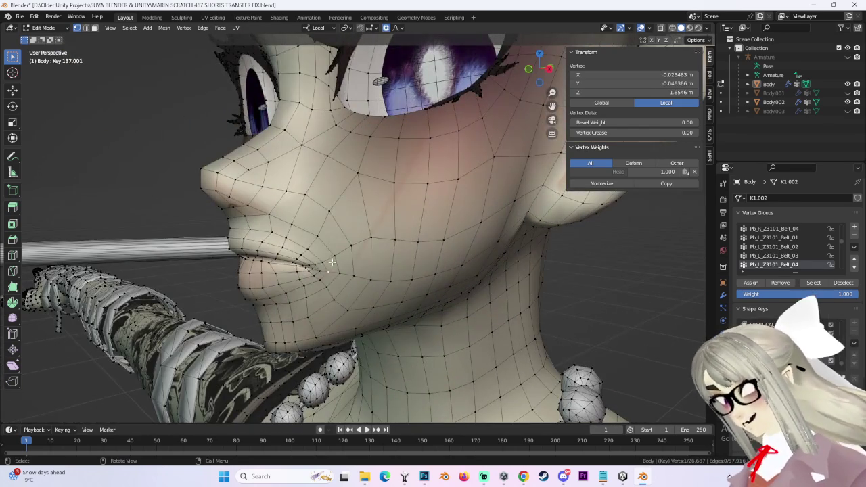
left_click(332, 262)
middle_click_drag(332, 261, 481, 204)
middle_click_drag(311, 247, 289, 263)
key("g")
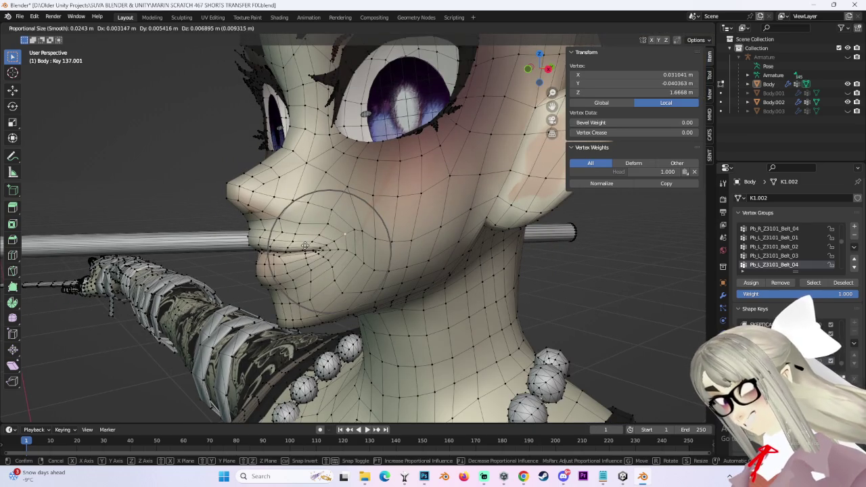
left_click(308, 242)
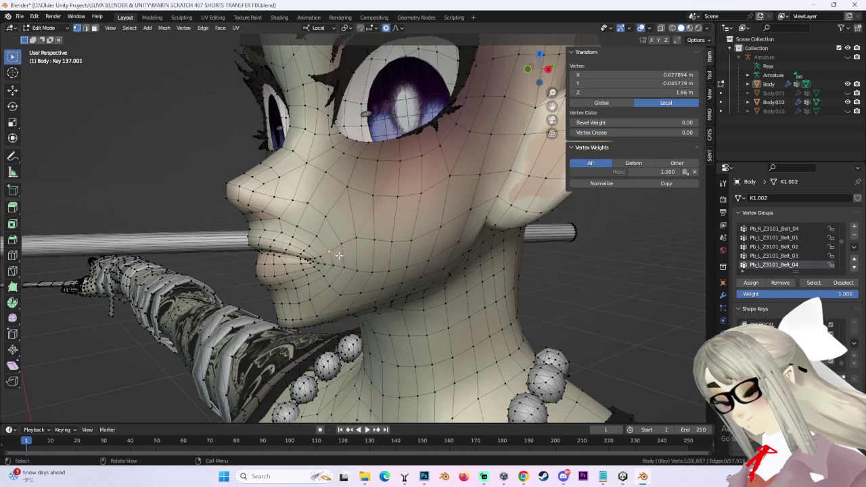
- Adjust the proportional falloff options and move the lip vertices twice with soft falloff
mouse_move(338, 255)
middle_mouse_down()
mouse_move(397, 260)
mouse_move(493, 242)
middle_mouse_up()
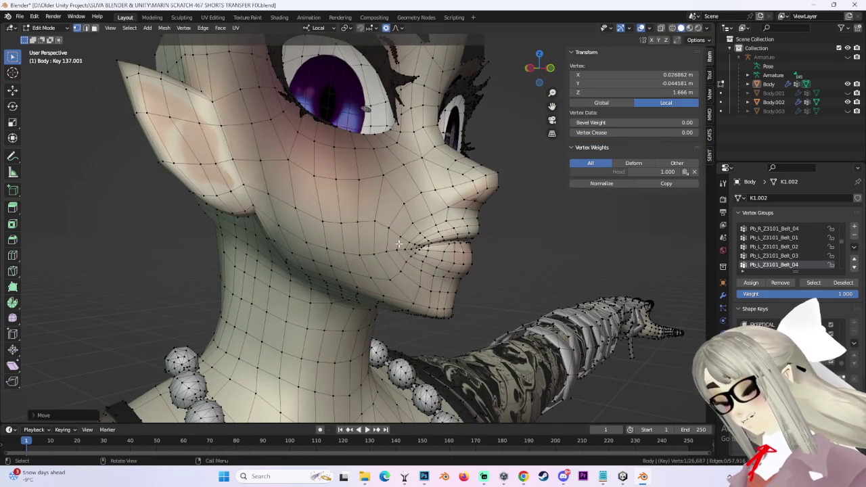
left_click(397, 28)
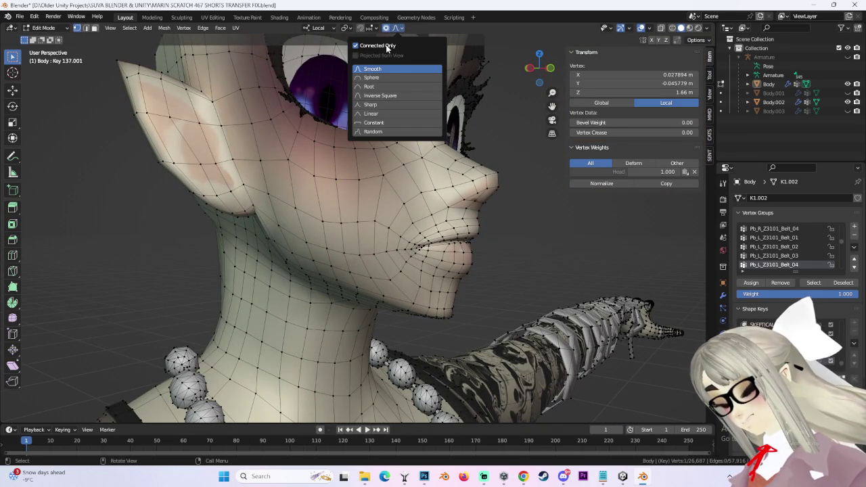
key("g")
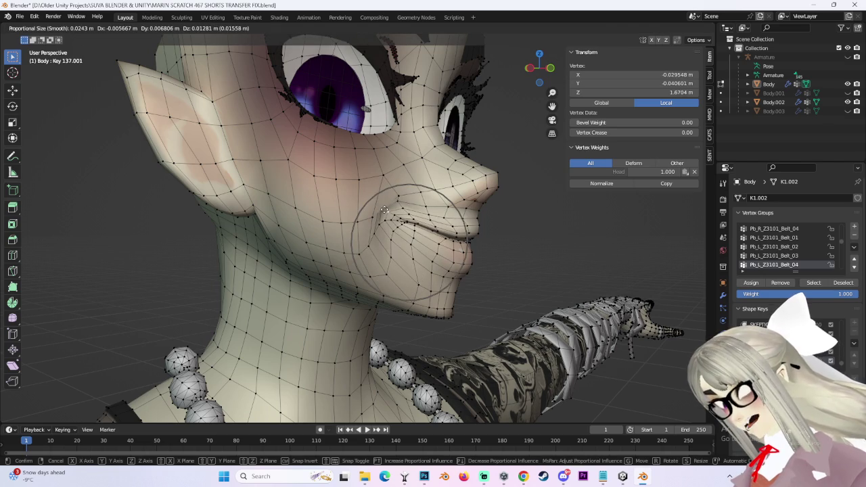
left_click(406, 244)
left_click(401, 28)
scroll(425, 206, "up", 2)
key("g")
left_click(428, 232)
- Push the lower lip further with two proportional moves, then frame the face in front orthographic
key("g")
left_click(426, 263)
key("g")
left_click(465, 283)
mouse_move(465, 282)
middle_mouse_down()
mouse_move(397, 262)
mouse_move(413, 244)
middle_mouse_up()
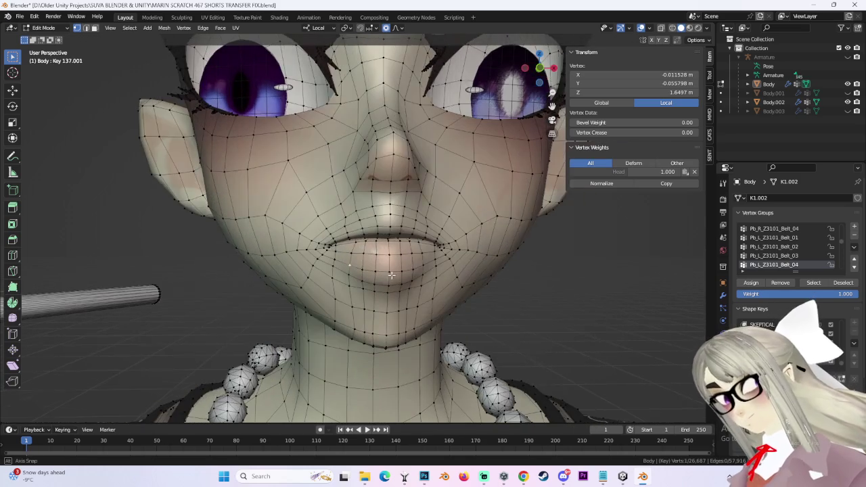
left_click(539, 68)
left_click_drag(539, 69, 539, 81)
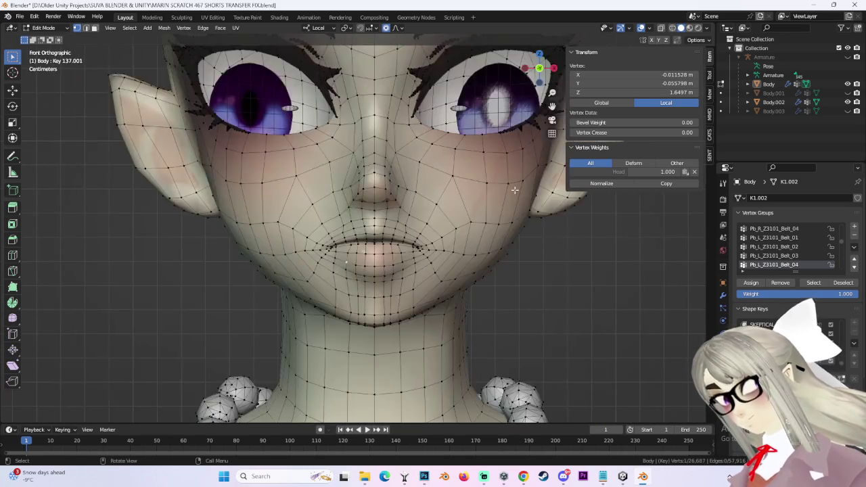
middle_click_drag(378, 356, 378, 288, "shift")
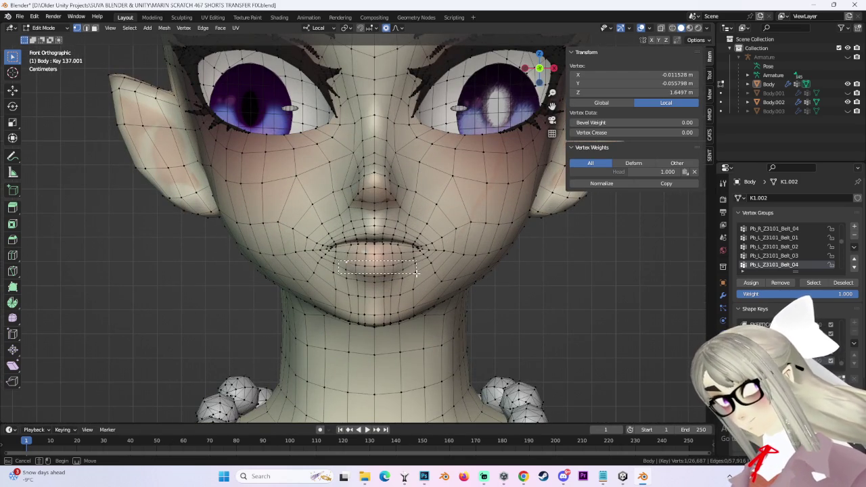
- Box-select the row of lower-lip vertices and pull it down proportionally below the mouth
left_click_drag(344, 261, 415, 272)
key("g")
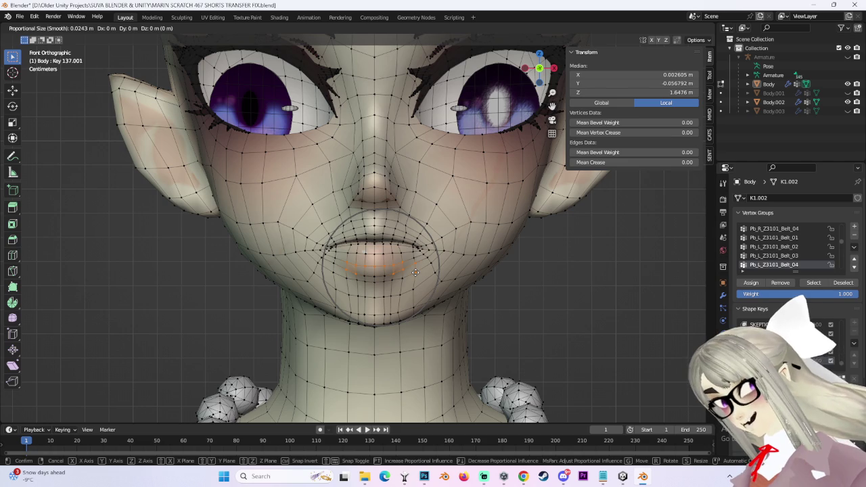
left_click(412, 295)
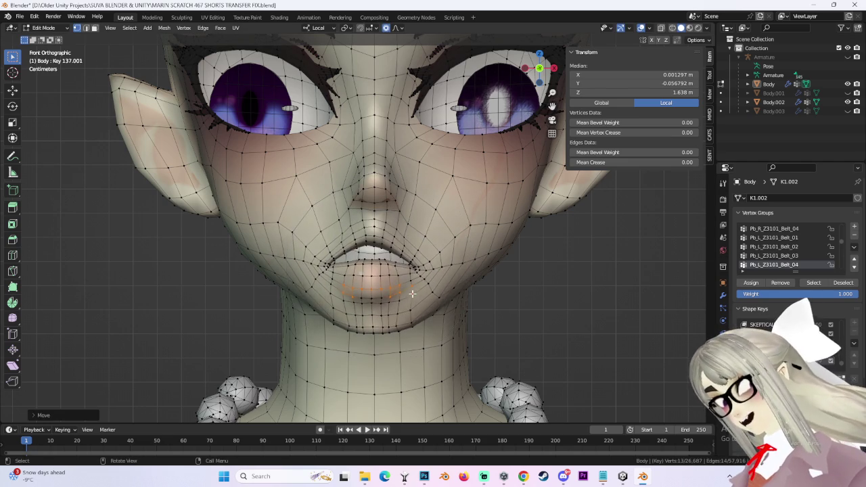
scroll(412, 294, "down", 3)
left_click(362, 279)
key("g")
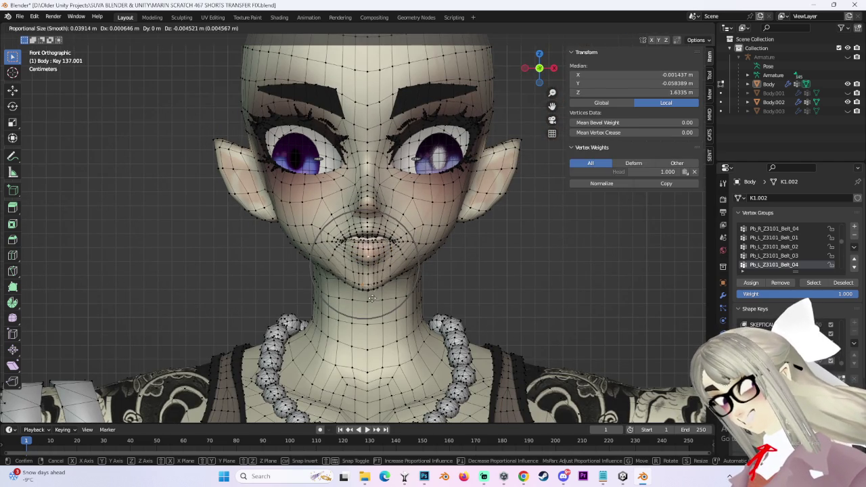
key("Escape")
- From a three-quarter view, apply a proportional adjustment to the lip area near the chin
middle_click_drag(371, 293, 378, 263)
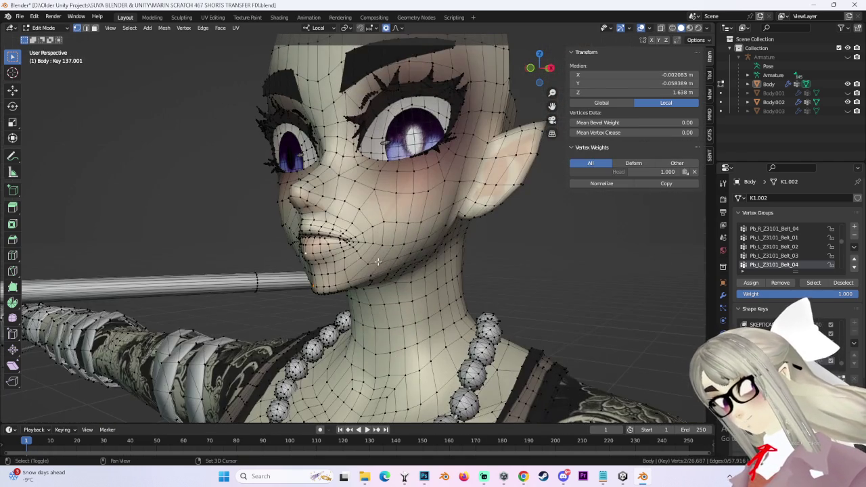
key("g")
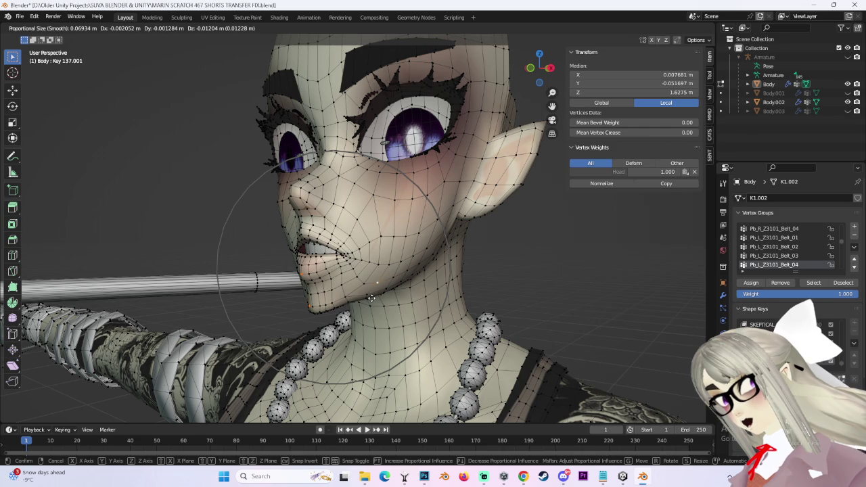
left_click(372, 298)
scroll(299, 226, "up", 4)
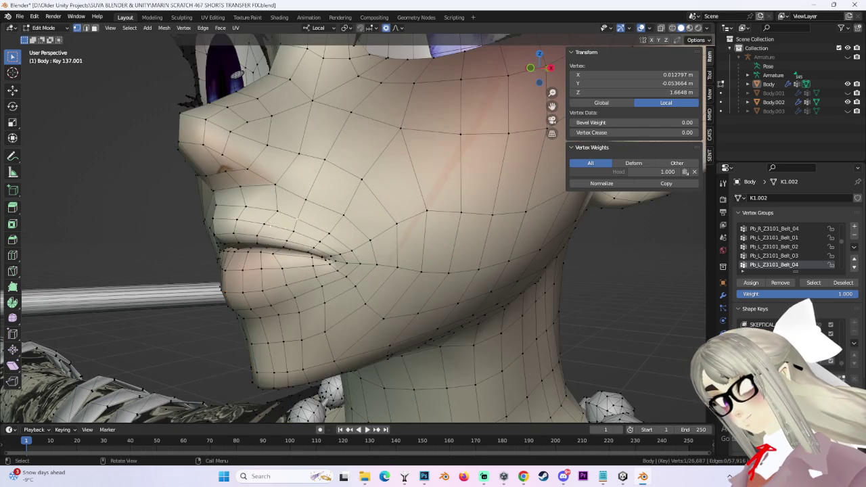
scroll(294, 209, "down", 3)
key("g")
key("Escape")
mouse_move(454, 244)
middle_mouse_down()
mouse_move(315, 299)
mouse_move(425, 208)
mouse_move(460, 250)
middle_mouse_up()
left_click(274, 285)
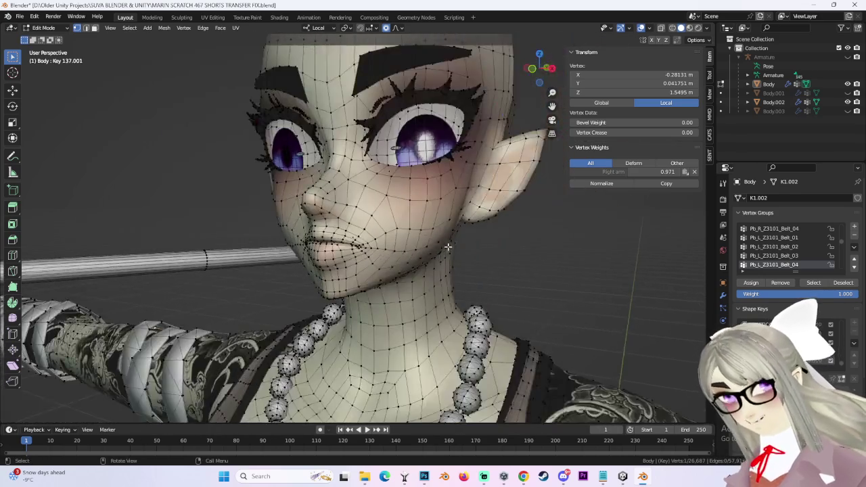
left_click(553, 68)
- Unhide the hair object Body.001 in the Outliner, viewed from the front
left_click(526, 67)
left_click(528, 69)
left_click(525, 68)
left_click(526, 67)
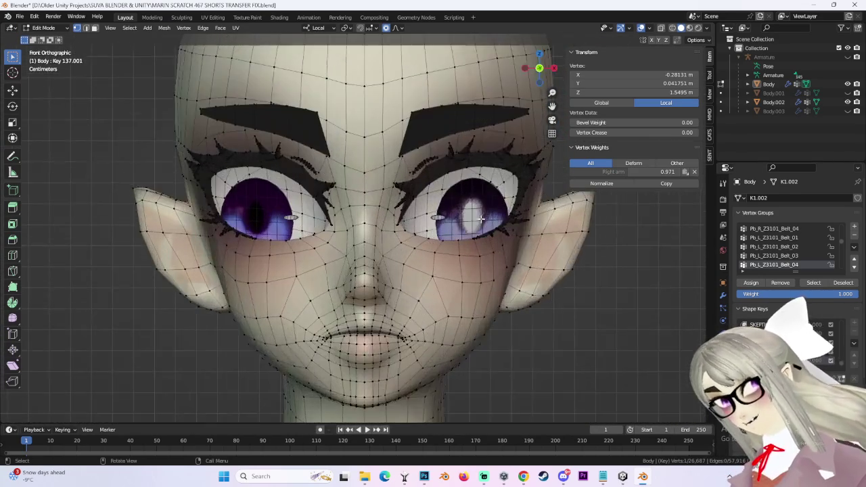
scroll(514, 135, "down", 3)
left_click(847, 92)
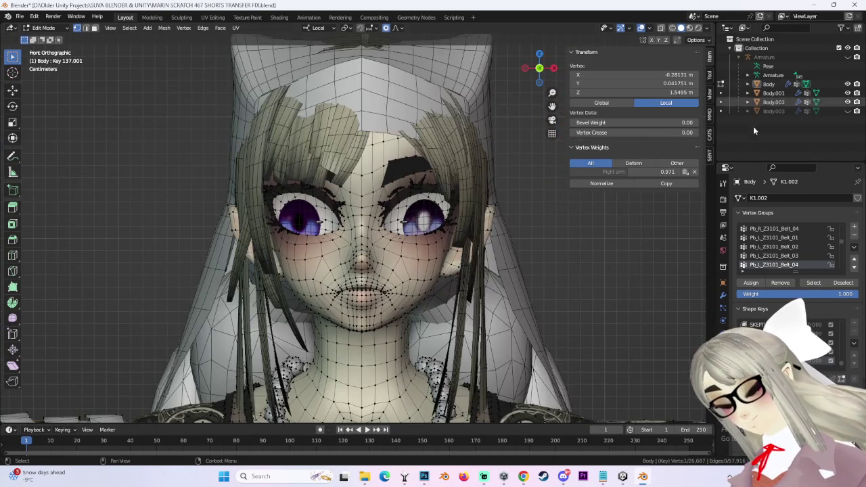
- Clear the vertex selection and switch the Body mesh back to Object Mode
middle_click_drag(433, 243, 462, 241)
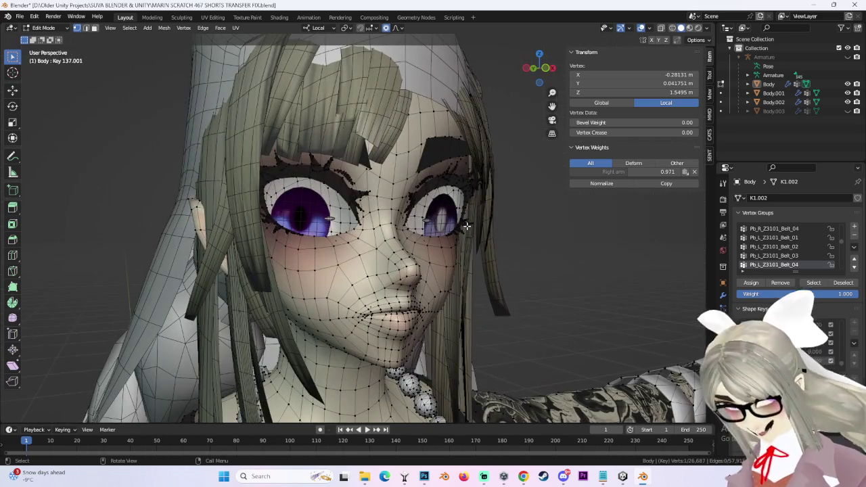
left_click(539, 70)
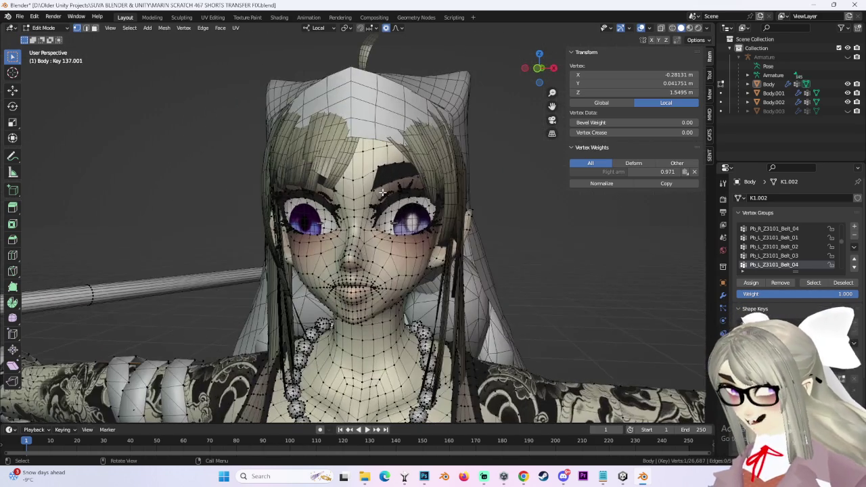
scroll(539, 70, "down", 1)
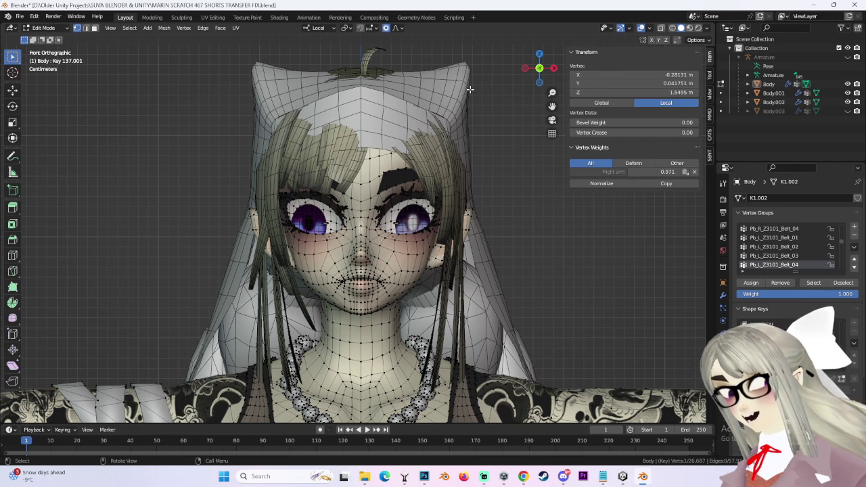
scroll(431, 130, "up", 3)
middle_click_drag(431, 130, 531, 244)
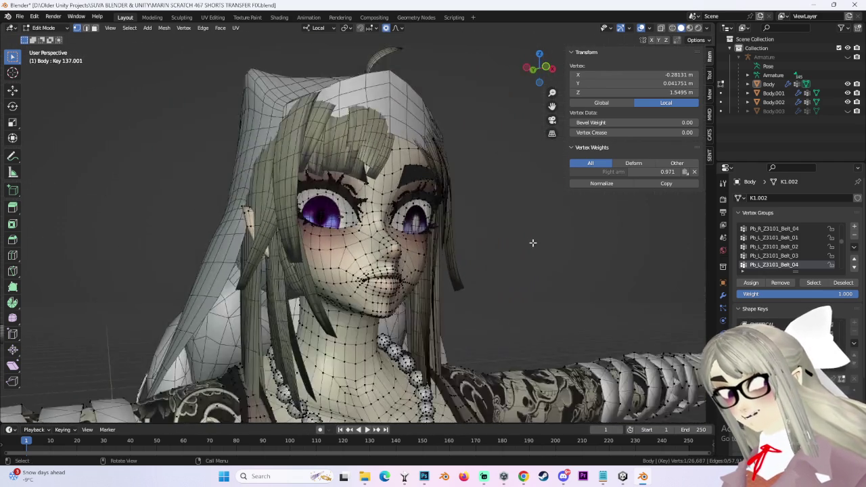
left_click(492, 249)
left_click(59, 31)
left_click(44, 39)
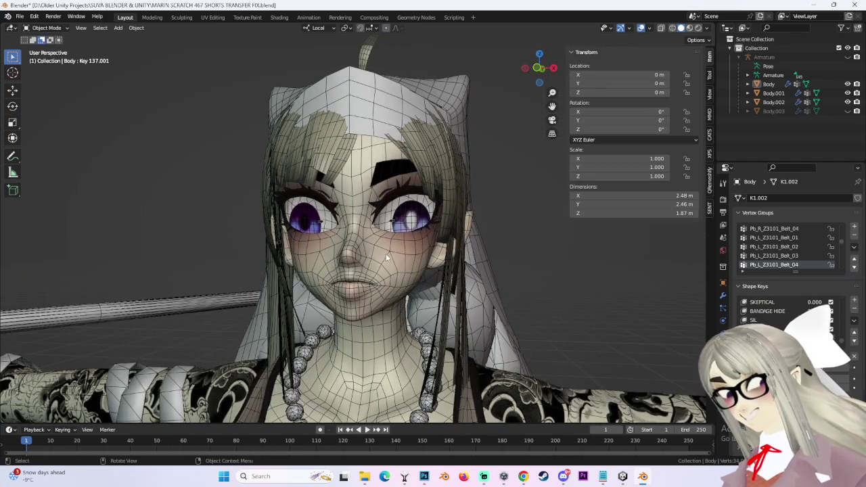
middle_click_drag(385, 253, 551, 302)
scroll(551, 303, "up", 2)
scroll(562, 292, "up", 2)
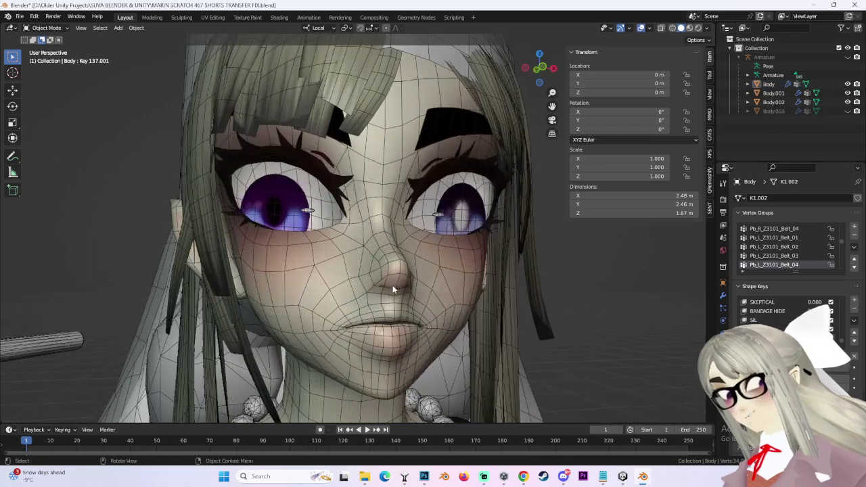
left_click(514, 257)
left_click(550, 68)
left_click(773, 93)
left_click(776, 102)
left_click(779, 85)
left_click(779, 101)
left_click(779, 110)
left_click(779, 92)
left_click(781, 85)
left_click(779, 93)
left_click(779, 102)
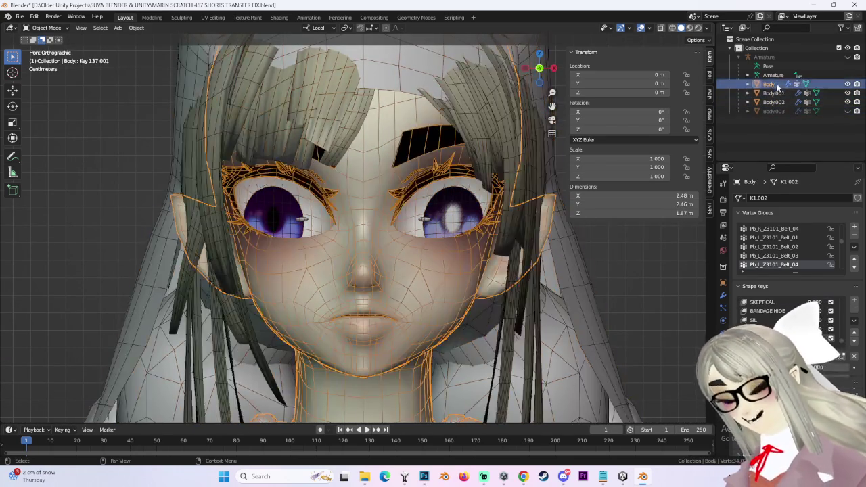
left_click(779, 85)
middle_click_drag(394, 268, 474, 269)
left_click(535, 247)
middle_click_drag(535, 247, 426, 248)
left_click(539, 69)
mouse_move(389, 286)
middle_mouse_down()
mouse_move(427, 307)
mouse_move(392, 292)
middle_mouse_up()
left_click(392, 292)
scroll(393, 292, "up", 3)
left_click(539, 68)
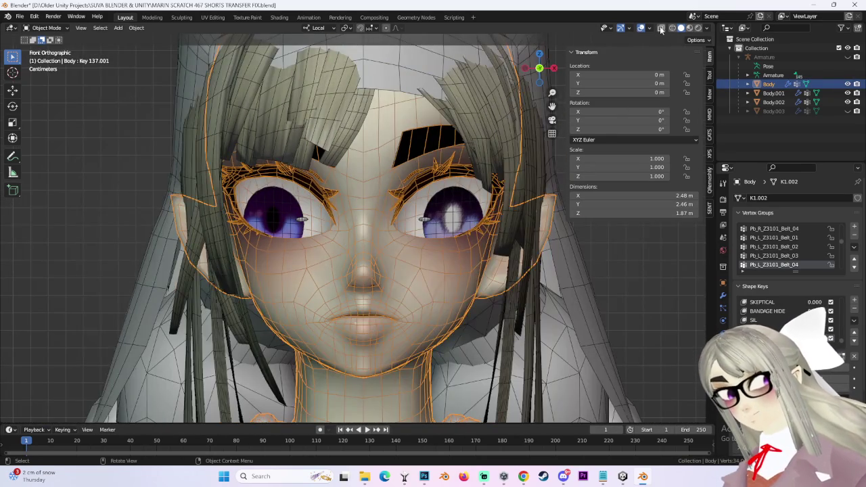
left_click(640, 28)
mouse_move(379, 190)
middle_mouse_down()
mouse_move(363, 199)
mouse_move(500, 246)
mouse_move(294, 329)
middle_mouse_up()
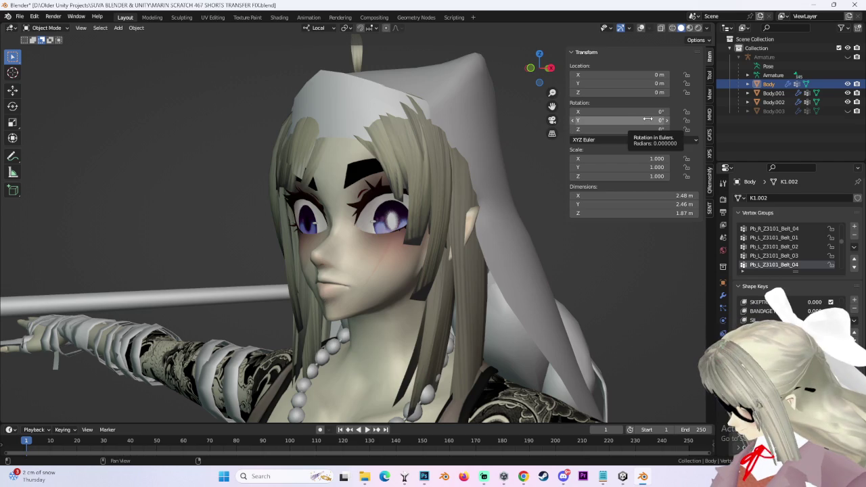
scroll(648, 43, "up", 3)
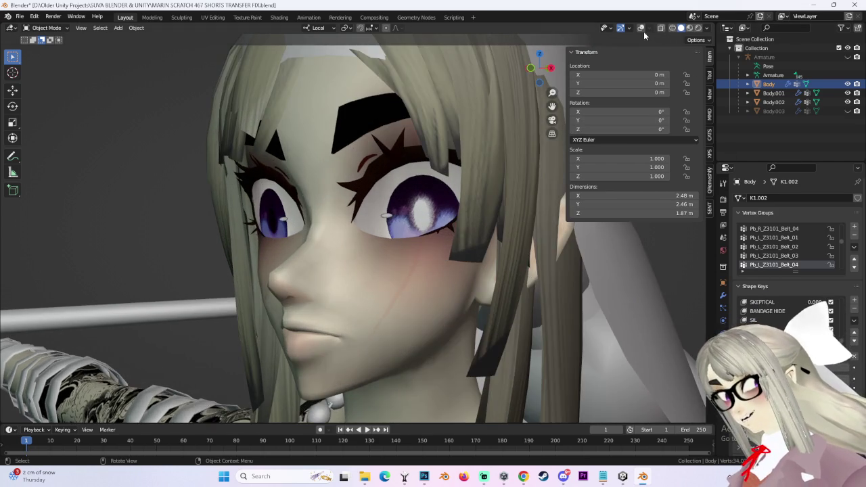
left_click(640, 27)
mouse_move(415, 255)
middle_mouse_down()
mouse_move(490, 291)
mouse_move(525, 247)
middle_mouse_up()
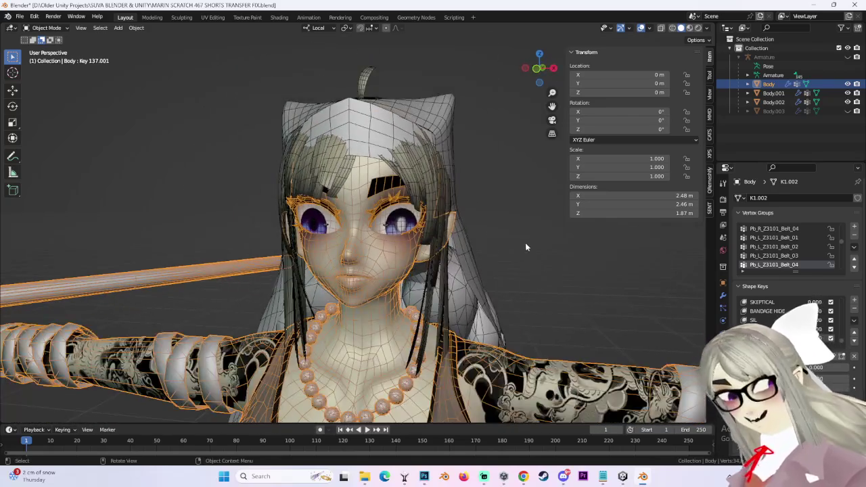
scroll(512, 260, "up", 3)
scroll(529, 275, "up", 1)
left_click_drag(540, 66, 528, 72)
left_click(526, 72)
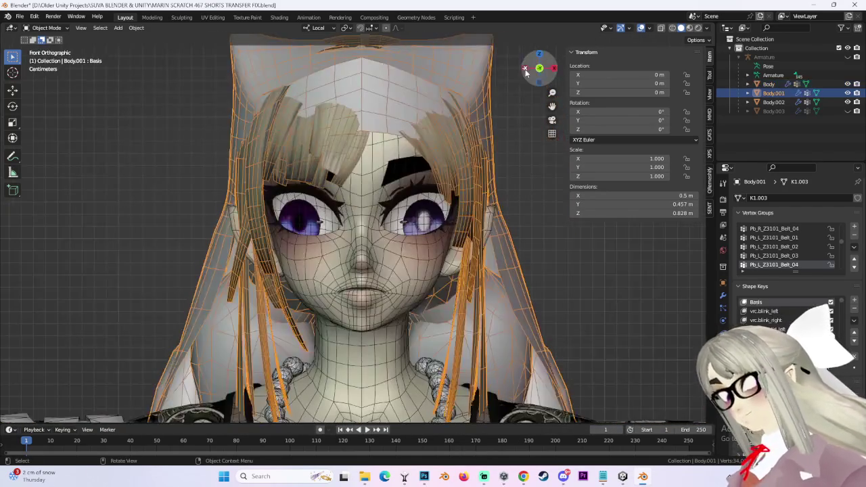
left_click(412, 317)
scroll(412, 318, "up", 3)
scroll(357, 335, "down", 1)
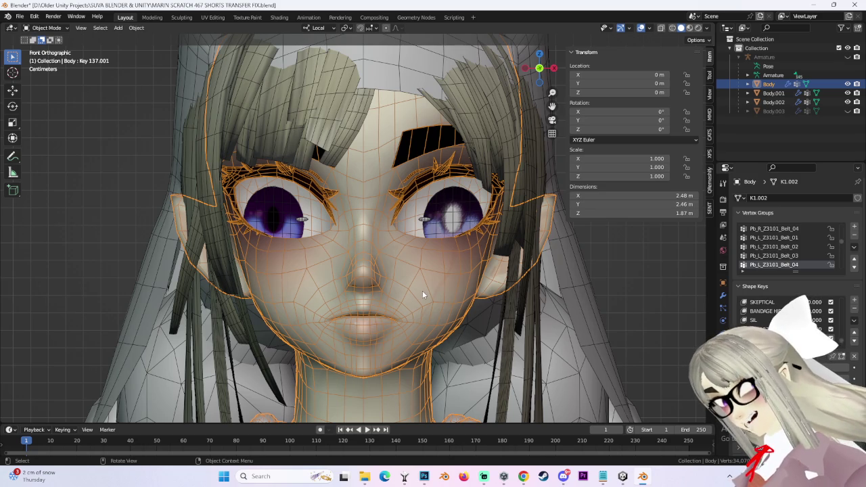
mouse_move(516, 70)
left_mouse_down()
mouse_move(357, 313)
mouse_move(397, 318)
left_mouse_up()
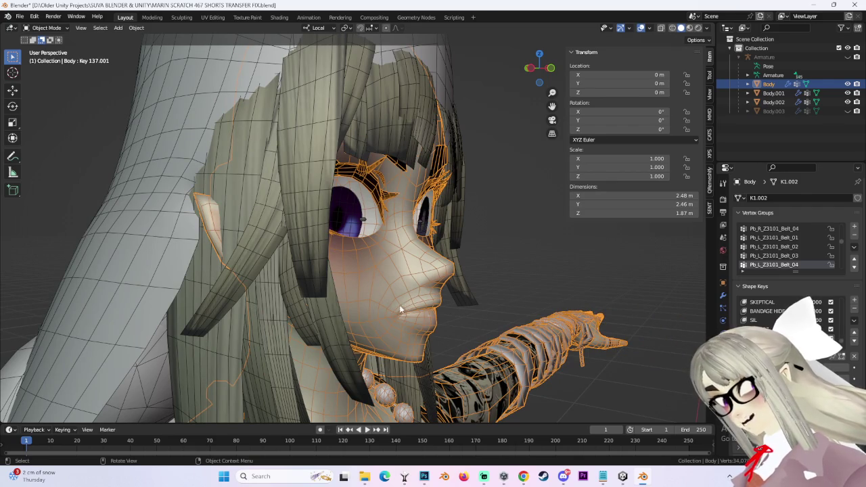
middle_click_drag(402, 311, 277, 362)
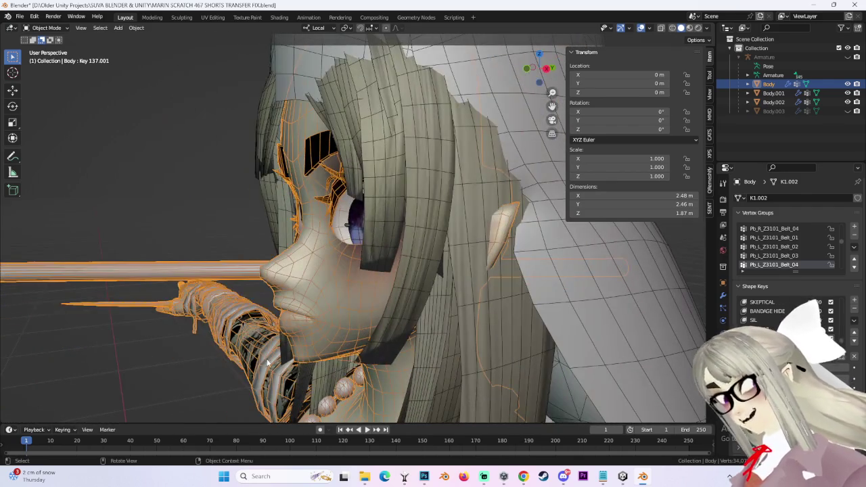
mouse_move(295, 317)
middle_mouse_down()
mouse_move(380, 301)
mouse_move(347, 293)
mouse_move(395, 302)
middle_mouse_up()
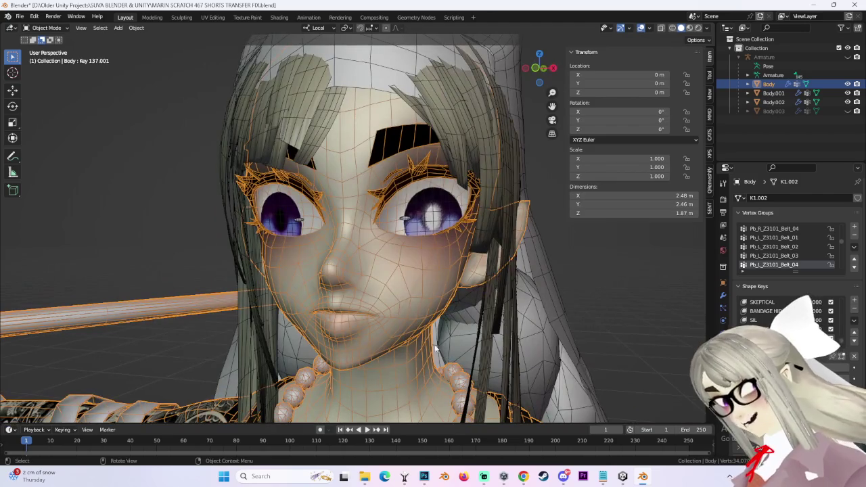
left_click(625, 269)
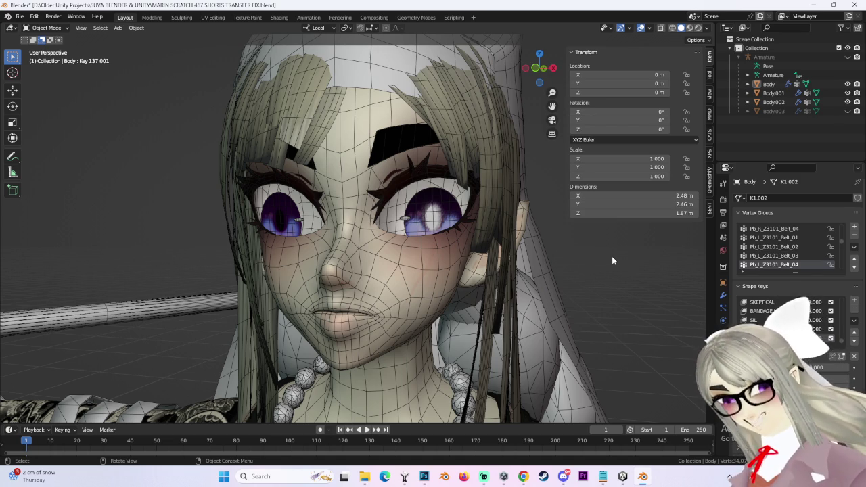
left_click(384, 282)
mouse_move(384, 281)
middle_mouse_down()
mouse_move(481, 290)
mouse_move(524, 65)
middle_mouse_up()
- Put the Body mesh into Edit Mode from a three-quarter view of the face
left_click(548, 72)
left_click(527, 68)
mouse_move(377, 301)
middle_mouse_down()
mouse_move(510, 284)
mouse_move(482, 310)
mouse_move(523, 299)
mouse_move(378, 291)
middle_mouse_up()
left_click(46, 28)
left_click(47, 48)
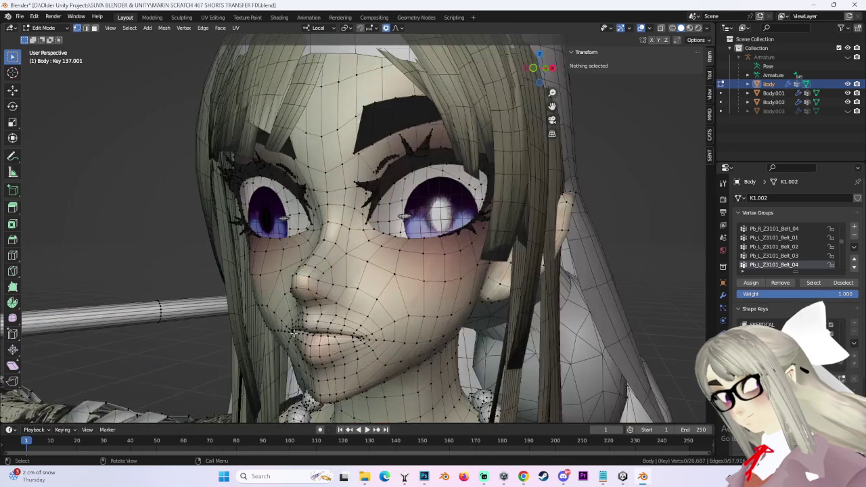
- Check the face from front and right-side views, selecting a face vertex
middle_click_drag(527, 285, 590, 276)
left_click(539, 67)
left_click(553, 68)
left_click(525, 68)
mouse_move(462, 253)
middle_mouse_down()
mouse_move(373, 352)
mouse_move(398, 333)
mouse_move(466, 346)
middle_mouse_up()
left_click(362, 325)
mouse_move(524, 290)
middle_mouse_down()
mouse_move(500, 296)
mouse_move(511, 324)
mouse_move(469, 339)
mouse_move(396, 334)
mouse_move(527, 109)
middle_mouse_up()
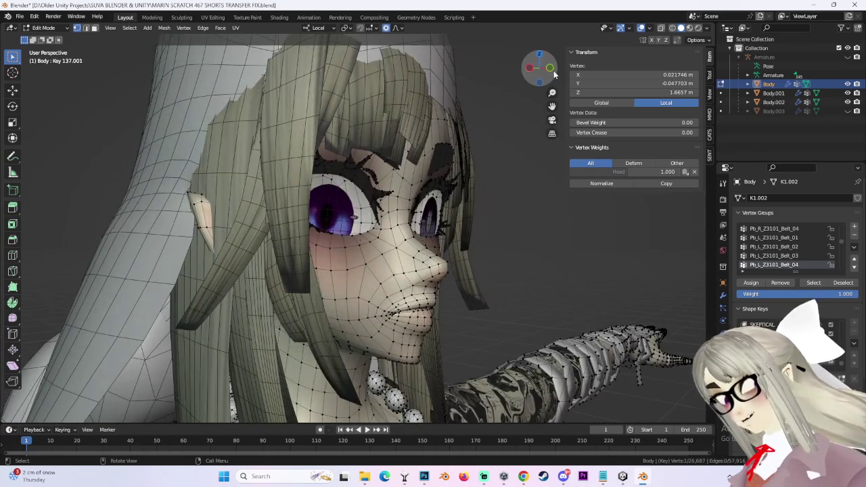
left_click(551, 73)
left_click(525, 70)
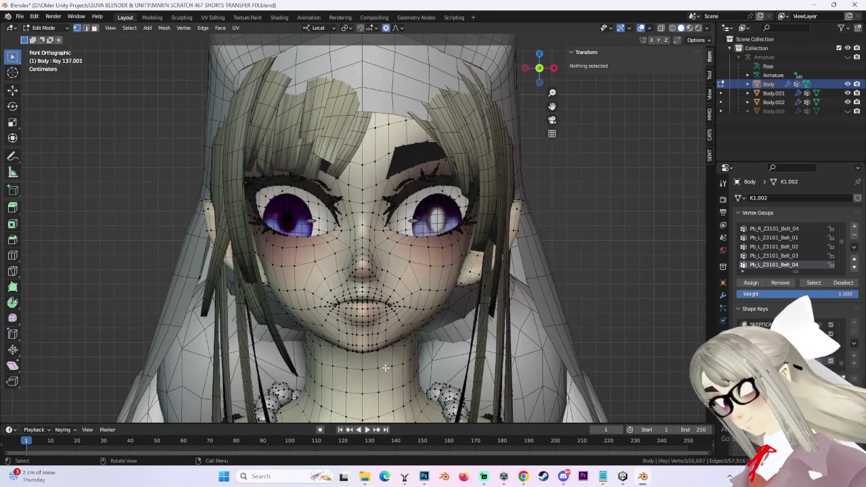
- Select a vertex near the mouth, inspect it from a nearly frontal view, then deselect
left_click(386, 289)
middle_click_drag(439, 295, 407, 307)
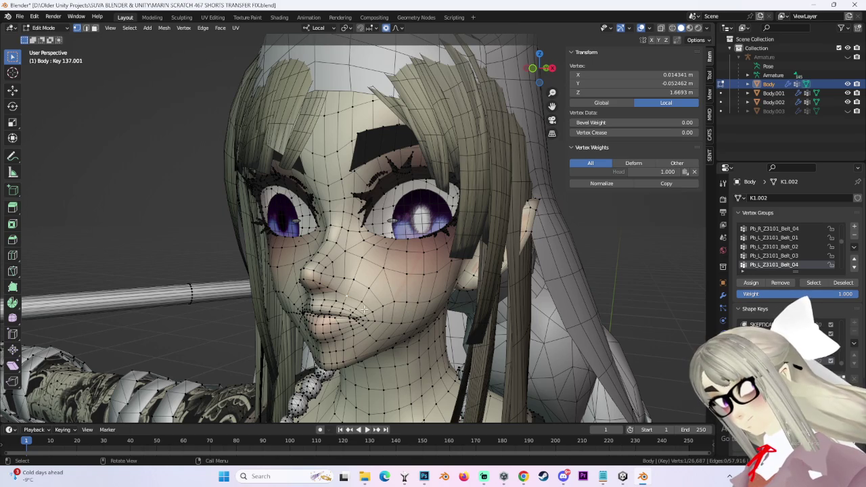
middle_click_drag(374, 308, 436, 273)
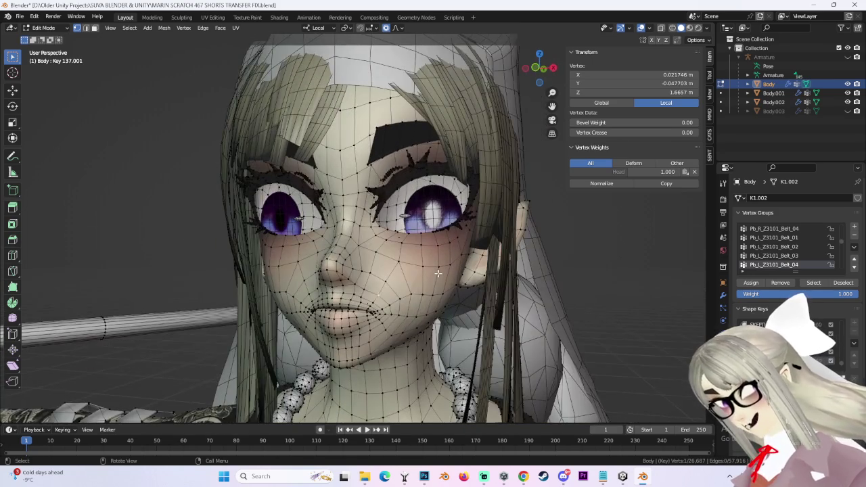
scroll(439, 272, "down", 2)
left_click(518, 235)
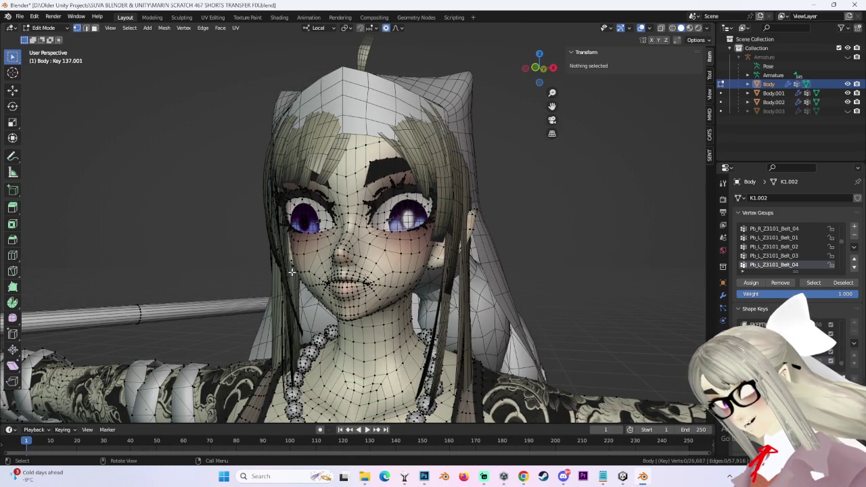
scroll(565, 244, "up", 2)
scroll(565, 245, "up", 1)
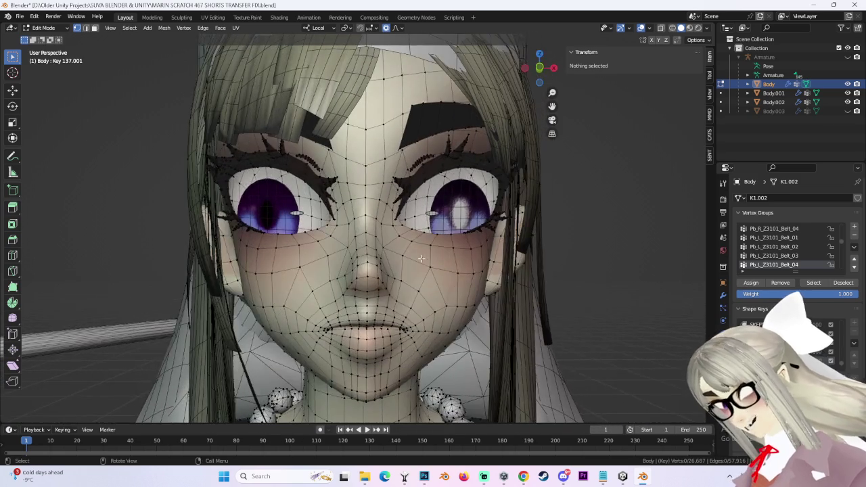
- Examine mouth-area vertices from both three-quarter sides and the profile, then clear the selection
middle_click_drag(565, 244, 506, 259)
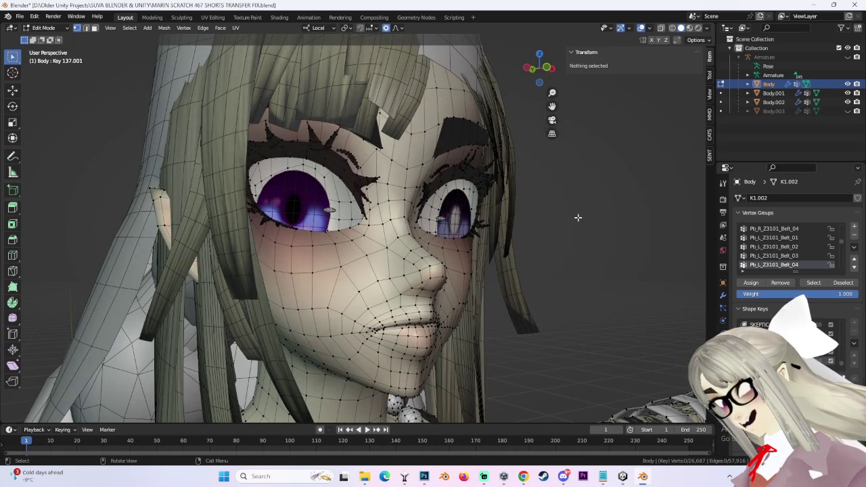
mouse_move(432, 228)
middle_mouse_down()
mouse_move(382, 283)
mouse_move(390, 297)
middle_mouse_up()
left_click(382, 282)
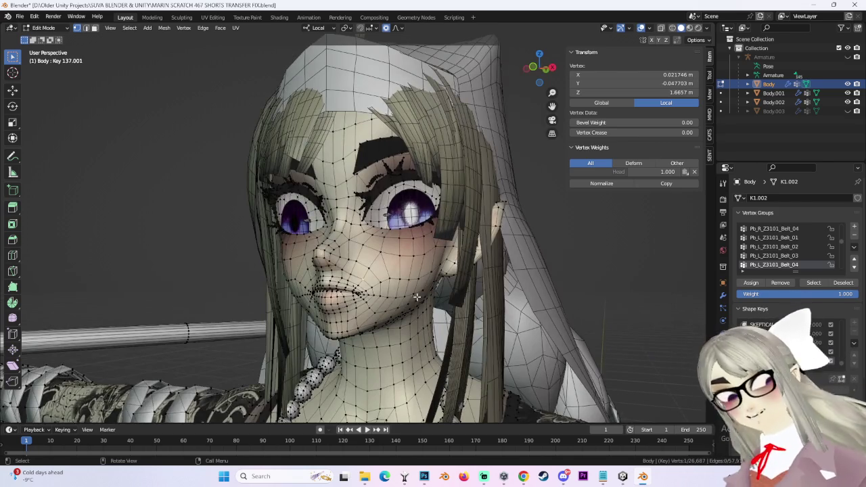
scroll(418, 296, "up", 2)
mouse_move(418, 296)
middle_mouse_down()
mouse_move(466, 314)
mouse_move(330, 285)
mouse_move(401, 271)
middle_mouse_up()
left_click(352, 291)
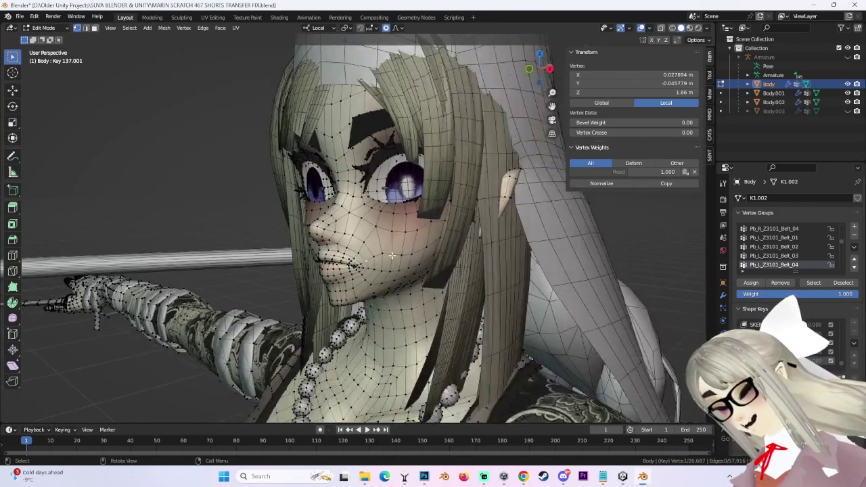
middle_click_drag(402, 259, 433, 203)
key("alt+a")
- Pick a face vertex from a three-quarter view and return to a straight front view
left_click(526, 69)
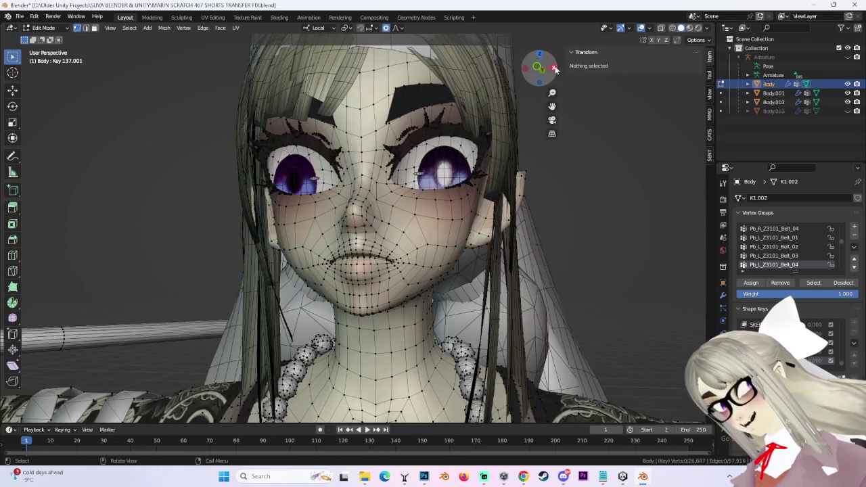
left_click(528, 71)
mouse_move(527, 71)
middle_mouse_down()
mouse_move(411, 228)
mouse_move(429, 269)
mouse_move(481, 255)
middle_mouse_up()
scroll(474, 257, "up", 3)
left_click(414, 280)
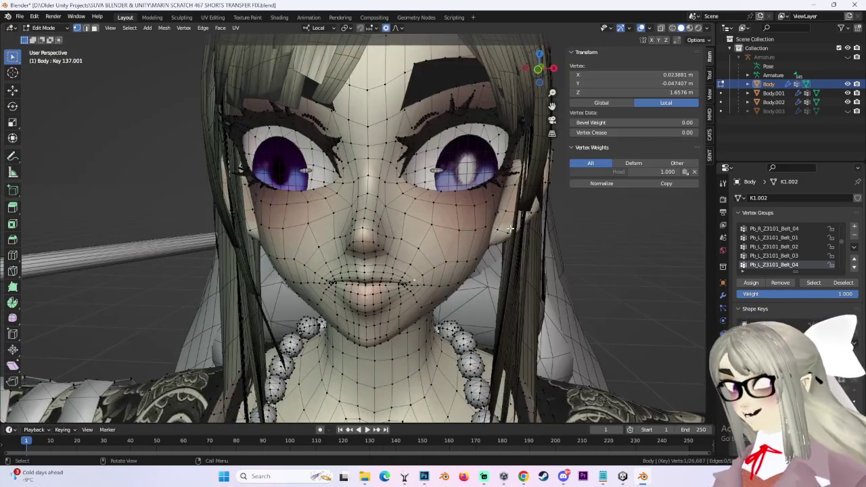
left_click(527, 70)
left_click(525, 69)
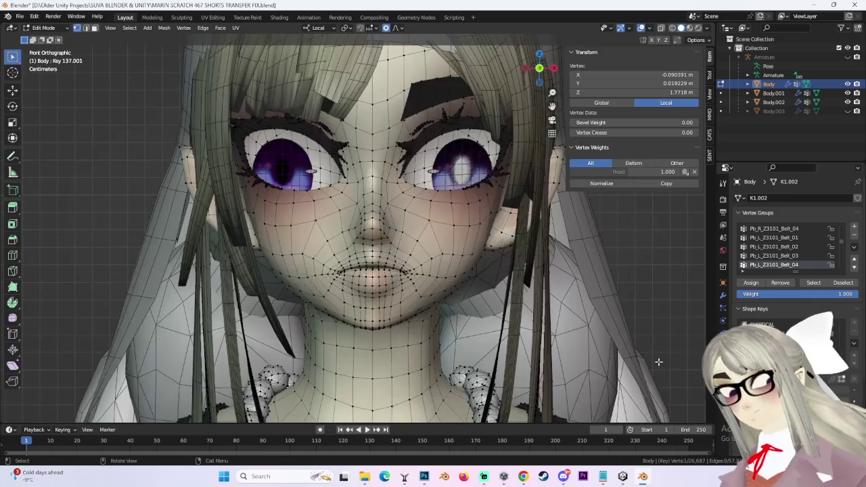
- Return the Body mesh to Object Mode and make Key 138 the active shape key
left_click(44, 28)
left_click(42, 33)
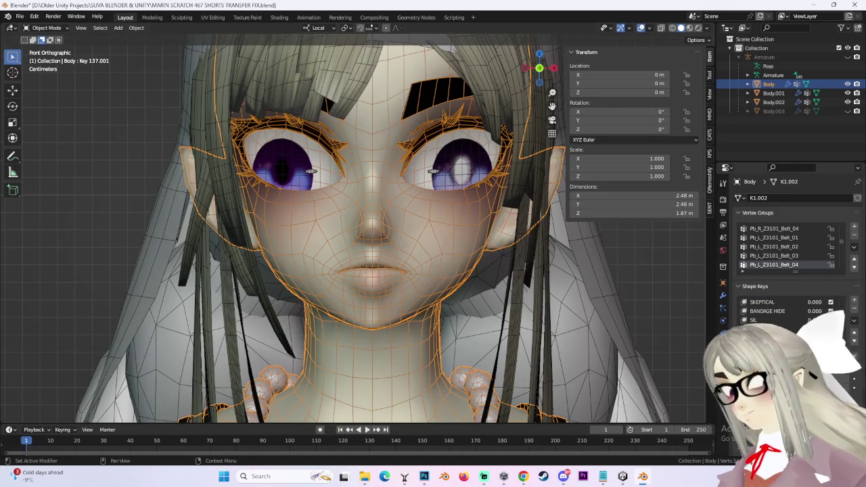
left_click(854, 299)
scroll(451, 268, "up", 1)
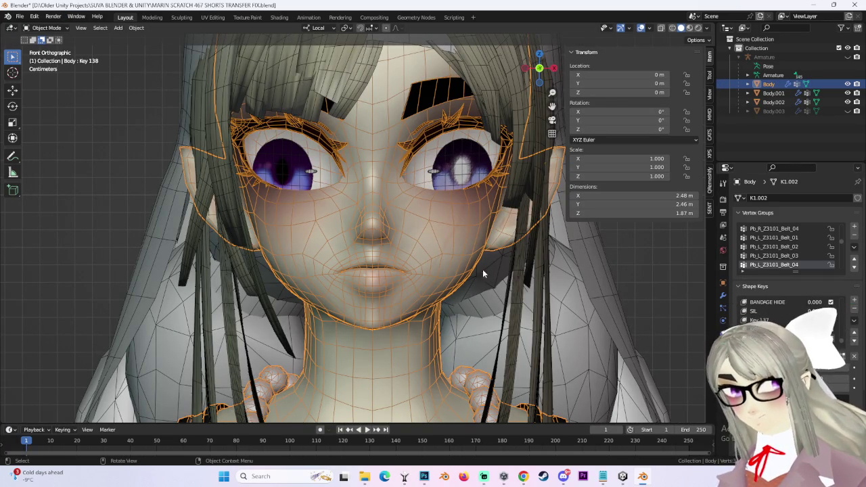
- Enter Edit Mode on Key 138 and try a mouth-corner move, undoing it
scroll(451, 268, "up", 2)
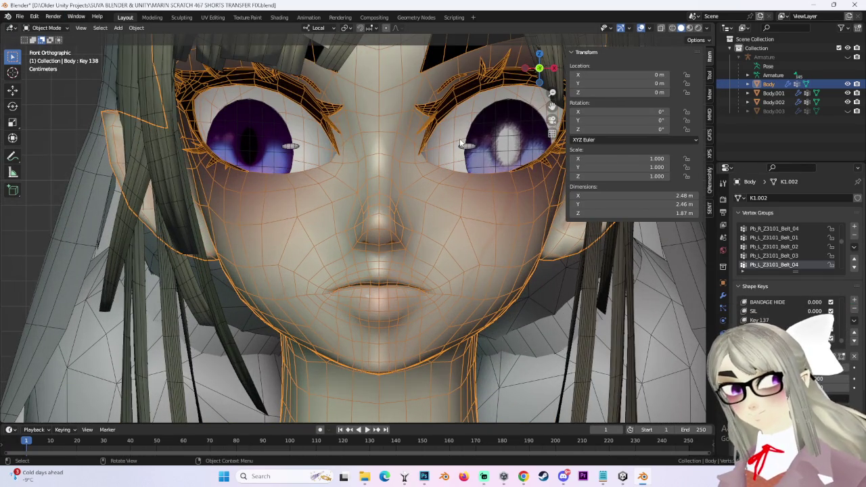
left_click(65, 28)
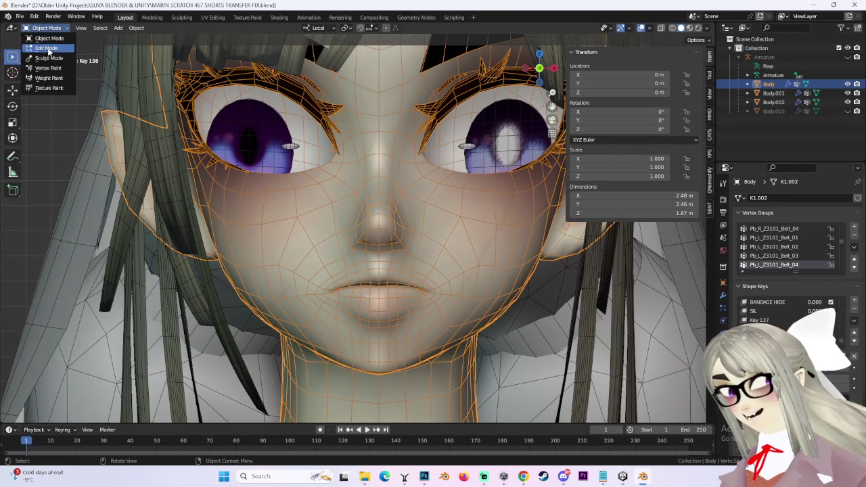
left_click(50, 46)
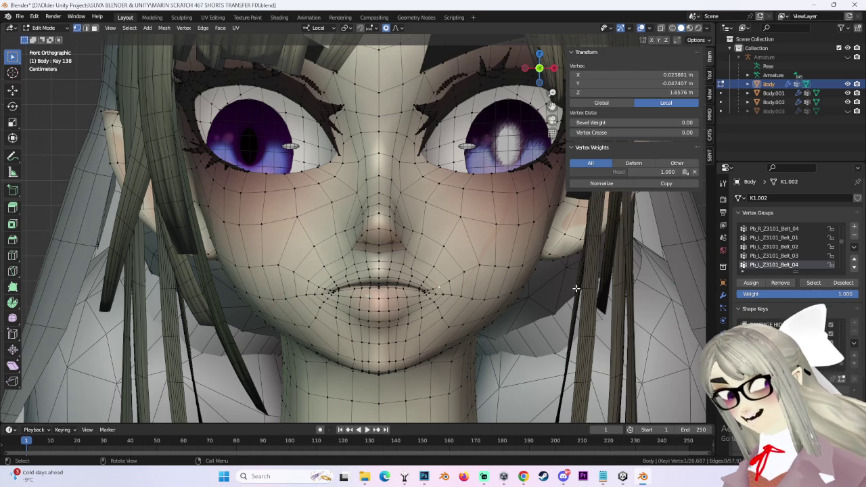
scroll(531, 336, "down", 3)
scroll(464, 224, "up", 2)
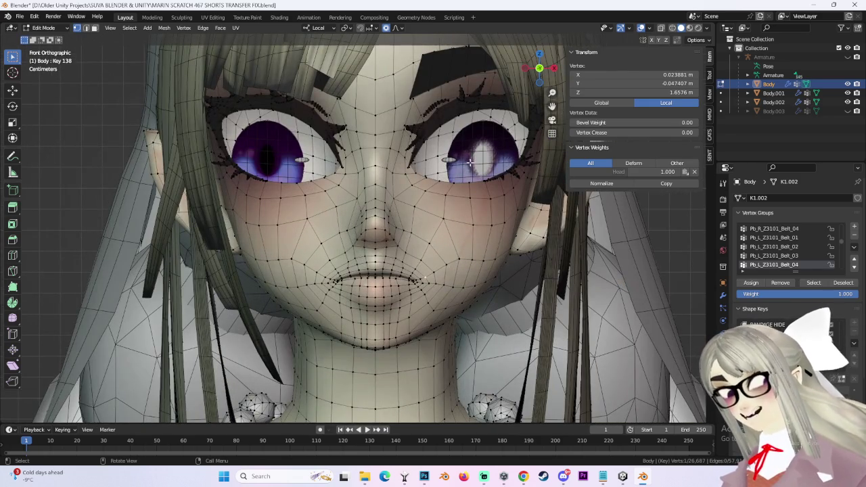
scroll(366, 283, "down", 3)
scroll(372, 278, "up", 4)
key("g")
left_click(478, 267)
key("ctrl+z")
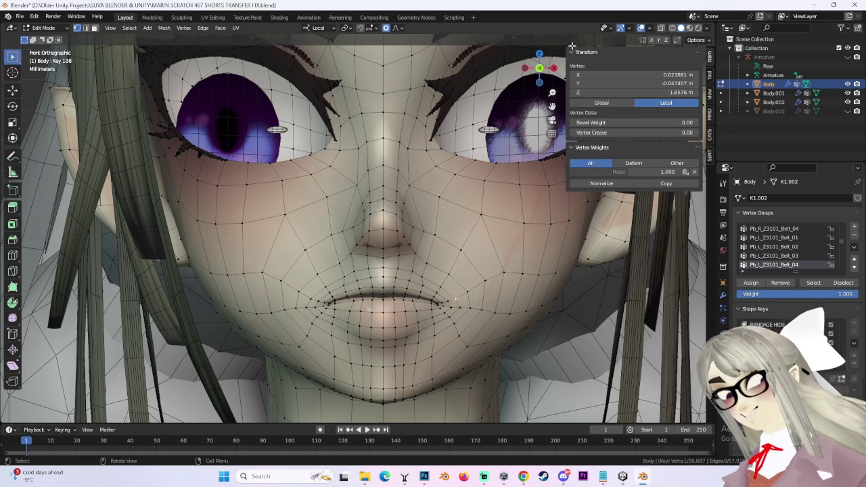
- Raise the mouth corner with two soft proportional moves, enlarging the falloff radius
key("g")
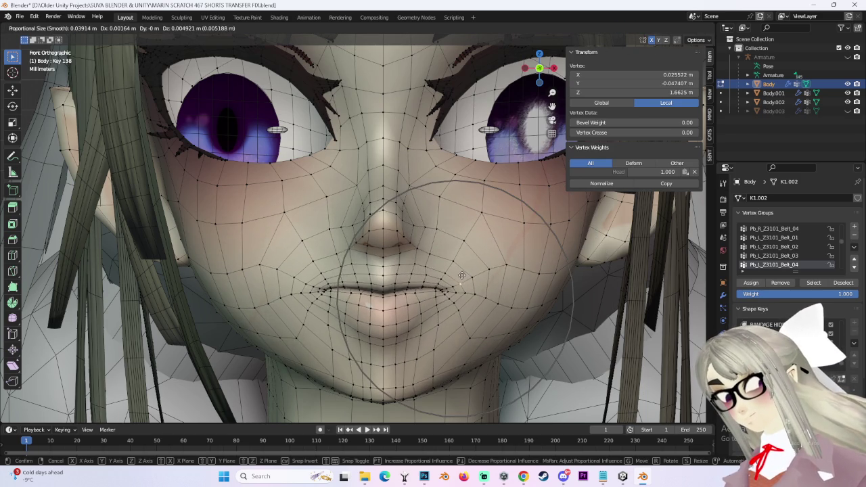
scroll(475, 258, "up", 2)
scroll(477, 257, "up", 2)
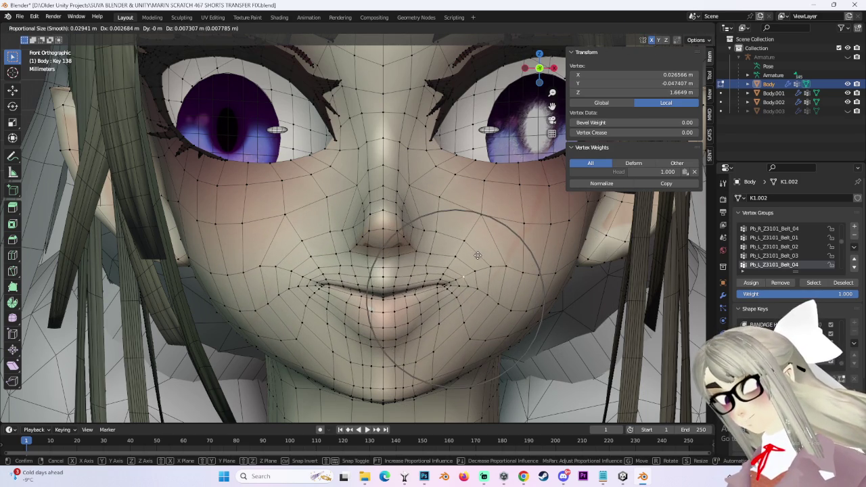
left_click(336, 300)
scroll(336, 300, "up", 1)
key("g")
left_click(339, 311)
- Cancel one more corner move, then shift the selected mouth vertex into the smirk
scroll(489, 287, "down", 3)
scroll(489, 287, "up", 2)
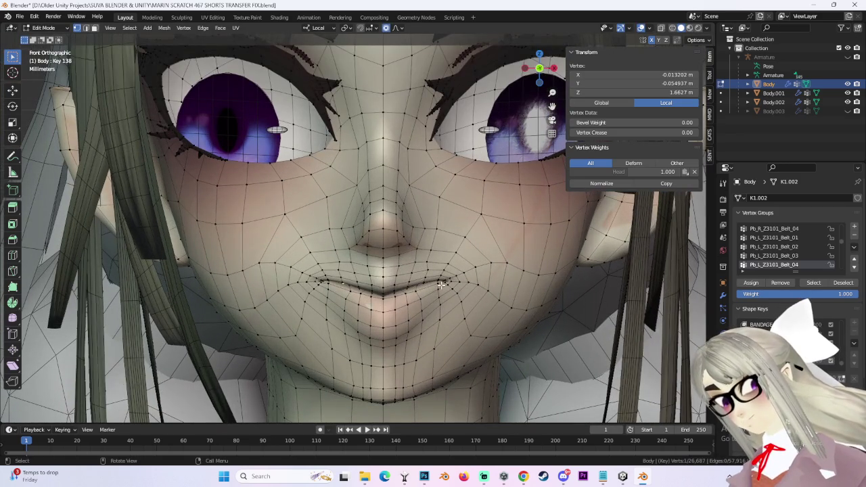
key("g")
right_click(388, 271)
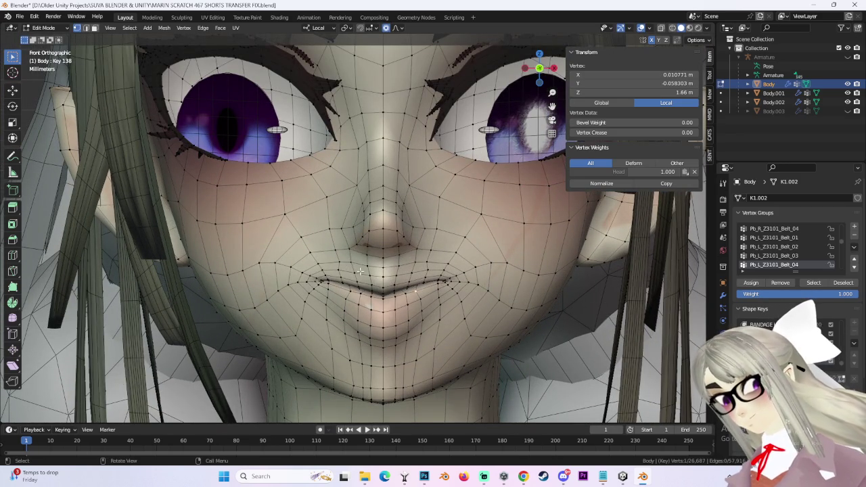
key("g")
left_click(317, 274)
middle_click_drag(317, 274, 468, 269)
- Select a single mouth-corner vertex on Key 138 and line up a side view of the face
middle_click_drag(397, 269, 394, 268)
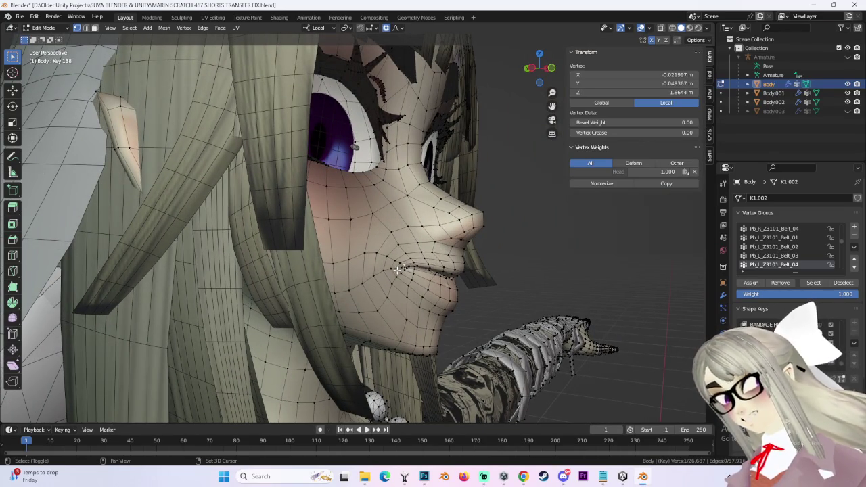
left_click(404, 266, "shift")
mouse_move(403, 266)
middle_mouse_down()
mouse_move(357, 279)
mouse_move(391, 263)
middle_mouse_up()
left_click(352, 258)
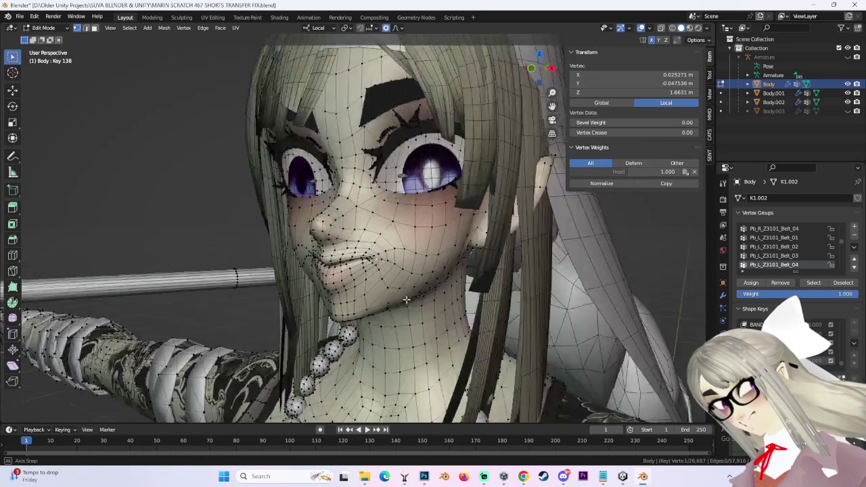
key("g")
right_click(391, 263)
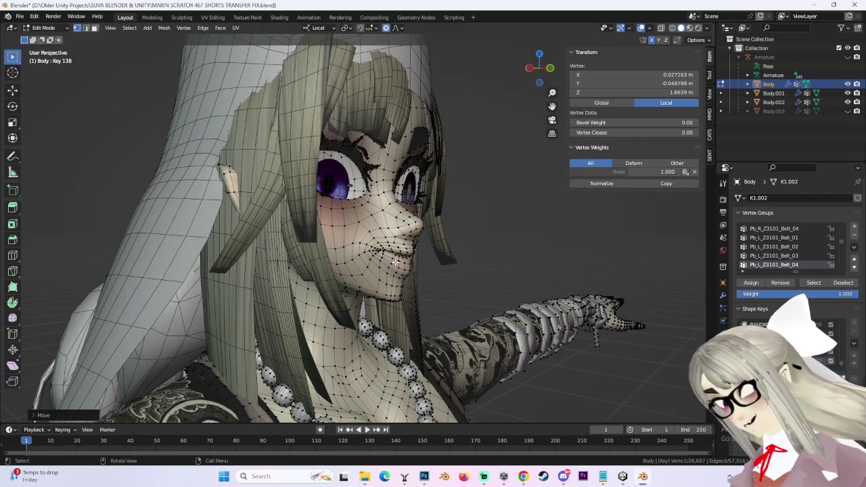
middle_click_drag(391, 263, 389, 252)
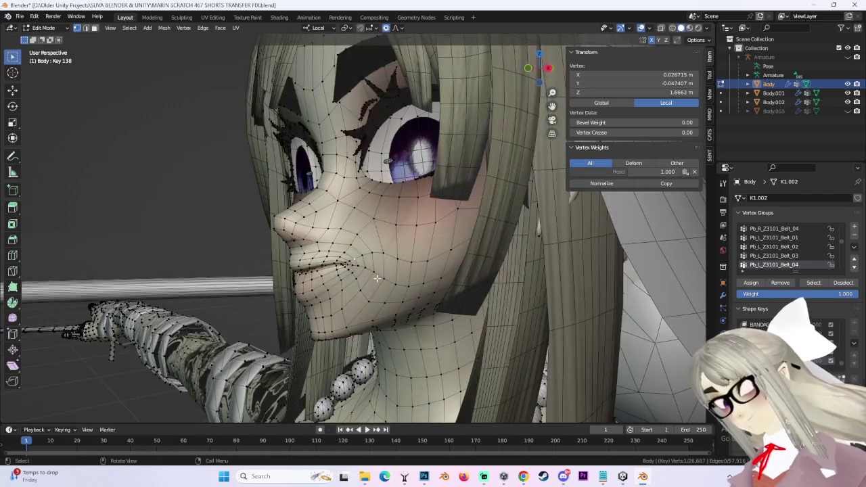
mouse_move(362, 273)
middle_mouse_down()
mouse_move(389, 254)
mouse_move(369, 264)
mouse_move(366, 284)
mouse_move(496, 294)
mouse_move(427, 289)
mouse_move(378, 306)
middle_mouse_up()
key("g")
right_click(390, 253)
- Nudge the lip vertices from the side profile, undoing the second attempt
middle_click_drag(648, 23, 415, 268)
key("g")
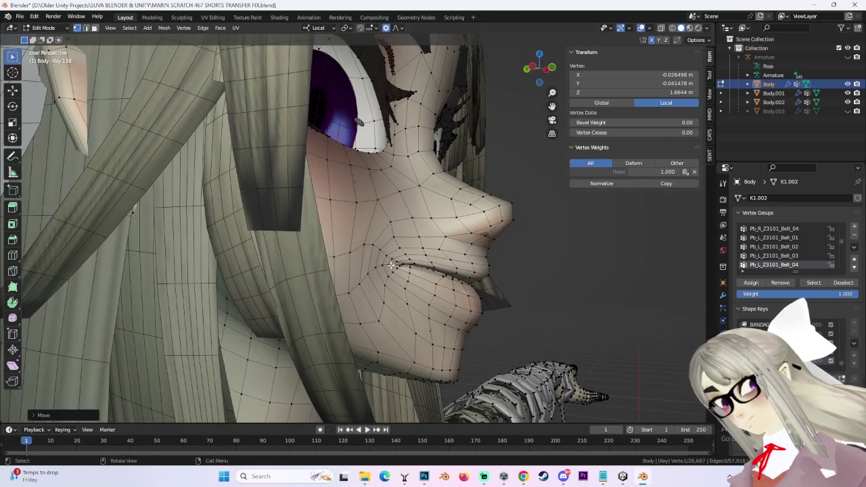
left_click(391, 265)
scroll(391, 265, "up", 1)
key("g")
left_click(415, 260)
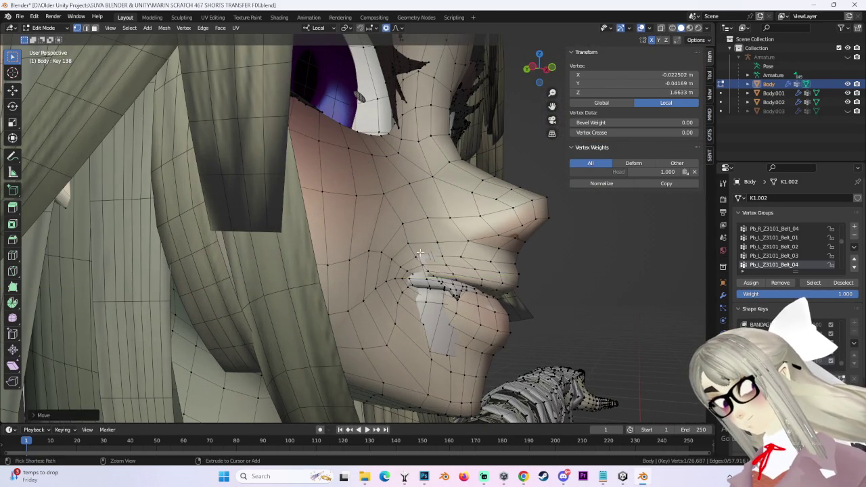
key("ctrl+z")
- Push the lip vertices back twice along local Y, checking from front and three-quarter views
key("g")
key("y")
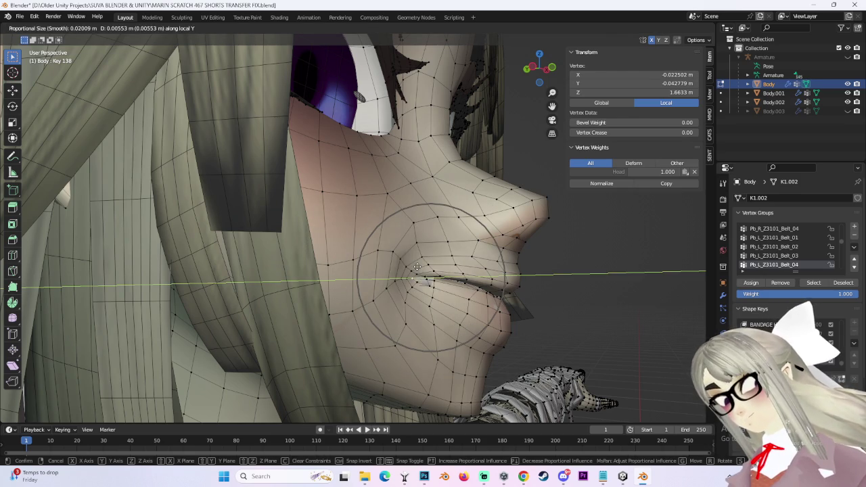
left_click(417, 267)
mouse_move(417, 268)
middle_mouse_down()
mouse_move(478, 238)
mouse_move(403, 263)
middle_mouse_up()
key("g")
key("y")
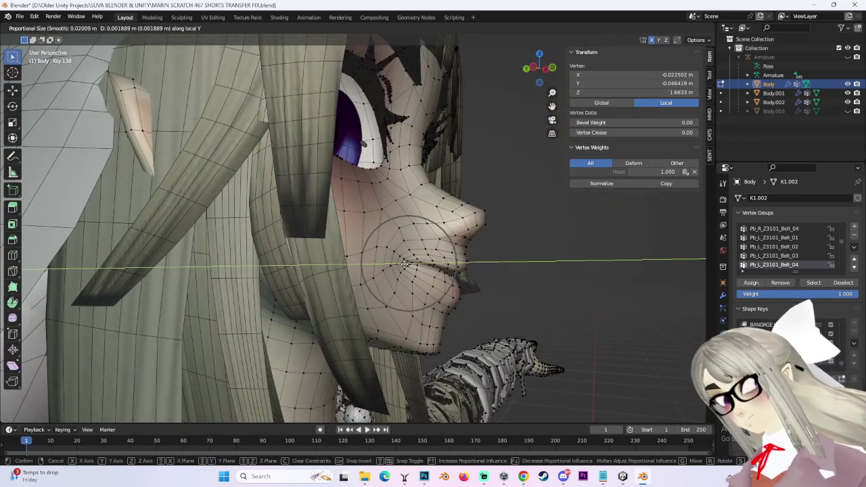
mouse_move(506, 203)
middle_mouse_down()
mouse_move(512, 212)
mouse_move(469, 235)
middle_mouse_up()
left_click(507, 215)
mouse_move(385, 252)
middle_mouse_down()
mouse_move(419, 269)
mouse_move(494, 264)
middle_mouse_up()
scroll(419, 270, "up", 2)
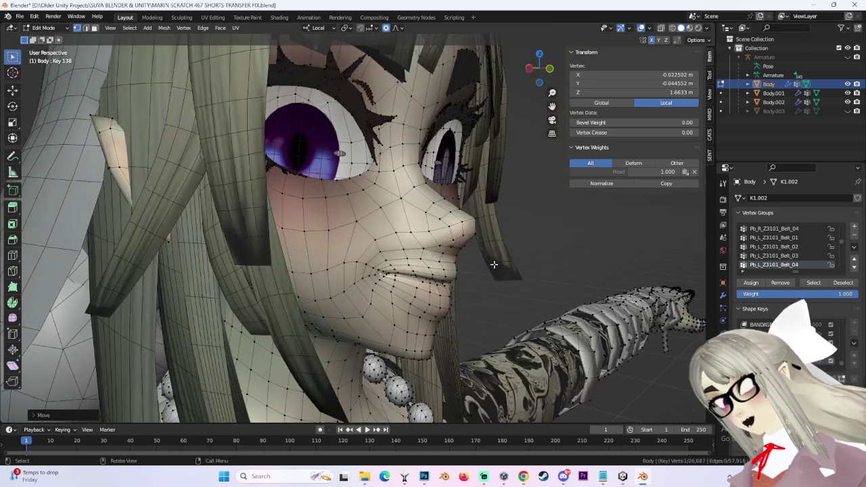
mouse_move(462, 231)
middle_mouse_down()
mouse_move(501, 223)
mouse_move(506, 184)
mouse_move(481, 193)
mouse_move(514, 218)
mouse_move(499, 209)
mouse_move(386, 248)
mouse_move(335, 218)
middle_mouse_up()
scroll(386, 248, "up", 3)
- Shift the mouth vertices along local Y from a three-quarter side view
scroll(391, 236, "down", 3)
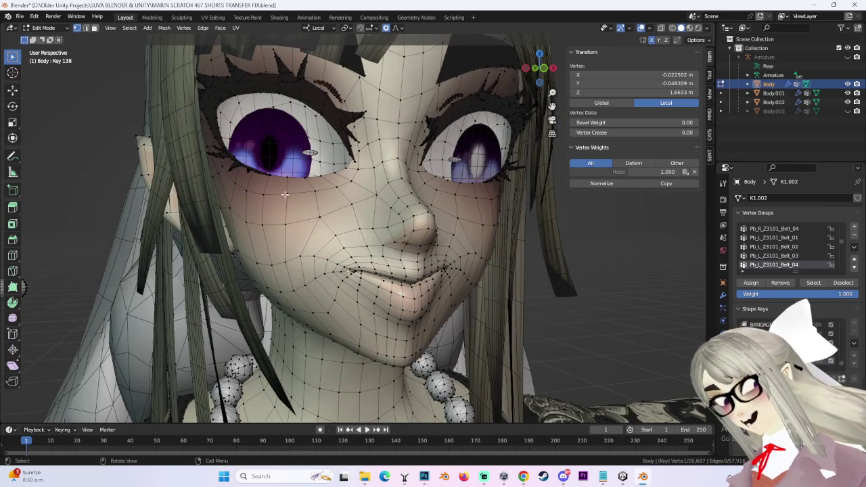
scroll(366, 192, "down", 2)
middle_click_drag(345, 196, 299, 244)
scroll(299, 244, "up", 2)
mouse_move(415, 266)
middle_mouse_down()
mouse_move(362, 273)
mouse_move(383, 286)
middle_mouse_up()
key("g")
key("y")
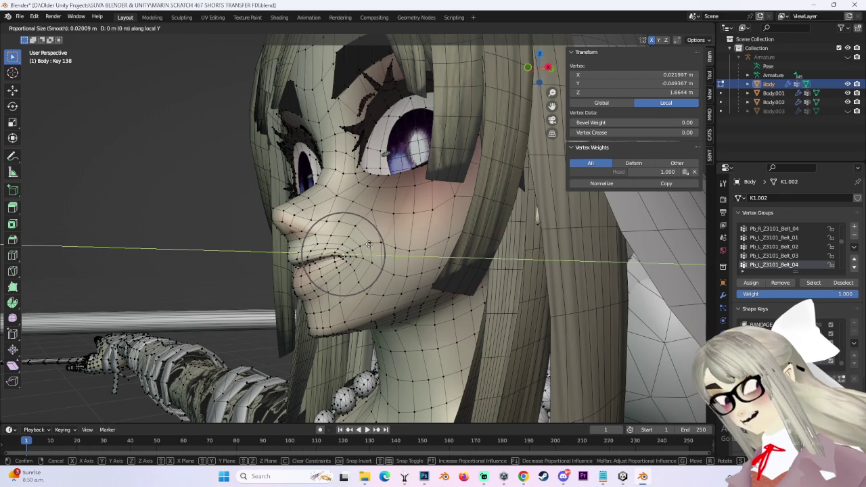
middle_click_drag(372, 244, 383, 264)
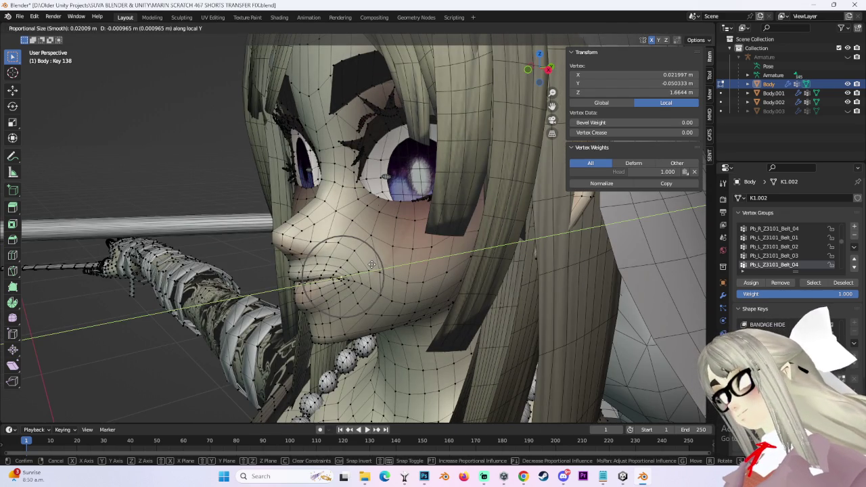
left_click(371, 265)
mouse_move(371, 264)
middle_mouse_down()
mouse_move(362, 255)
mouse_move(394, 279)
middle_mouse_up()
- Make a second local-Y lip move, abandoning a third attempt
key("g")
key("y")
key("y")
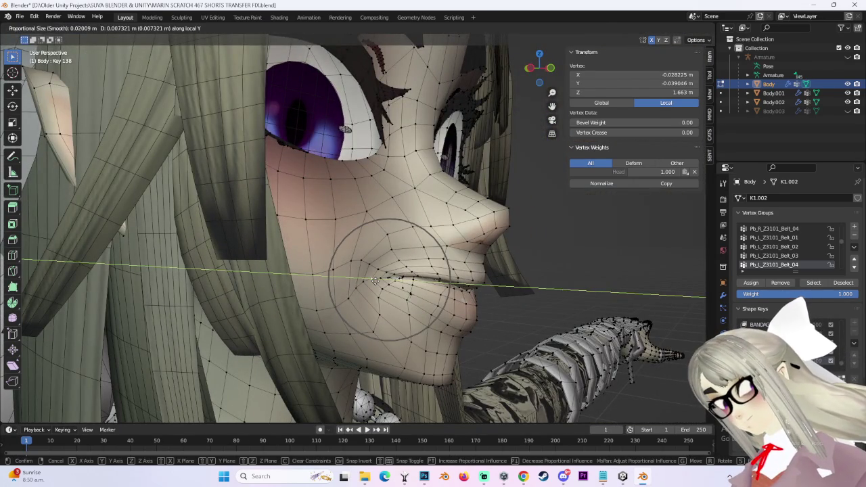
left_click(375, 278)
mouse_move(374, 279)
middle_mouse_down()
mouse_move(491, 211)
mouse_move(413, 248)
middle_mouse_up()
key("g")
key("y")
key("y")
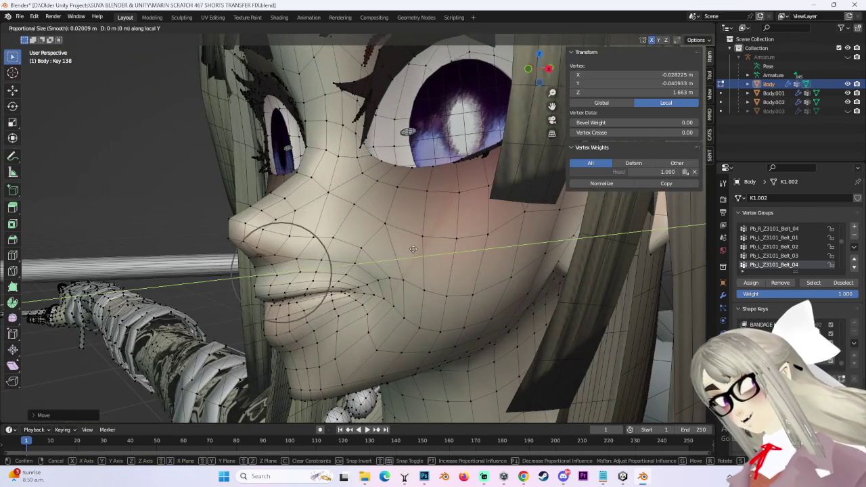
key("Escape")
mouse_move(413, 249)
middle_mouse_down()
mouse_move(502, 232)
mouse_move(460, 247)
mouse_move(487, 226)
mouse_move(441, 242)
middle_mouse_up()
- Softly reshape the mouth corner, undoing the trial moves and keeping the final one
key("g")
left_click(502, 231)
key("g")
left_click(460, 247)
key("ctrl+z")
key("g")
left_click(507, 224)
scroll(507, 223, "up", 2)
key("ctrl+z")
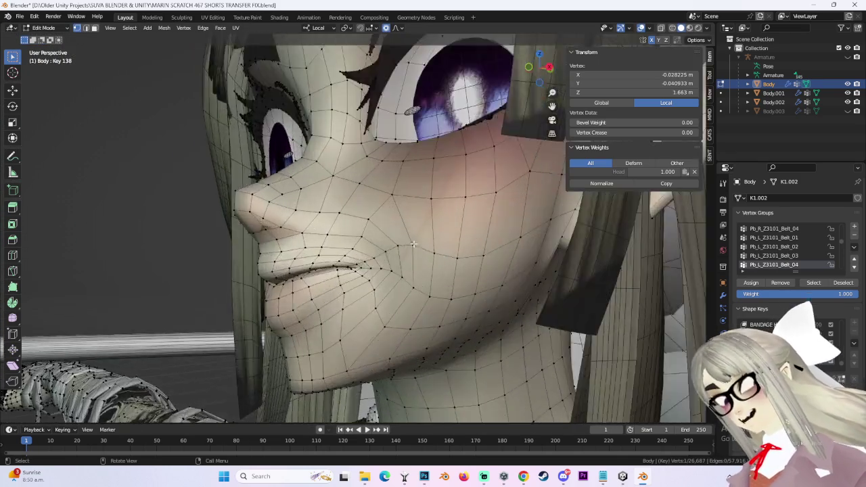
left_click(420, 247)
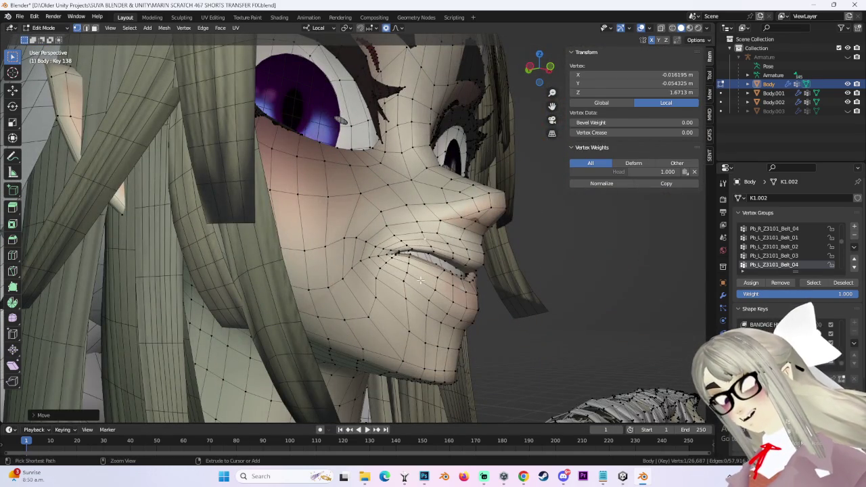
middle_click_drag(496, 209, 460, 234)
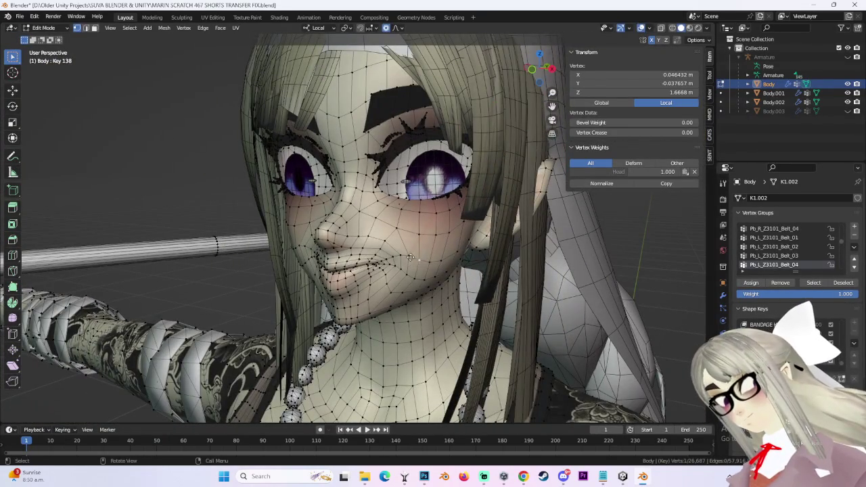
- Try falloff moves on the face vertex from numpad views, cancelling each one
key("KP_8")
key("KP_8")
key("g")
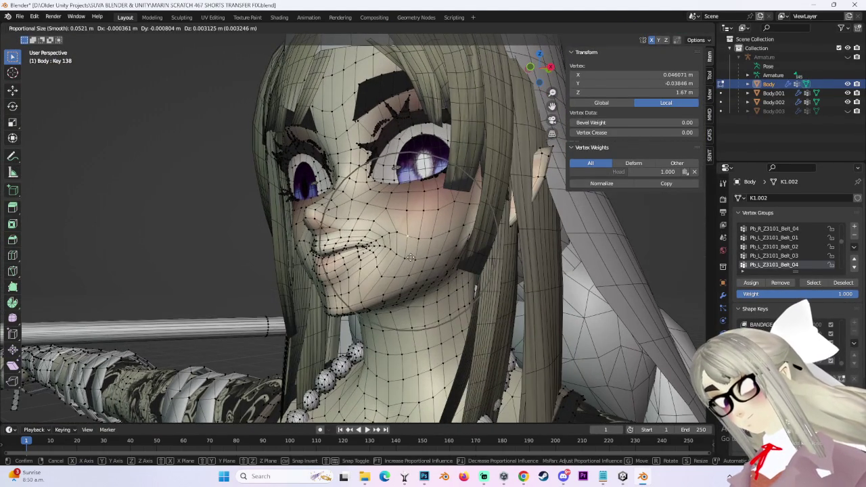
right_click(410, 259)
key("KP_2")
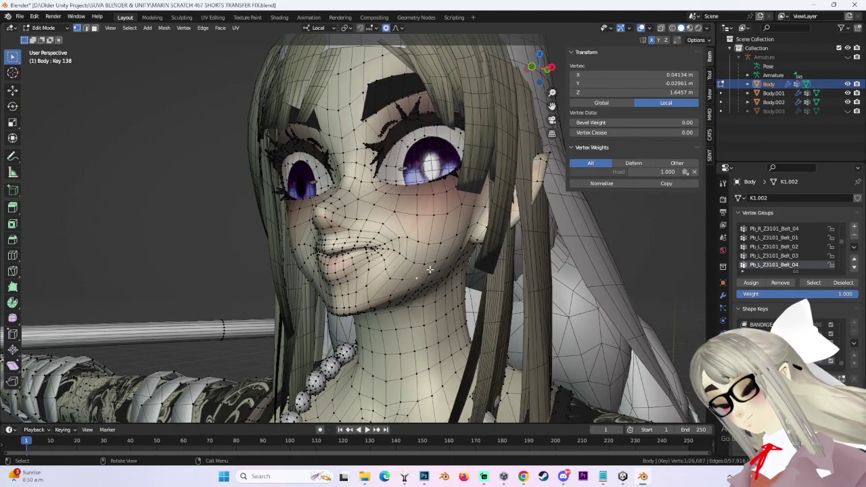
key("g")
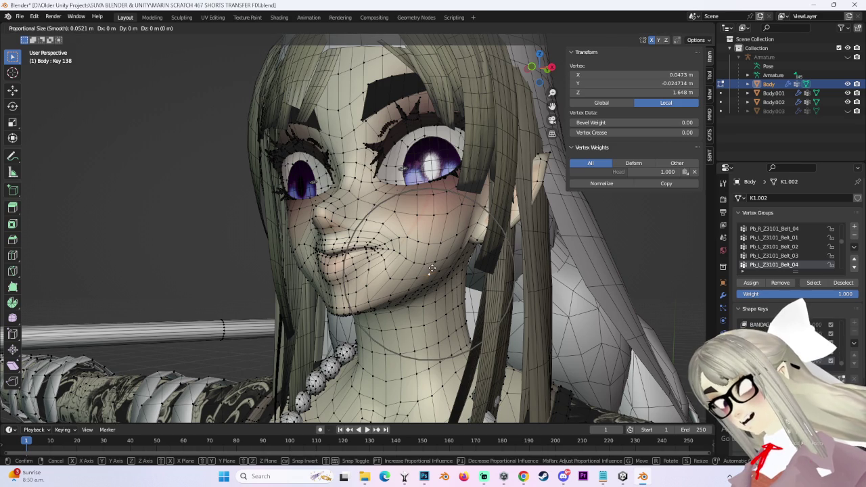
key("Escape")
left_click(531, 66)
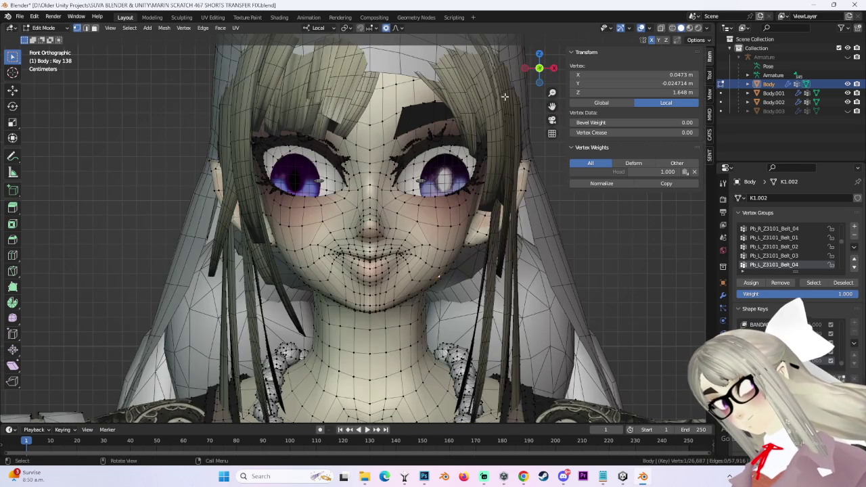
mouse_move(456, 293)
middle_mouse_down()
mouse_move(429, 299)
mouse_move(418, 279)
middle_mouse_up()
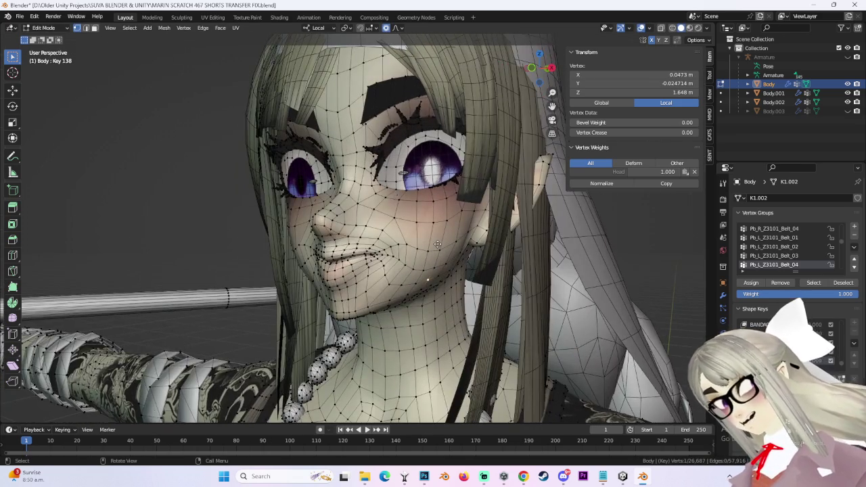
- Lower the cheek vertex slightly along local Z with proportional falloff
key("g")
scroll(438, 245, "up", 2)
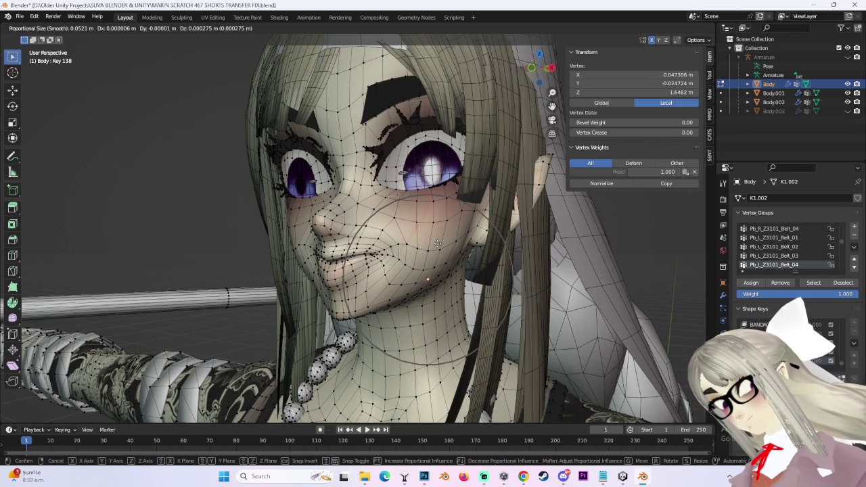
key("z")
key("z")
left_click(440, 253)
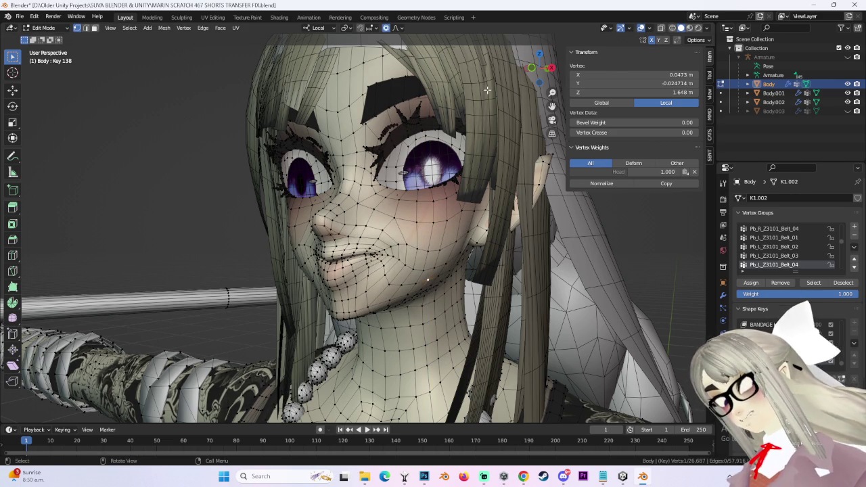
key("KP_1")
key("g")
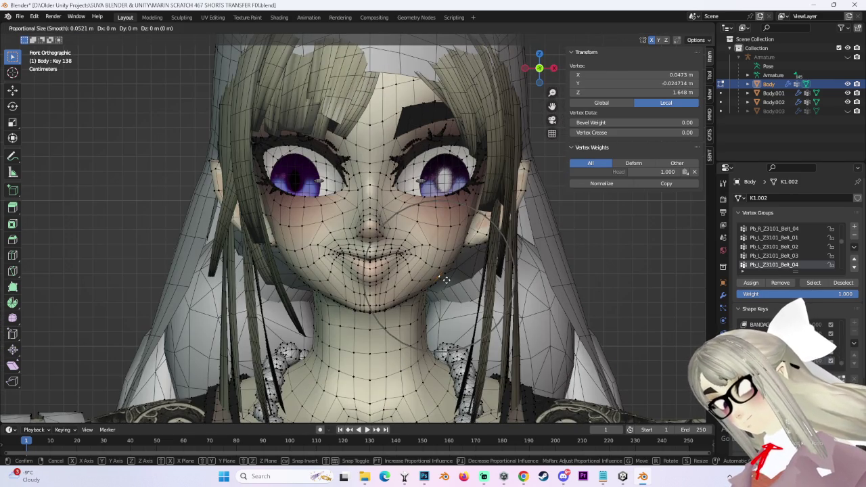
right_click(444, 278)
middle_click_drag(444, 278, 437, 237)
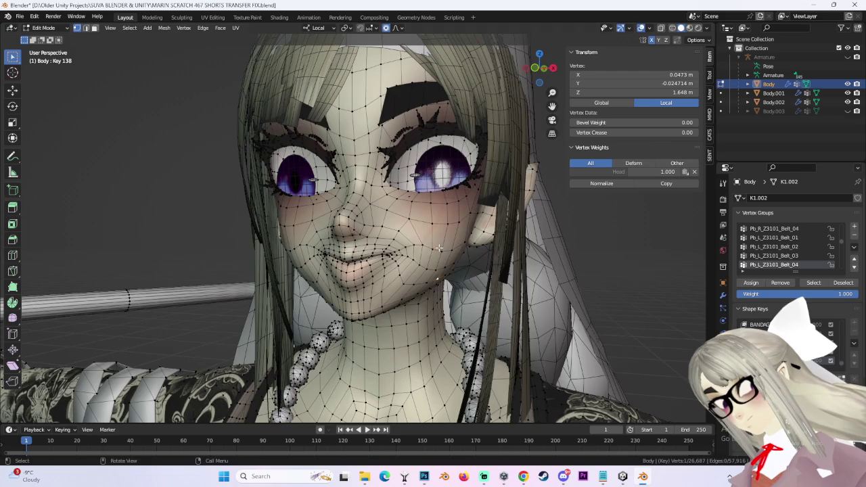
- Lift the vertex slightly, undoing and redoing the nudge
key("g")
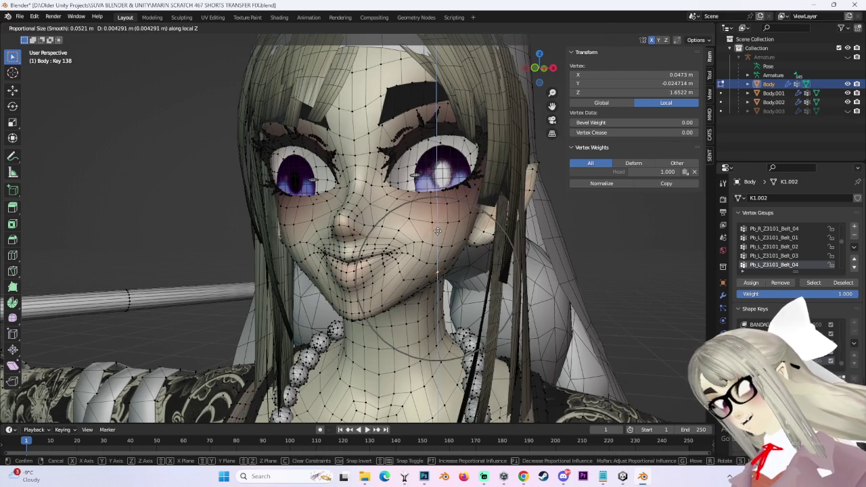
left_click(506, 312)
mouse_move(506, 312)
middle_mouse_down()
mouse_move(474, 301)
mouse_move(464, 264)
mouse_move(518, 166)
middle_mouse_up()
key("ctrl+z")
key("g")
left_click(519, 164)
mouse_move(530, 68)
middle_mouse_down()
mouse_move(417, 250)
mouse_move(431, 247)
middle_mouse_up()
- Make several small vertex lifts, then undo the last height adjustment
key("g")
left_click(434, 246)
key("g")
left_click(440, 244)
key("g")
left_click(448, 240)
mouse_move(448, 240)
middle_mouse_down()
mouse_move(407, 281)
mouse_move(420, 210)
middle_mouse_up()
key("g")
left_click(443, 245)
key("ctrl+z")
- Move the cheek vertex outward and up with soft falloff
key("g")
left_click(443, 276)
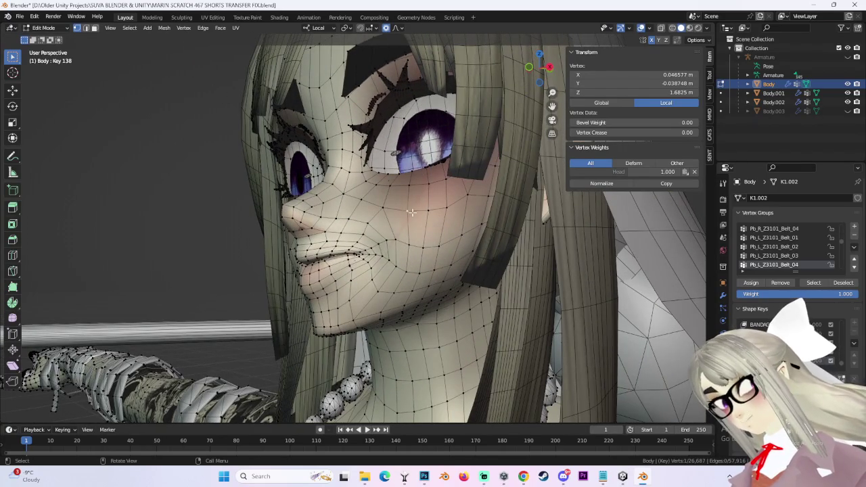
middle_click_drag(432, 266, 458, 272)
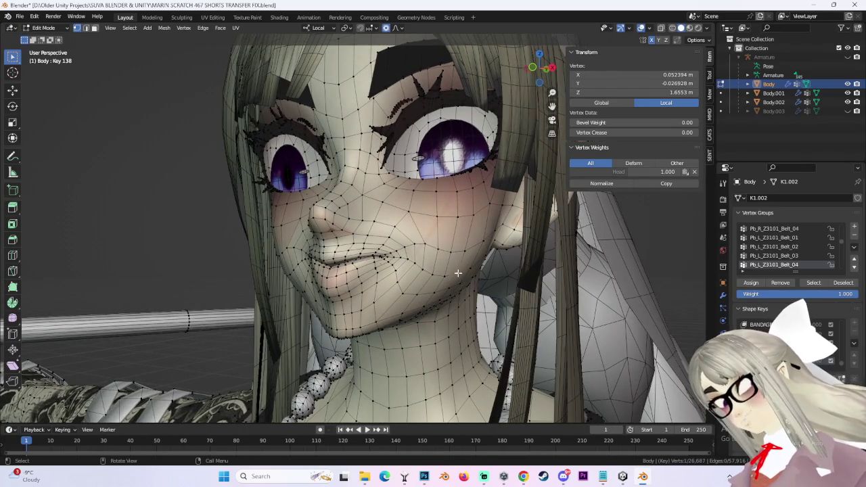
key("g")
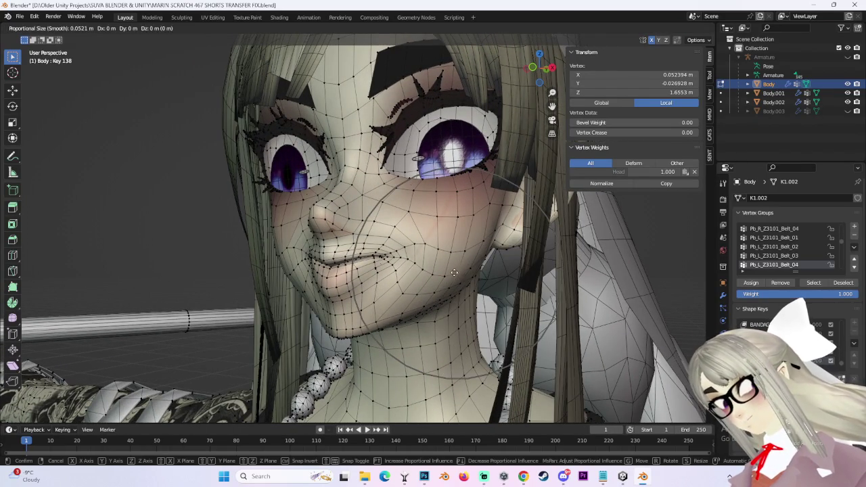
right_click(454, 265)
middle_click_drag(453, 266, 456, 263)
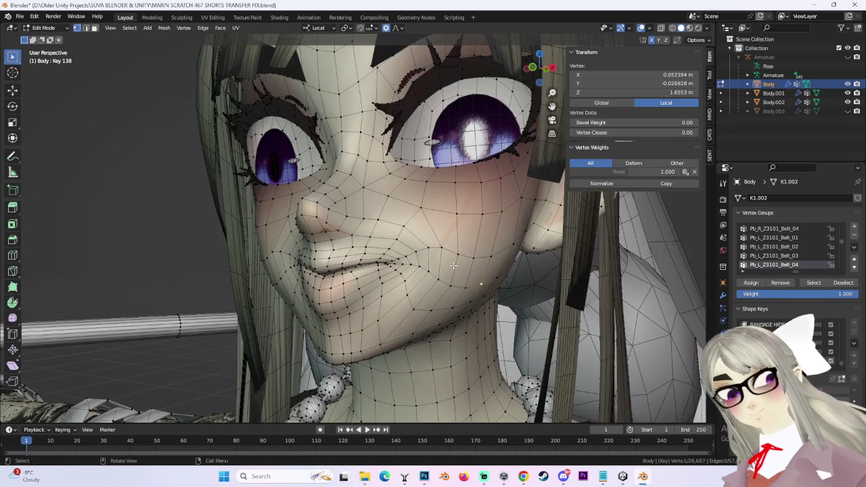
key("g")
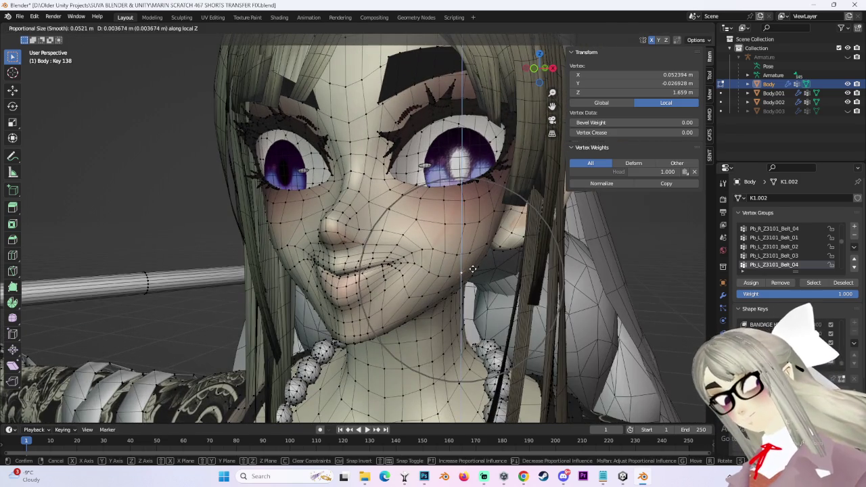
scroll(472, 270, "down", 2)
left_click(470, 258)
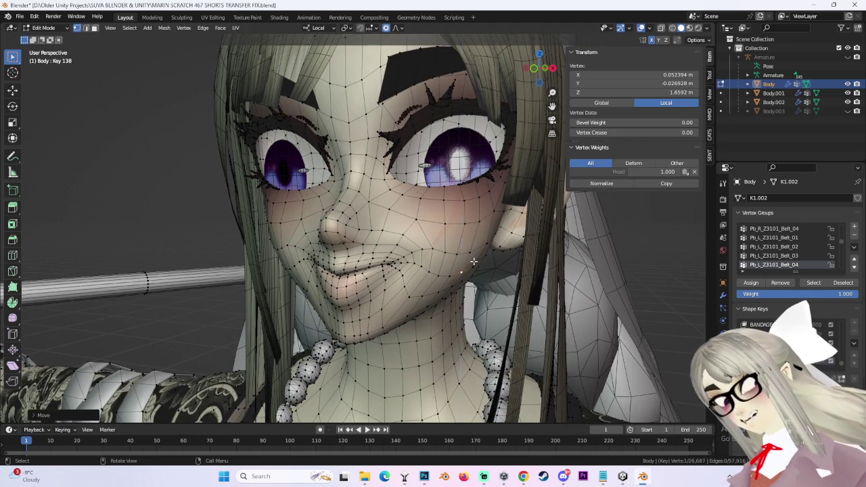
middle_click_drag(470, 258, 459, 223)
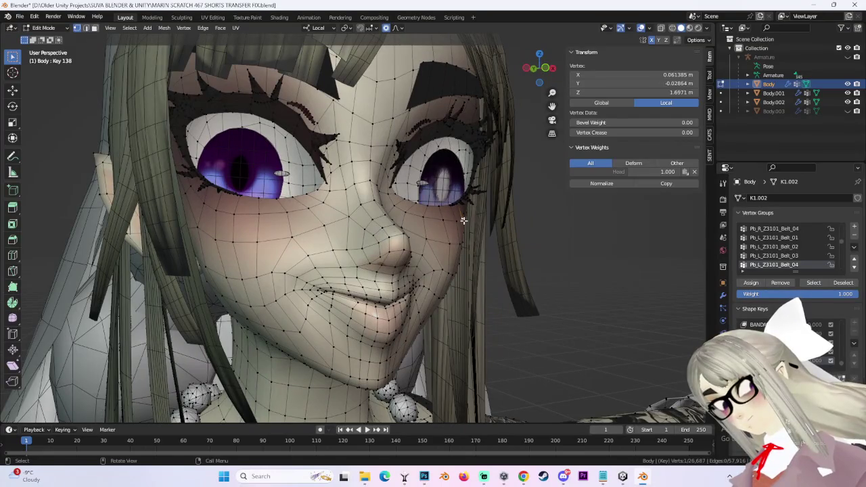
middle_click_drag(463, 220, 488, 247)
- Nudge the vertex right and down with a few more falloff moves
key("g")
left_click(488, 247)
key("g")
left_click(491, 248)
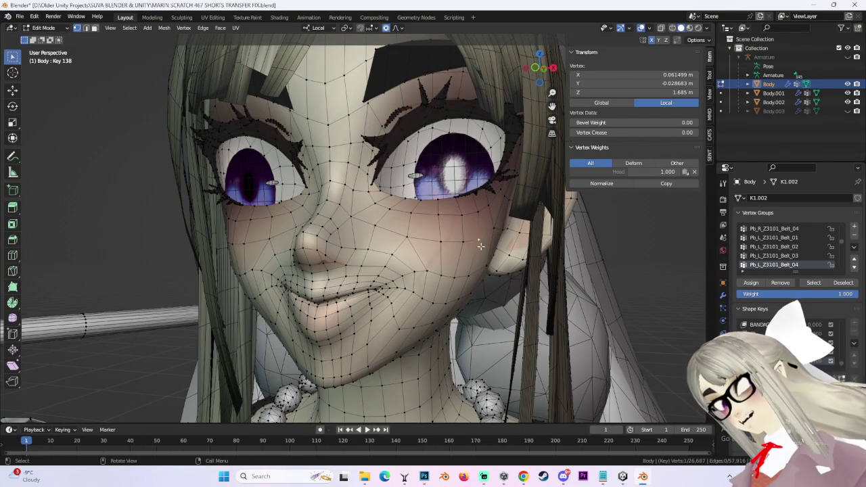
key("g")
left_click(460, 274)
middle_click_drag(460, 274, 481, 239)
middle_click_drag(232, 308, 331, 250)
- Select the mouth-corner vertex and reshape it with several falloff moves
left_click(333, 249)
key("g")
left_click(333, 249)
key("g")
left_click(386, 239)
key("g")
left_click(396, 244)
scroll(396, 244, "up", 3)
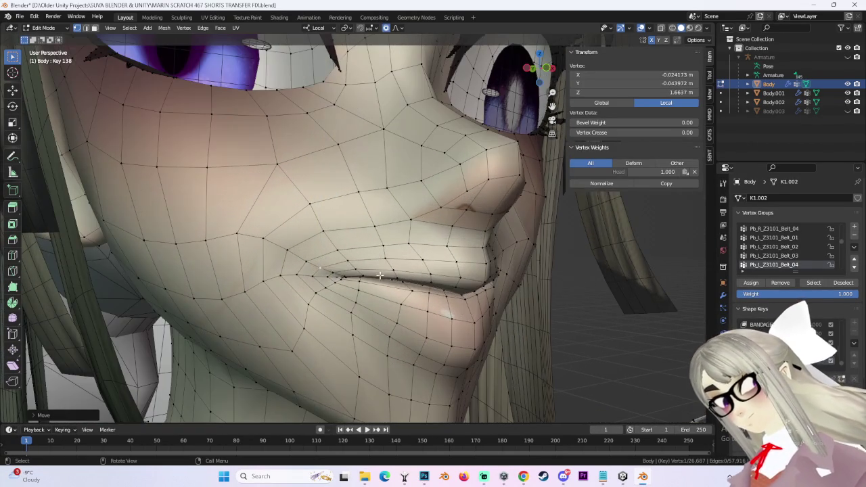
key("g")
left_click(383, 251)
scroll(384, 251, "down", 3)
mouse_move(384, 251)
middle_mouse_down()
mouse_move(301, 257)
mouse_move(393, 224)
mouse_move(302, 204)
mouse_move(406, 232)
mouse_move(548, 251)
middle_mouse_up()
scroll(301, 257, "up", 3)
- Try moving another mouth-corner vertex, cancel the moves, and deselect everything
left_click(301, 257)
key("g")
key("Escape")
scroll(301, 257, "down", 3)
key("g")
key("Escape")
left_click(548, 252)
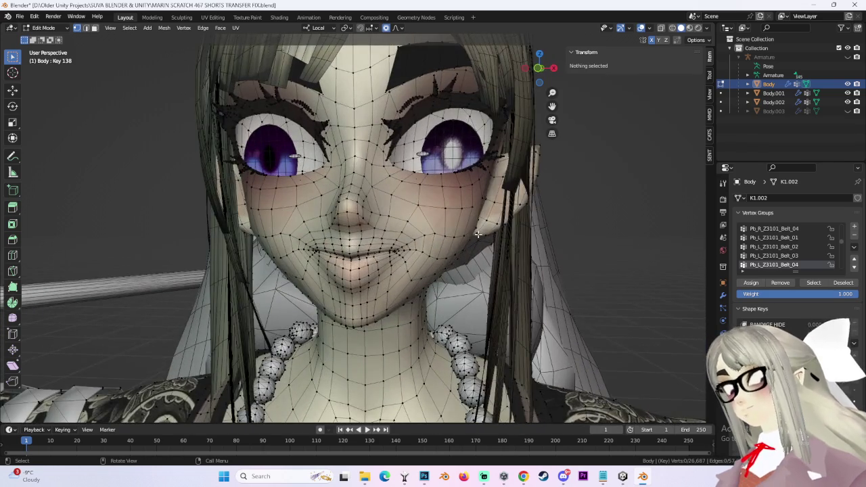
scroll(399, 234, "up", 2)
- Select a shortest-path run of face vertices near the mouth from a frontal view
middle_click_drag(399, 235, 377, 180)
left_click(378, 181)
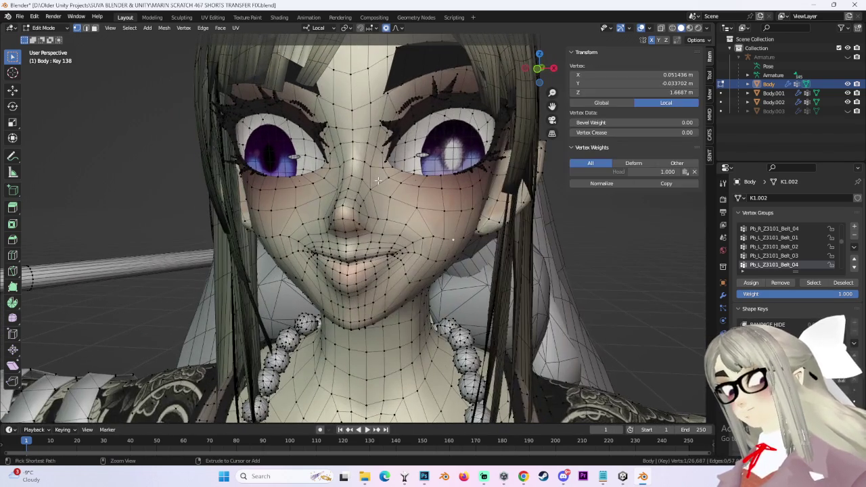
left_click(383, 173)
left_click(414, 146)
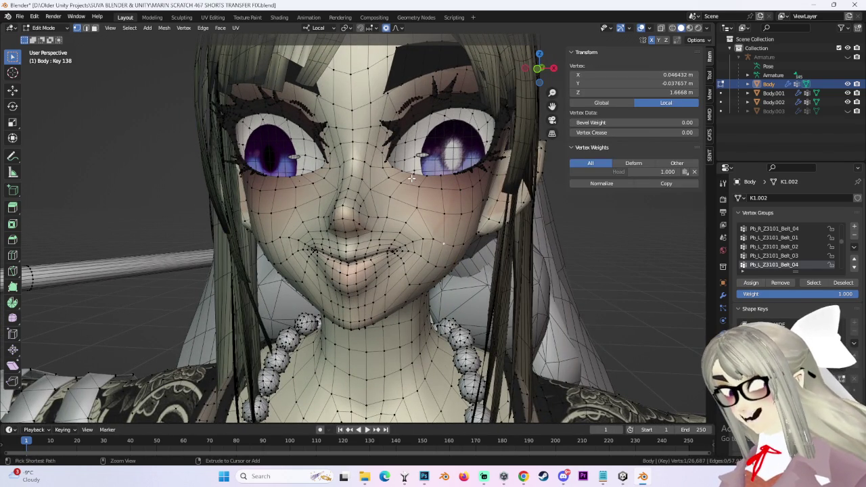
left_click(409, 167)
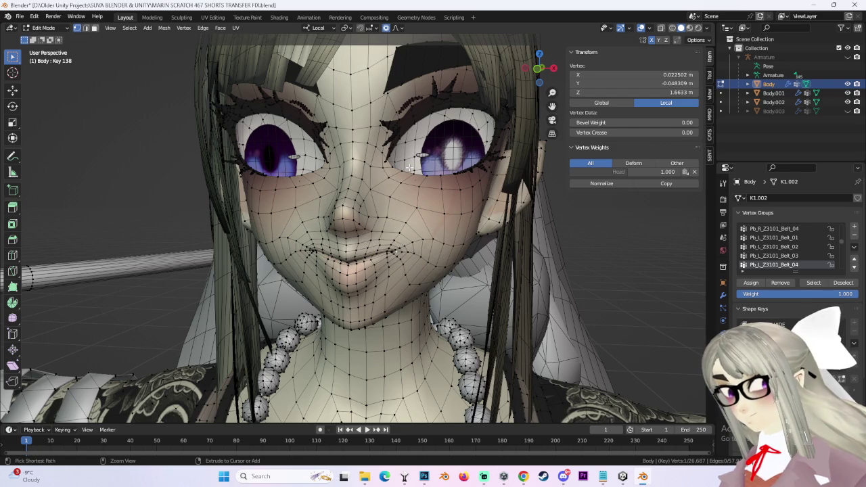
left_click(407, 164, "ctrl")
middle_click_drag(565, 88, 729, 319)
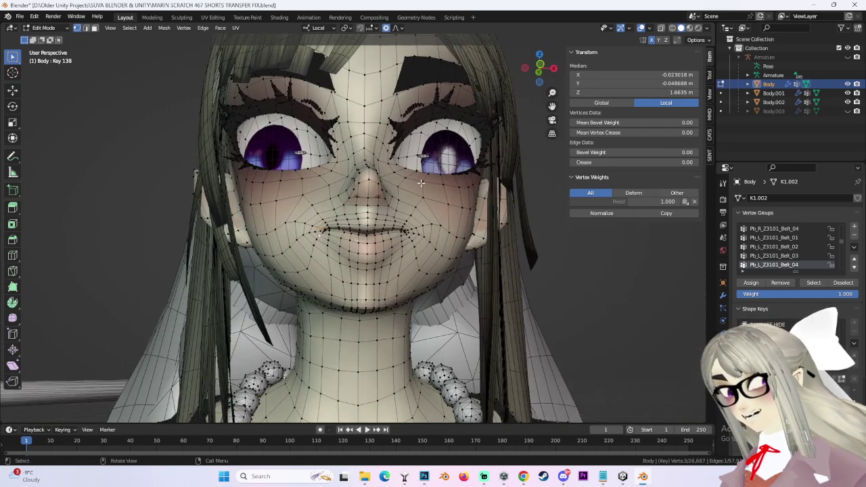
left_click(46, 27)
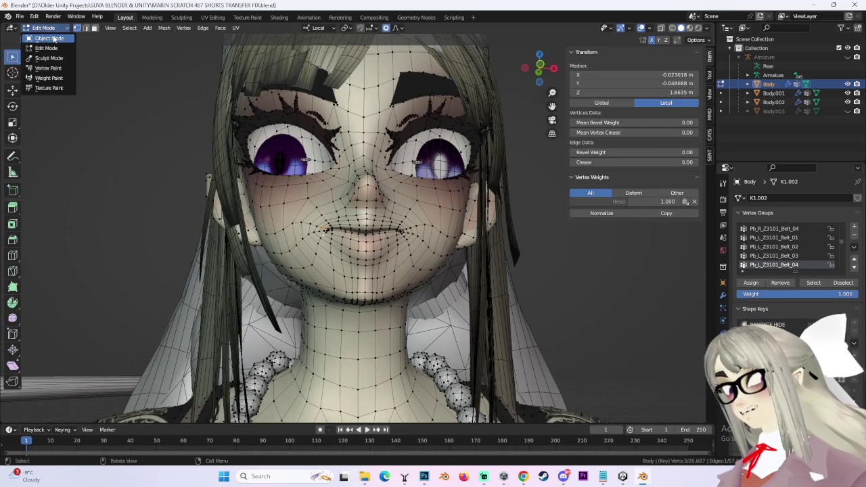
- Drop the Body mesh to Object Mode, snap to front view, then return to Edit Mode
key("Tab")
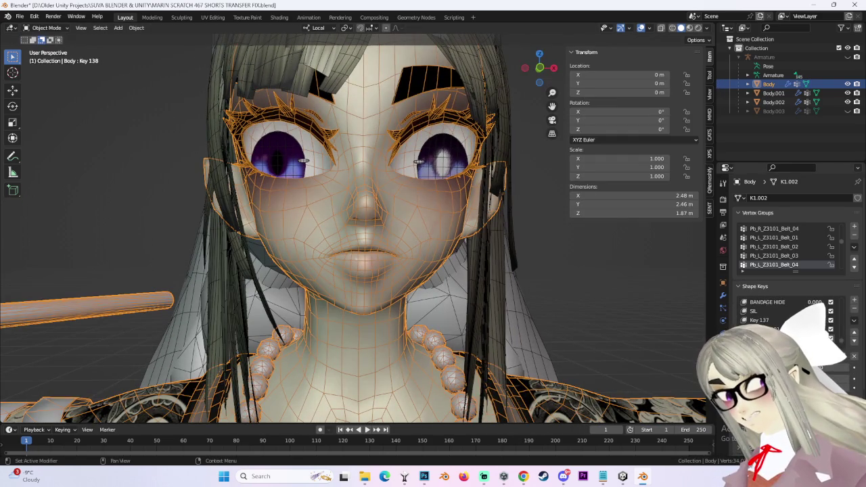
left_click(854, 309)
middle_click_drag(595, 291, 546, 289)
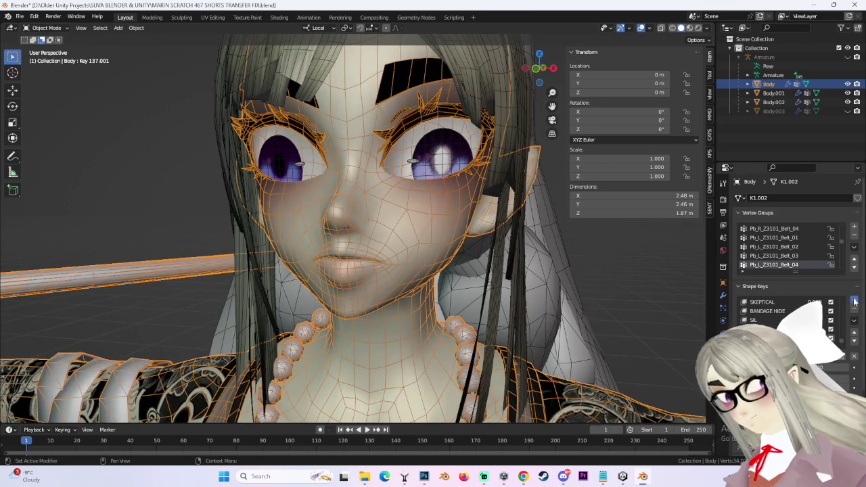
middle_click_drag(389, 119, 474, 102)
left_click(527, 81)
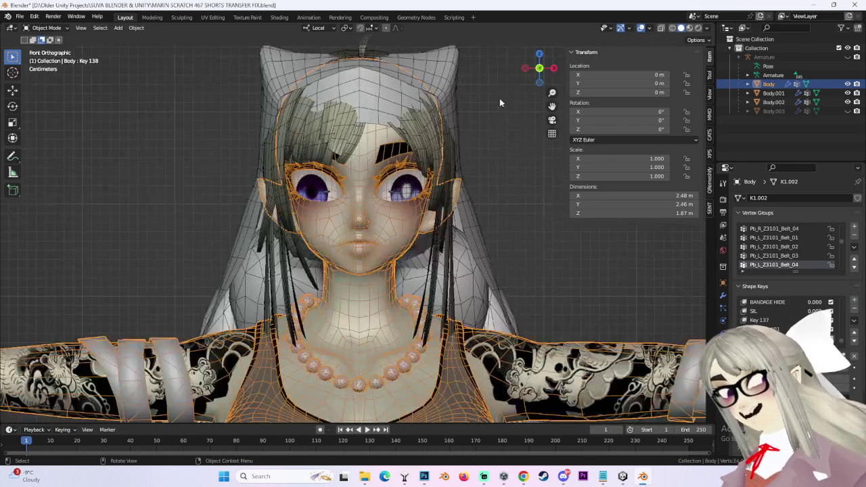
left_click(46, 28)
left_click(47, 50)
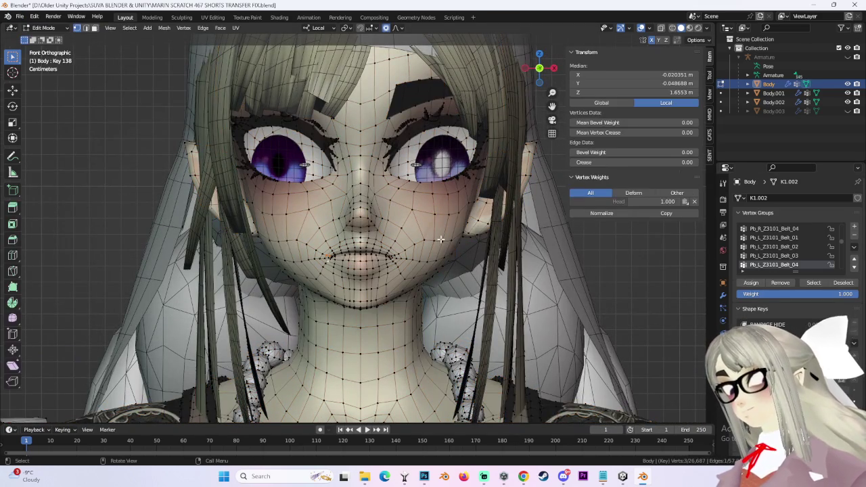
- Select a mouth-corner vertex on Key 138 and lift it with a soft-falloff move
scroll(479, 243, "up", 2)
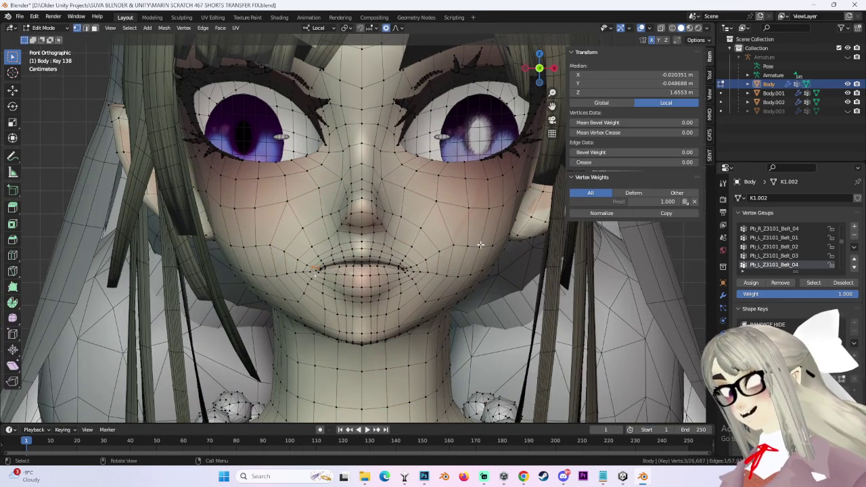
left_click(313, 268)
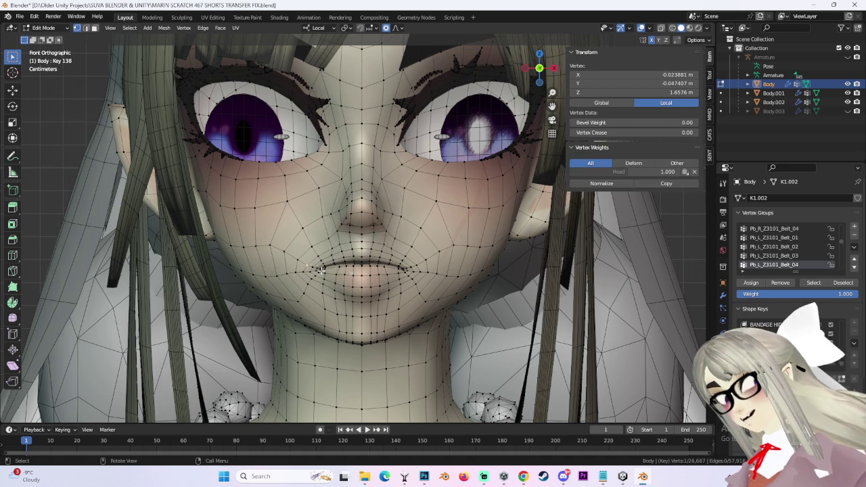
key("g")
scroll(323, 271, "up", 2)
scroll(323, 271, "up", 3)
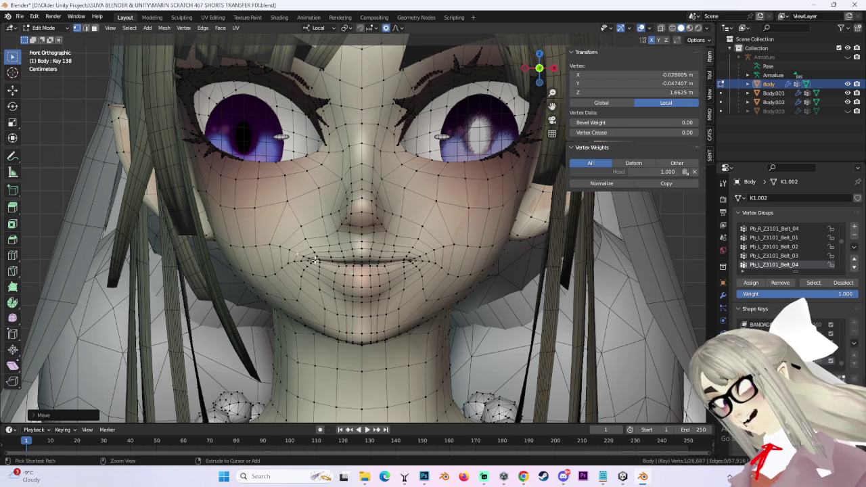
left_click(306, 247)
key("ctrl+z")
key("g")
left_click(302, 240)
- Nudge the mouth corner further upward from a side view, then save the blend file
scroll(307, 227, "up", 2)
key("g")
left_click(288, 209)
mouse_move(306, 224)
middle_mouse_down()
mouse_move(337, 216)
mouse_move(314, 204)
mouse_move(334, 172)
middle_mouse_up()
key("g")
left_click(315, 198)
key("g")
left_click(316, 203)
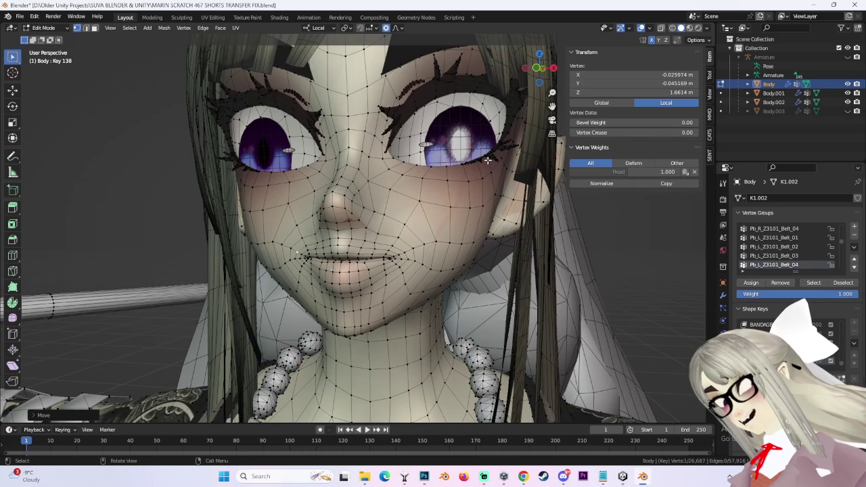
middle_click_drag(487, 160, 434, 201)
key("ctrl+s")
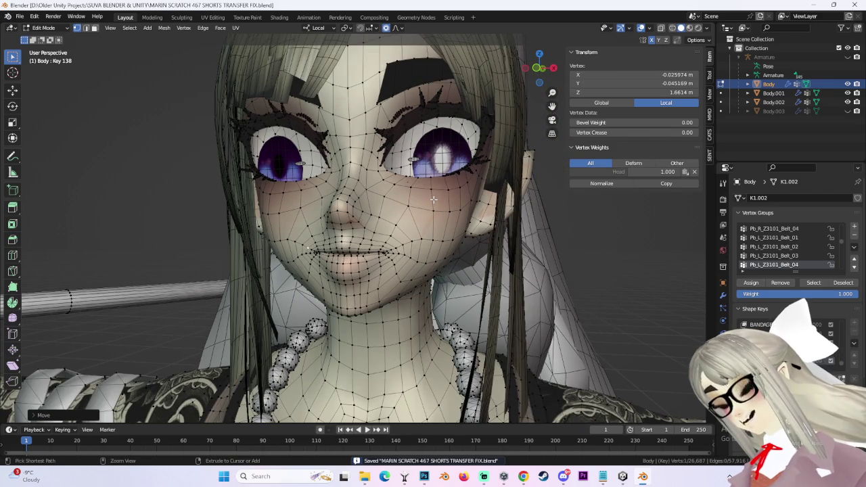
- Raise a cheek vertex near the smirk in several small moves, undoing the last one
mouse_move(443, 197)
middle_mouse_down()
mouse_move(441, 248)
mouse_move(425, 235)
middle_mouse_up()
left_click(446, 244)
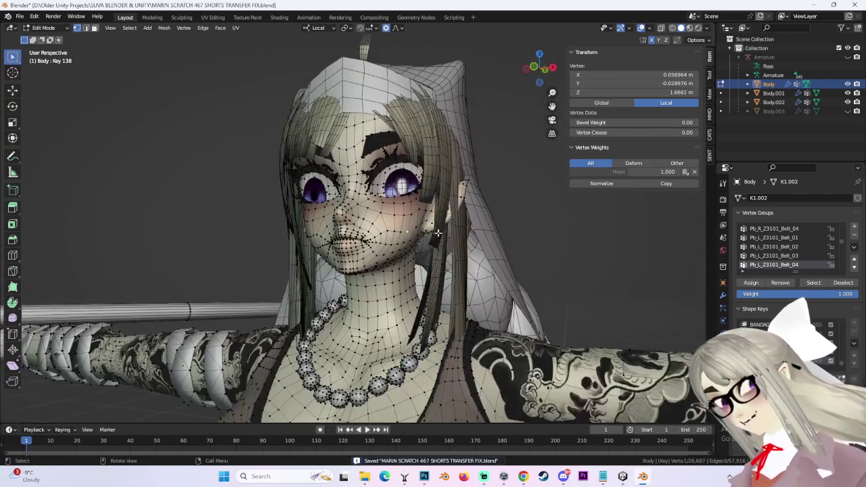
key("g")
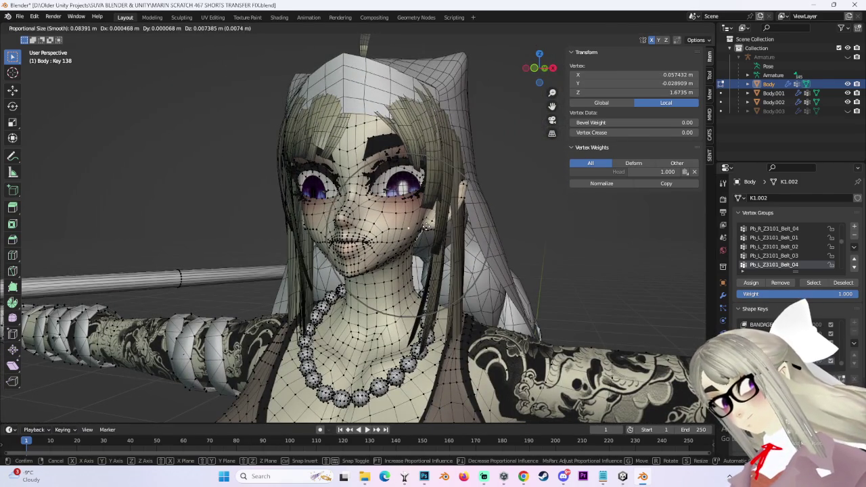
left_click(427, 223)
key("g")
left_click(428, 213)
key("g")
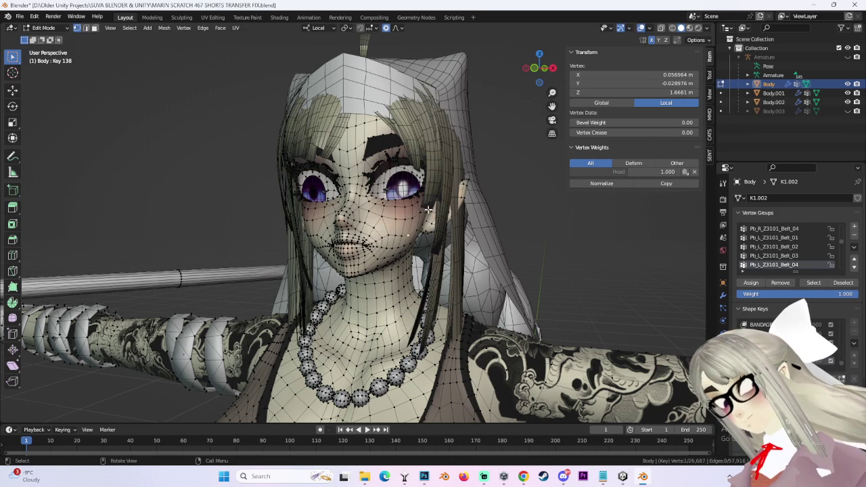
left_click(428, 202)
middle_click_drag(428, 203, 460, 125)
key("ctrl+z")
- From front view, try a Z-locked cheek move, cancel and undo it, then pick another cheek vertex
left_click(539, 70)
scroll(392, 168, "up", 1)
key("g")
key("z")
key("z")
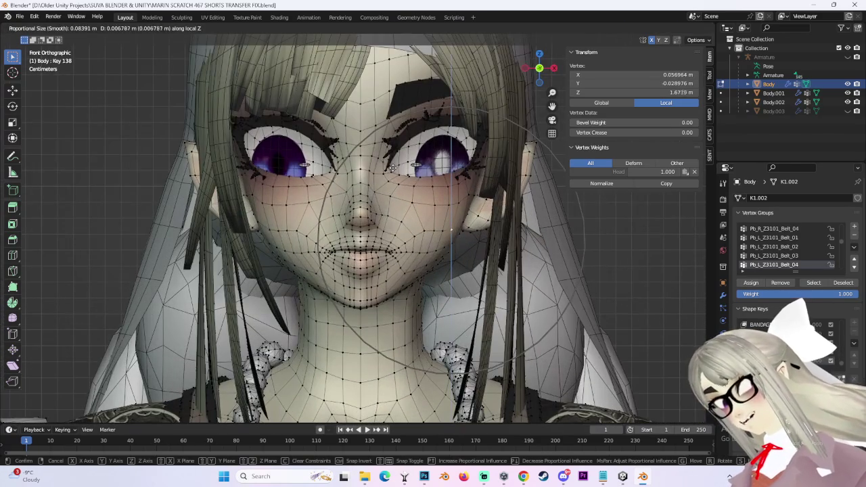
key("Escape")
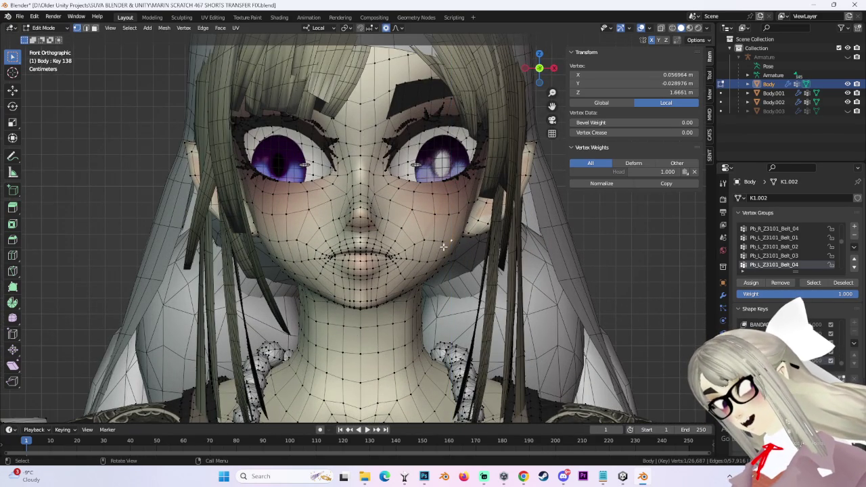
middle_click_drag(443, 247, 445, 183)
key("ctrl+z")
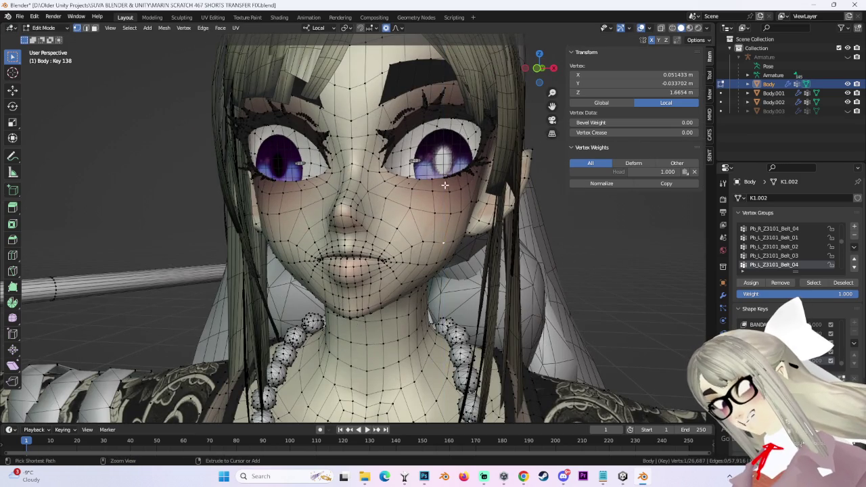
middle_click_drag(444, 183, 427, 174)
key("g")
left_click(443, 212)
- Lift the cheek vertex vertically along Z in two soft-falloff moves
key("g")
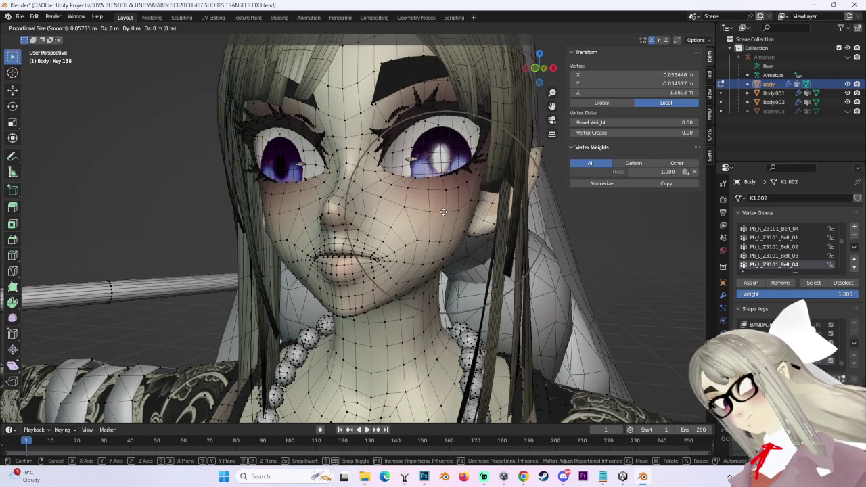
scroll(443, 212, "down", 2)
key("z")
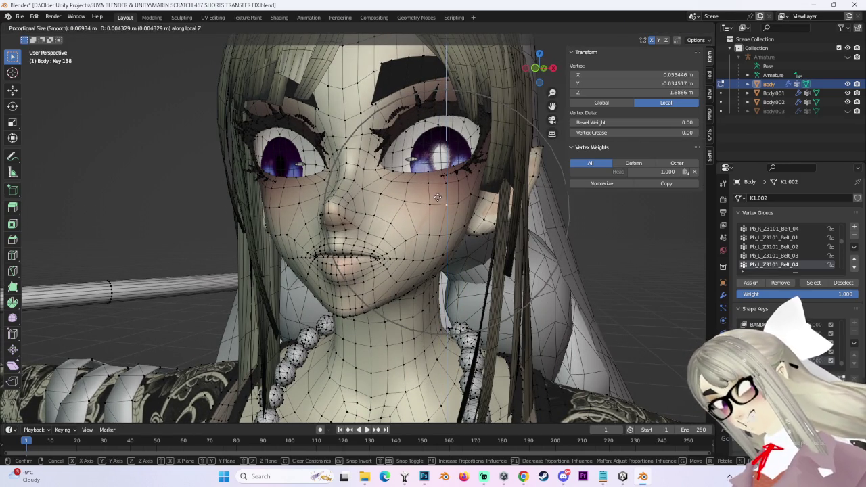
left_click(438, 196)
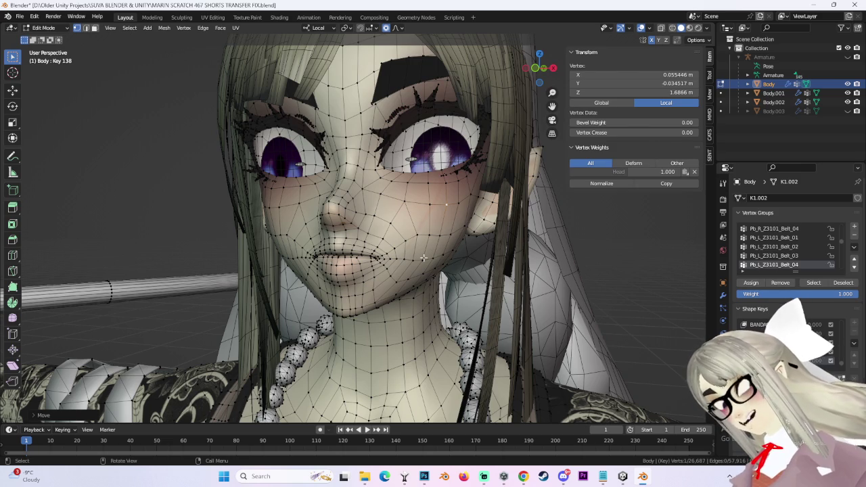
middle_click_drag(476, 215, 460, 209)
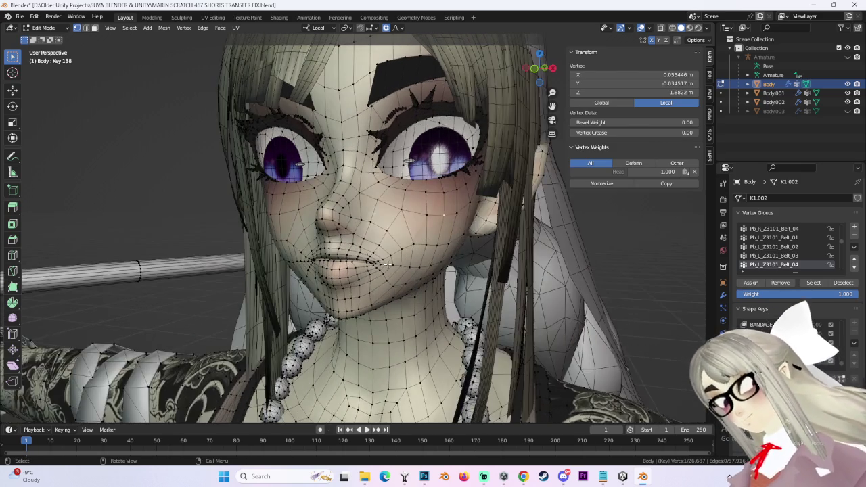
key("g")
key("z")
left_click(458, 204)
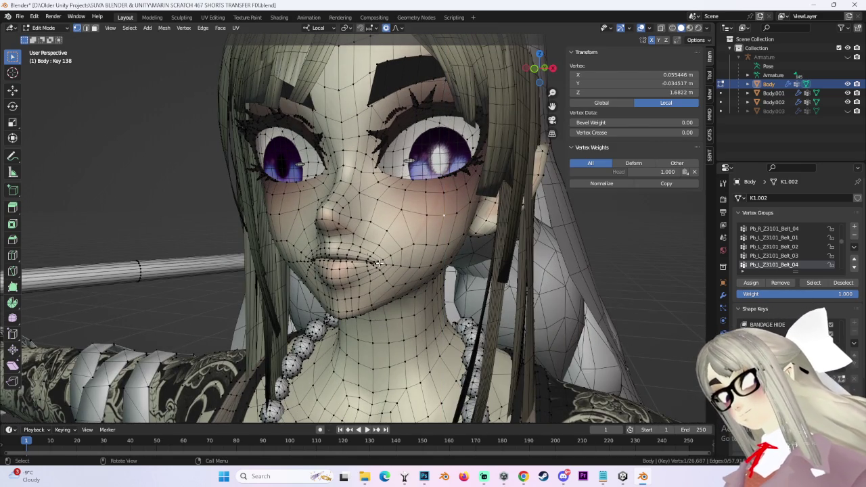
- Select a nearby cheek vertex and reshape it, finishing with a Z-constrained move
left_click(435, 239)
key("g")
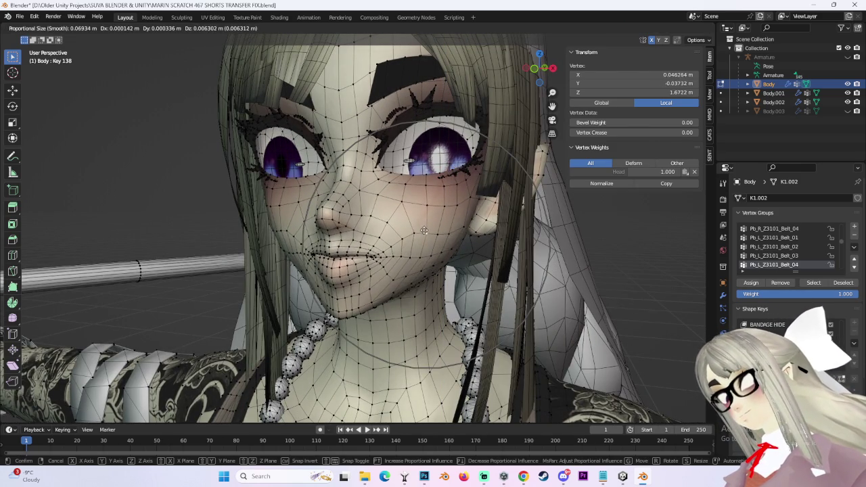
left_click(452, 206)
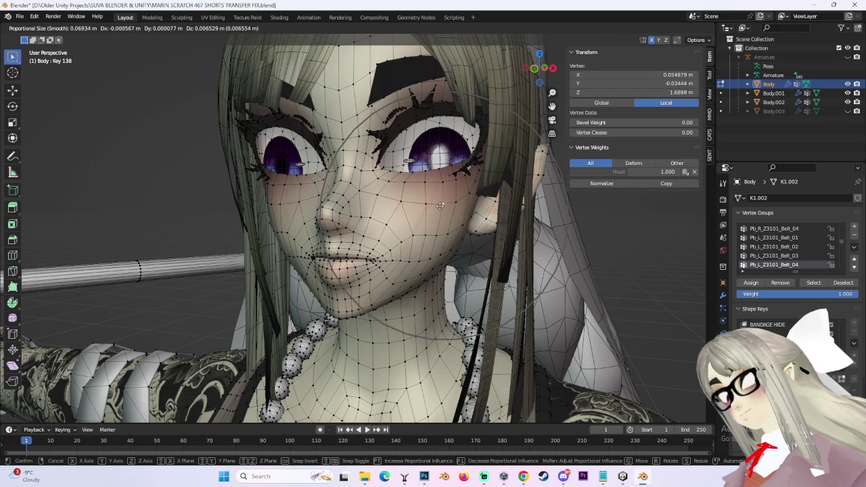
mouse_move(441, 218)
middle_mouse_down()
mouse_move(414, 220)
mouse_move(396, 278)
middle_mouse_up()
key("g")
key("z")
left_click(411, 219)
scroll(396, 277, "up", 3)
- Raise the mouth-corner vertex along Z in two vertical moves
left_click(393, 278)
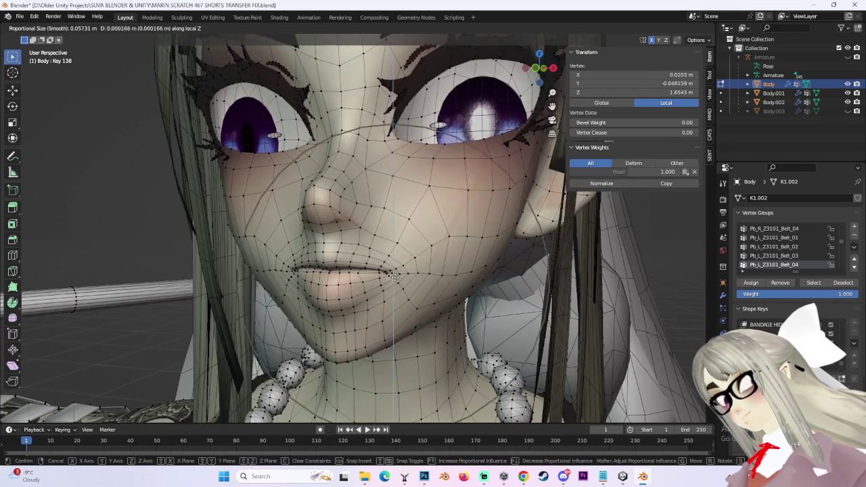
key("g")
key("z")
left_click(429, 256)
middle_click_drag(429, 256, 436, 239)
key("g")
key("z")
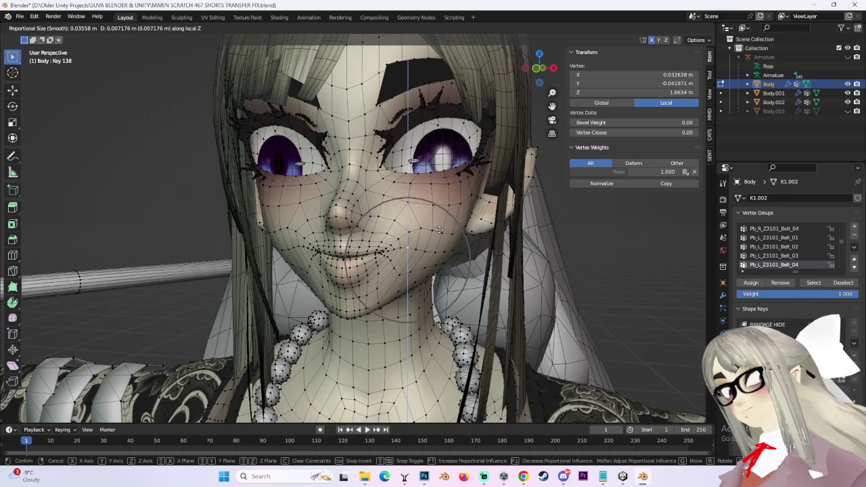
left_click(444, 234)
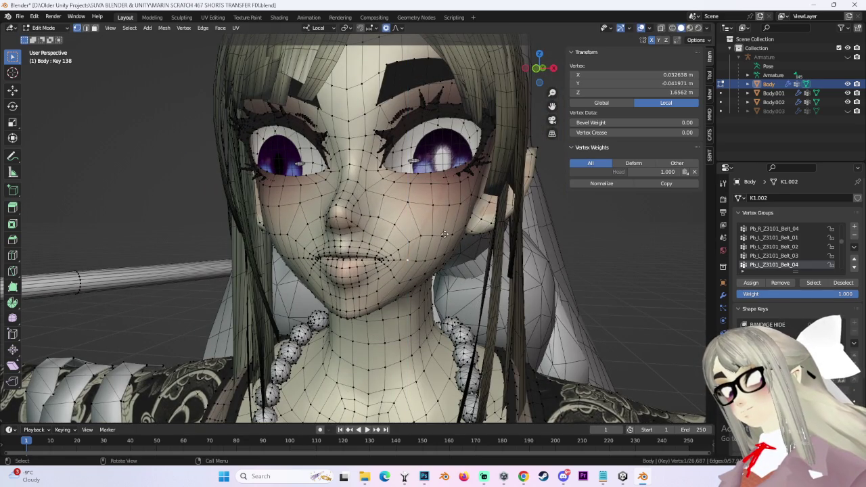
- Adjust a cheek vertex once more, then move the selected mouth vertices upward
mouse_move(444, 234)
middle_mouse_down()
mouse_move(284, 195)
mouse_move(413, 220)
middle_mouse_up()
key("g")
right_click(284, 195)
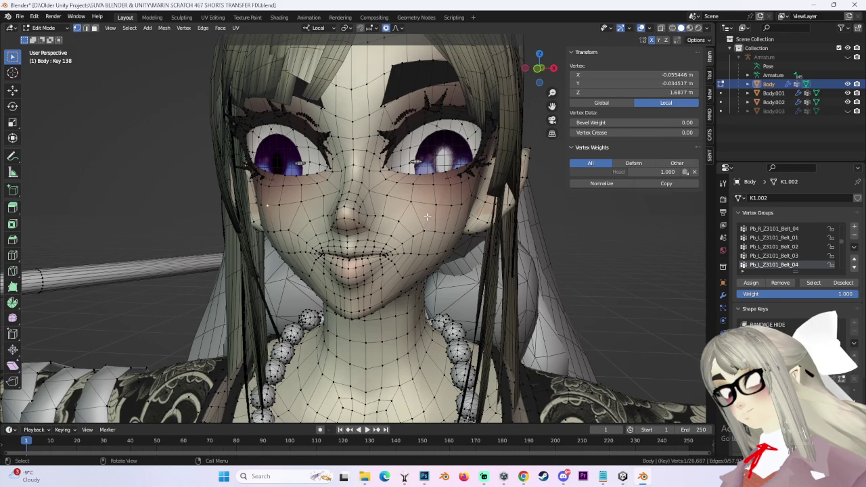
key("g")
left_click(443, 172)
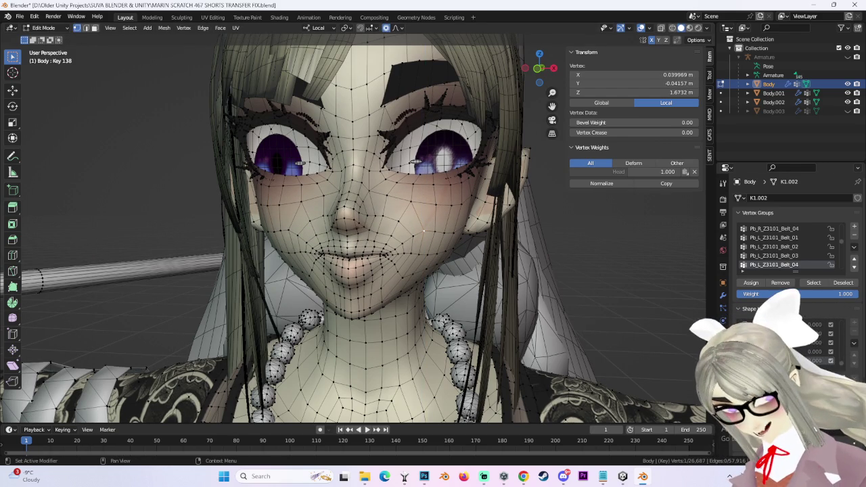
middle_click_drag(423, 230, 363, 226)
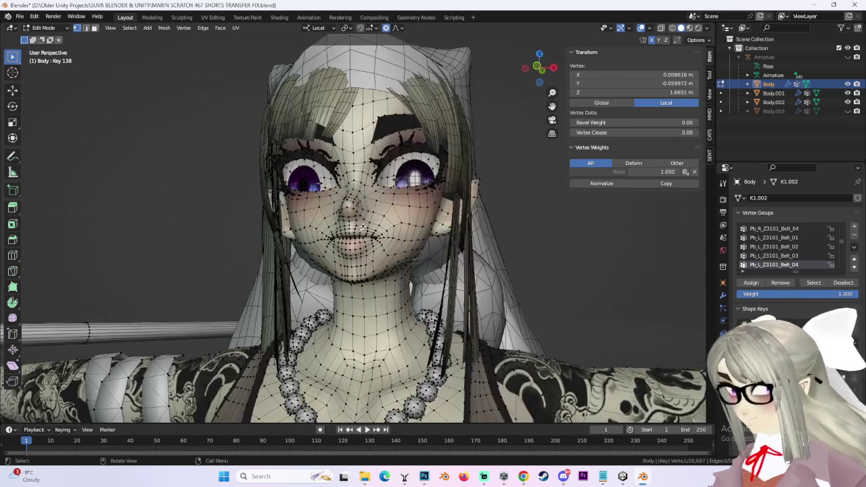
key("g")
left_click(406, 224)
scroll(419, 233, "up", 2)
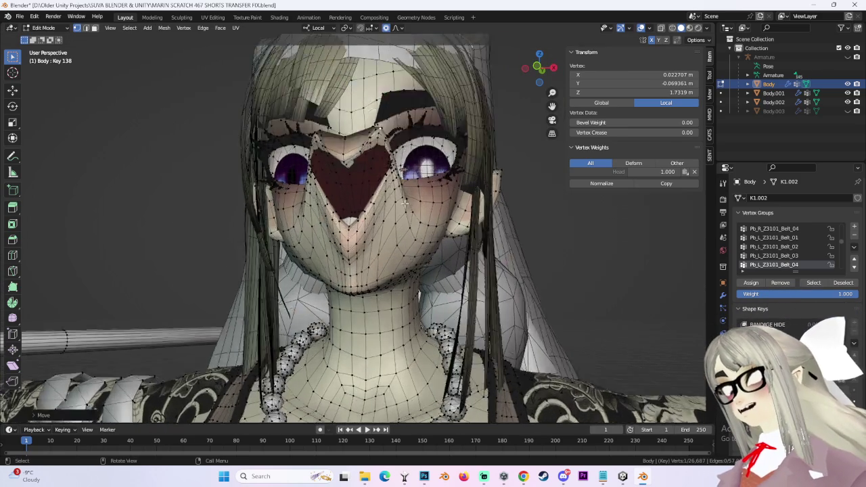
- Pull the mouth vertices down to open the mouth wide, redoing the move once
scroll(429, 241, "up", 3)
key("g")
left_click(403, 318)
scroll(400, 325, "down", 2)
scroll(399, 329, "down", 3)
key("ctrl+z")
scroll(399, 328, "up", 5)
key("g")
left_click(419, 305)
mouse_move(419, 304)
middle_mouse_down()
mouse_move(433, 301)
mouse_move(270, 304)
middle_mouse_up()
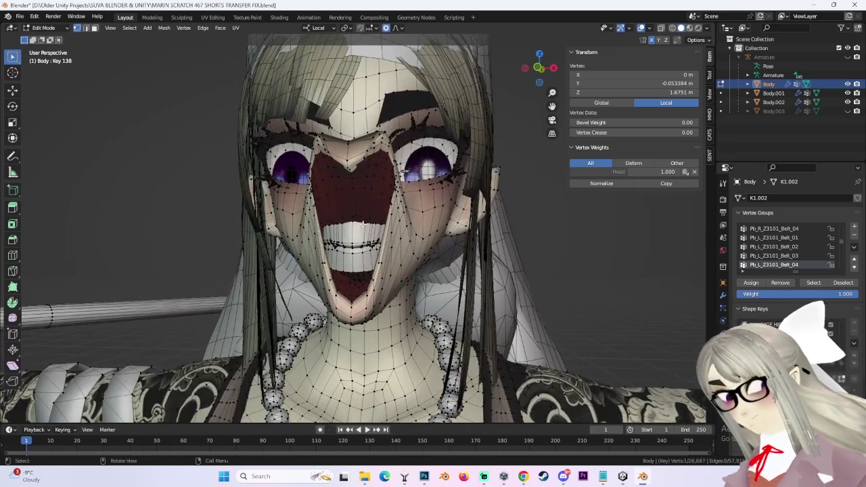
- Select the teeth edge loop and reposition it, then deform the surrounding mouth vertices
left_click(406, 225, "alt")
key("g")
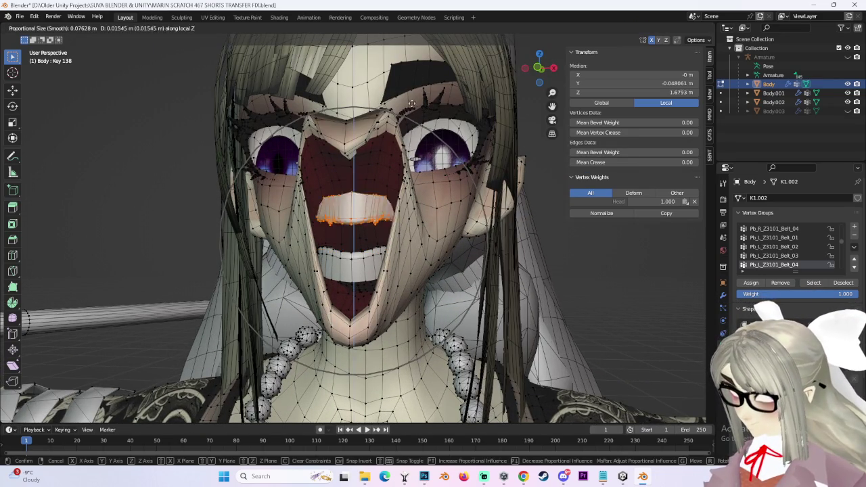
left_click(371, 194)
key("g")
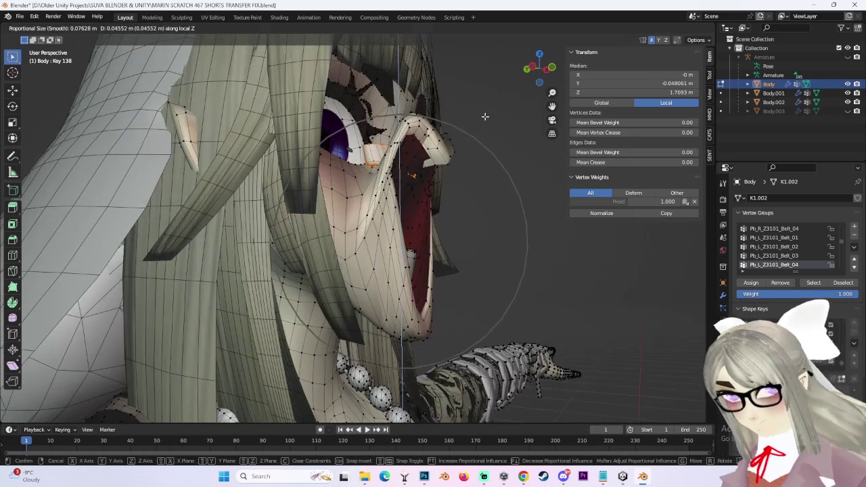
left_click(452, 163)
mouse_move(452, 163)
middle_mouse_down()
mouse_move(482, 228)
mouse_move(386, 198)
mouse_move(389, 268)
mouse_move(425, 241)
middle_mouse_up()
- Select the whole linked lip loop, shift it along Y, then clear the selection
key("ctrl+l")
key("g")
key("y")
left_click(390, 268)
left_click(626, 269)
mouse_move(625, 270)
middle_mouse_down()
mouse_move(441, 133)
mouse_move(507, 189)
mouse_move(523, 180)
mouse_move(501, 196)
mouse_move(523, 187)
mouse_move(609, 209)
mouse_move(557, 227)
middle_mouse_up()
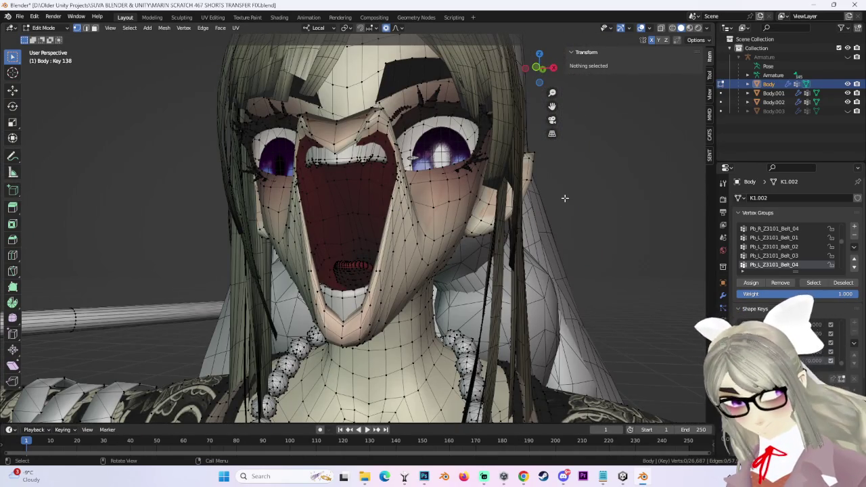
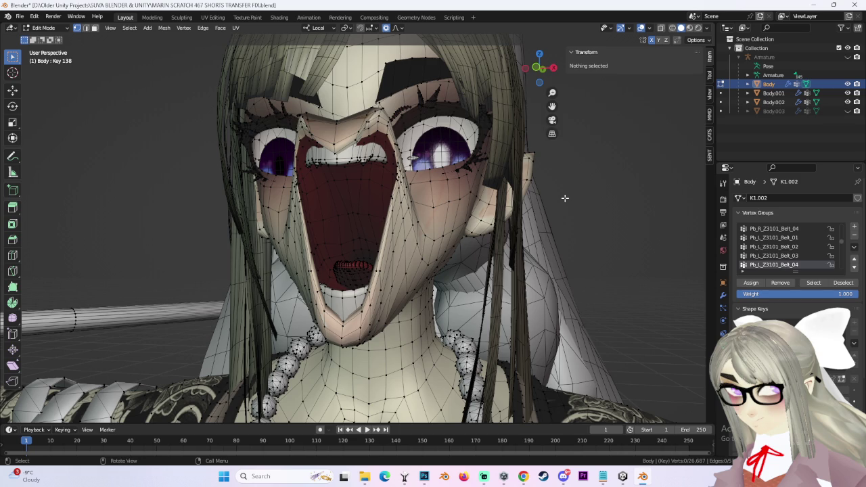
- Move a face vertex with proportional falloff to reshape the scream mouth, then deselect all
left_click(351, 154)
scroll(406, 249, "down", 2)
scroll(406, 249, "down", 2)
key("g")
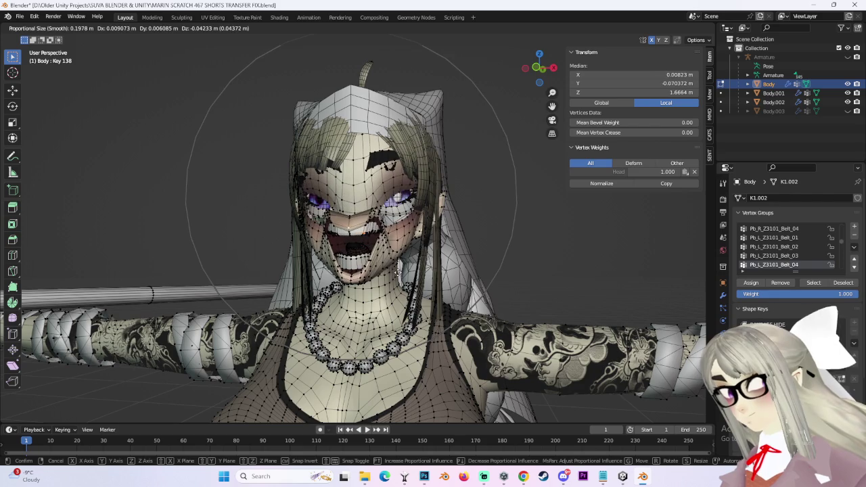
key("Escape")
key("alt+a")
- Hide the viewport overlays to inspect the mouth shape, then return to Object Mode
scroll(551, 196, "up", 2)
scroll(551, 196, "up", 2)
middle_click_drag(552, 196, 632, 50)
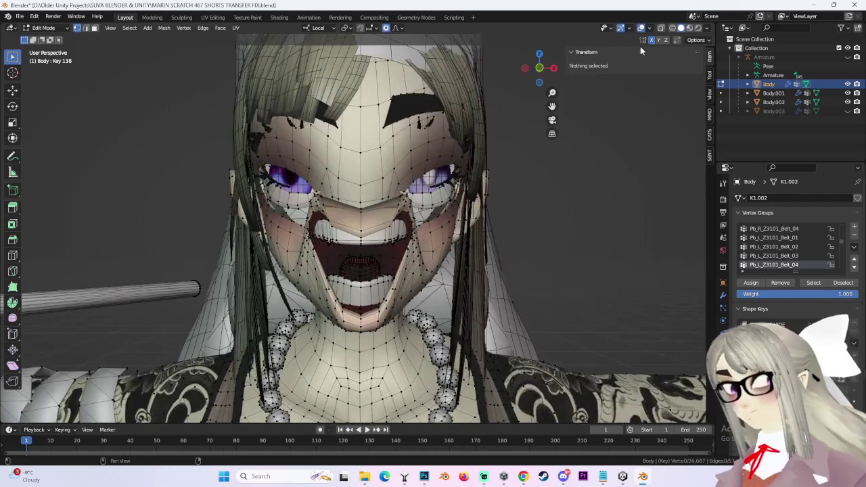
left_click(641, 28)
mouse_move(535, 228)
middle_mouse_down()
mouse_move(506, 237)
mouse_move(547, 243)
mouse_move(599, 236)
mouse_move(528, 228)
middle_mouse_up()
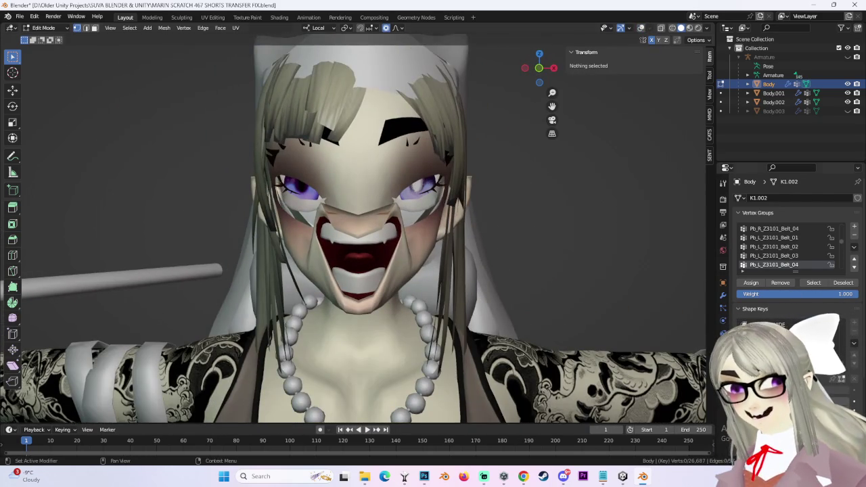
left_click(44, 28)
left_click(42, 38)
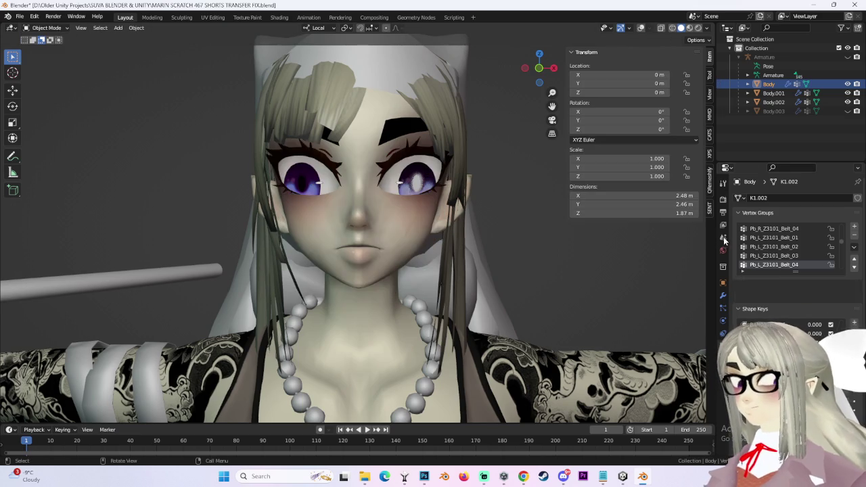